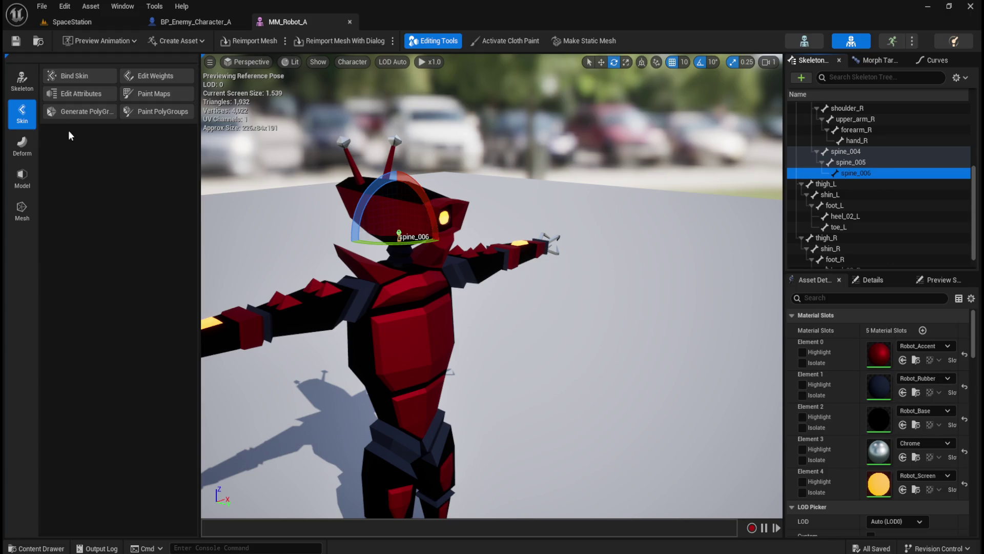
Put the MM_Robot_A editor in Skeleton mode and bring up the BP_Enemy_Character_A Blueprint.
left_click(22, 82)
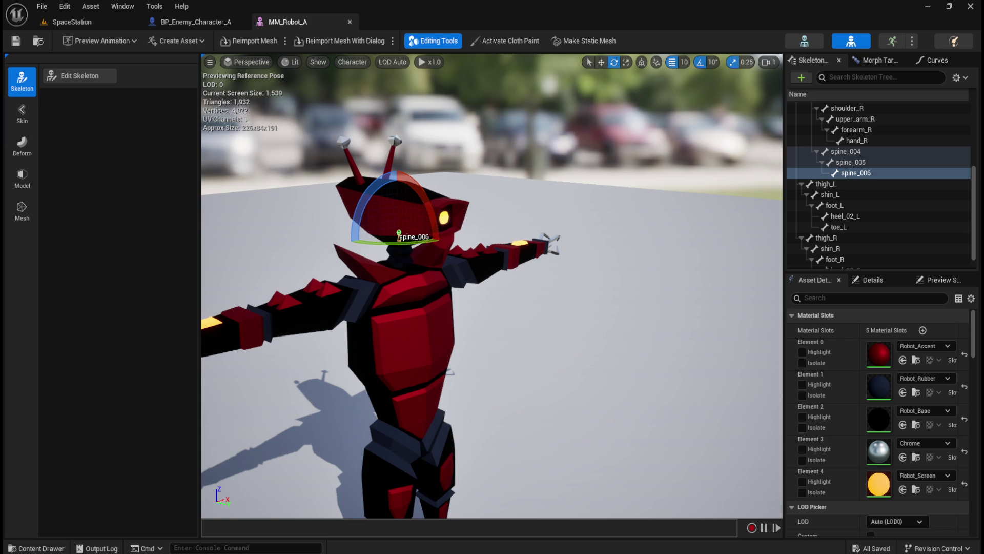
left_click(195, 22)
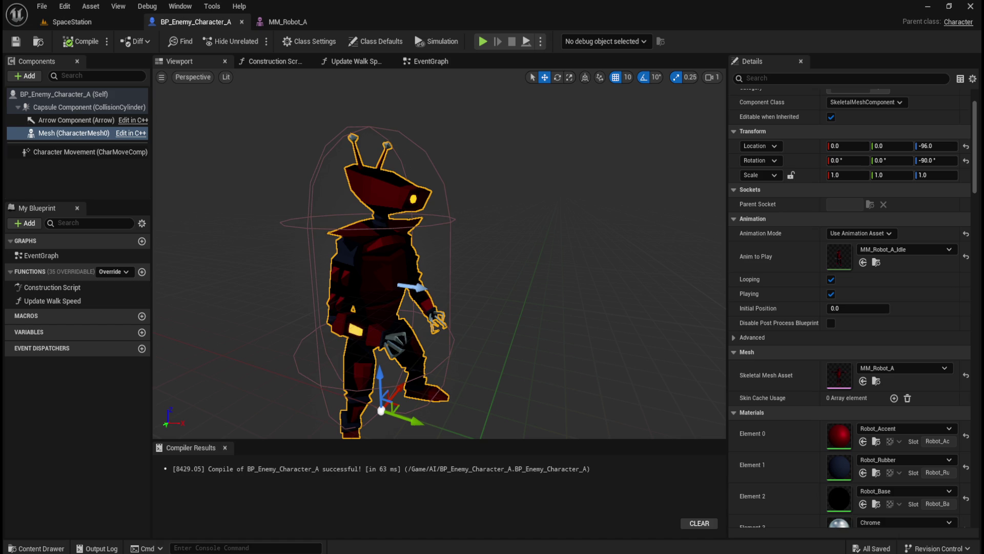
left_click(80, 123)
left_click(76, 133)
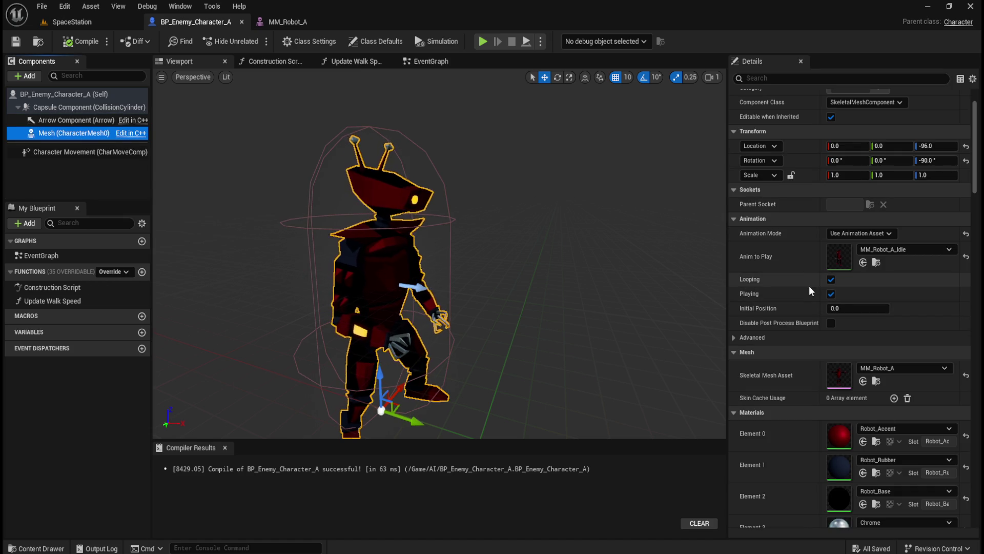
scroll(807, 286, "down", 3)
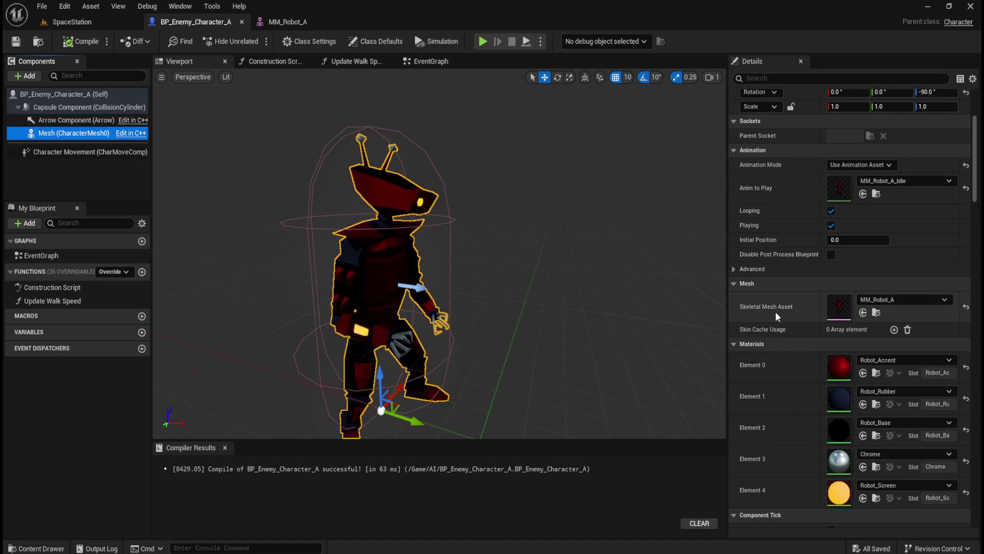
scroll(788, 313, "down", 10)
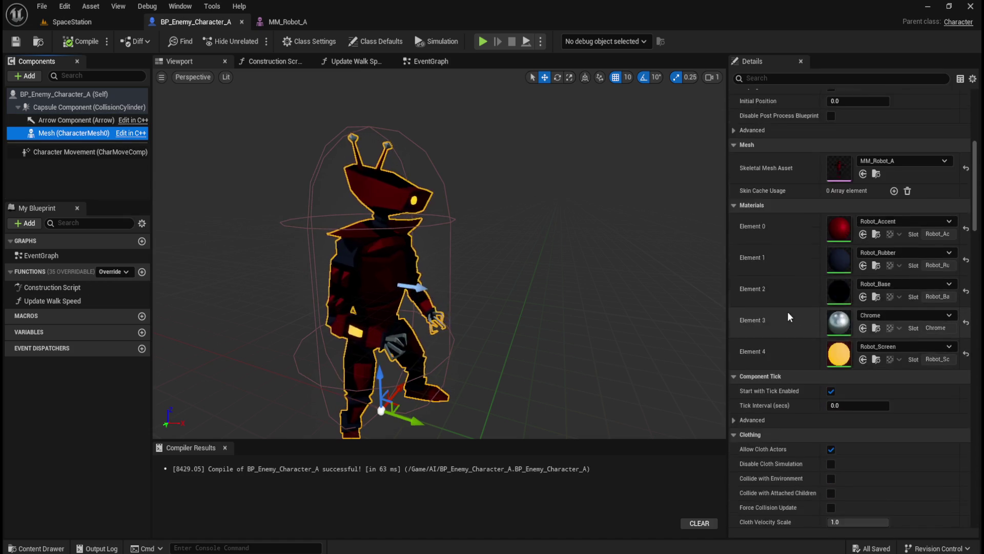
scroll(790, 316, "down", 16)
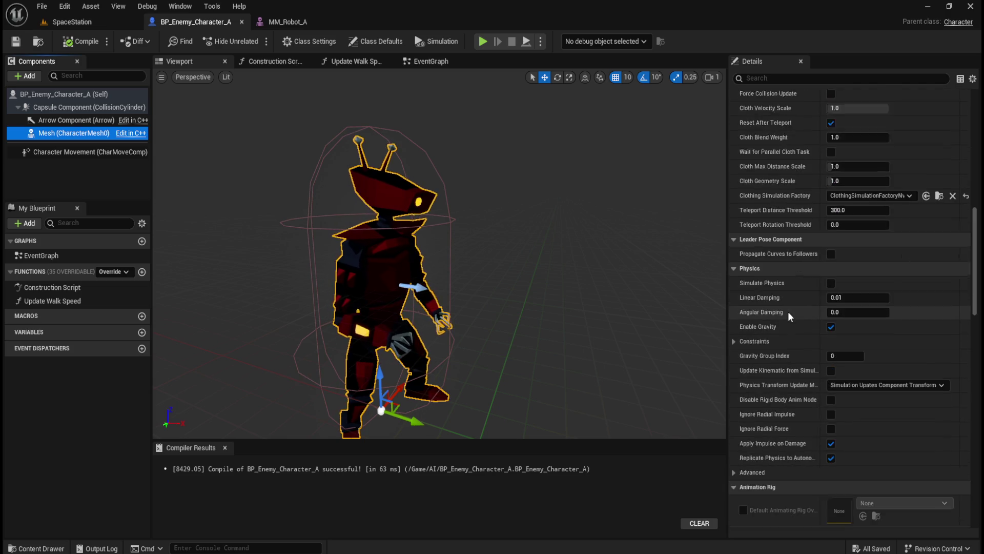
scroll(781, 265, "down", 3)
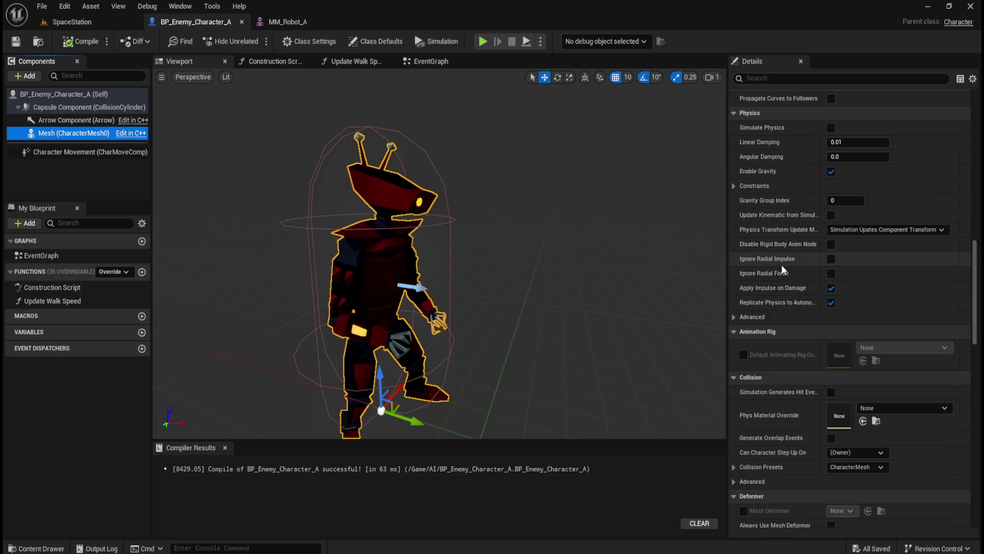
scroll(782, 265, "down", 8)
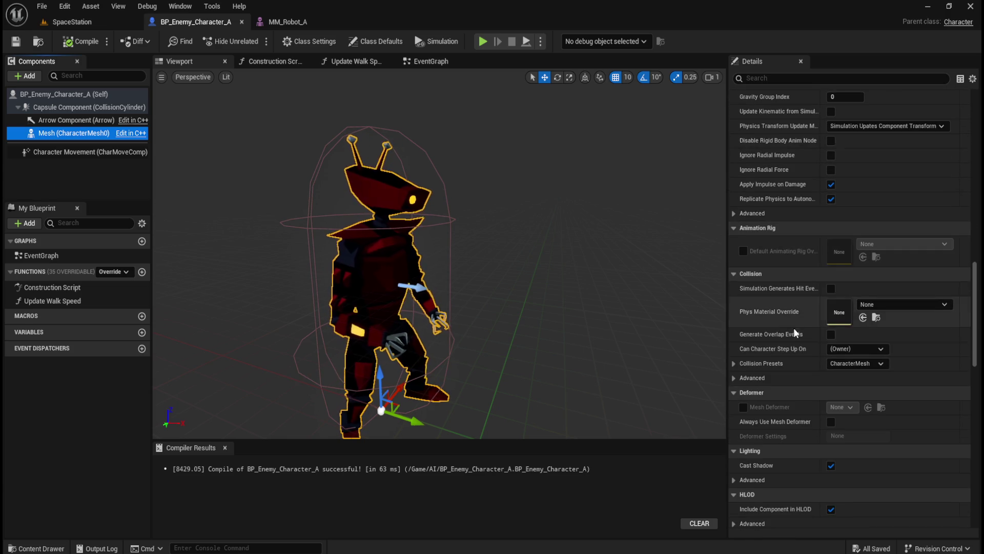
scroll(799, 336, "down", 4)
scroll(808, 334, "down", 7)
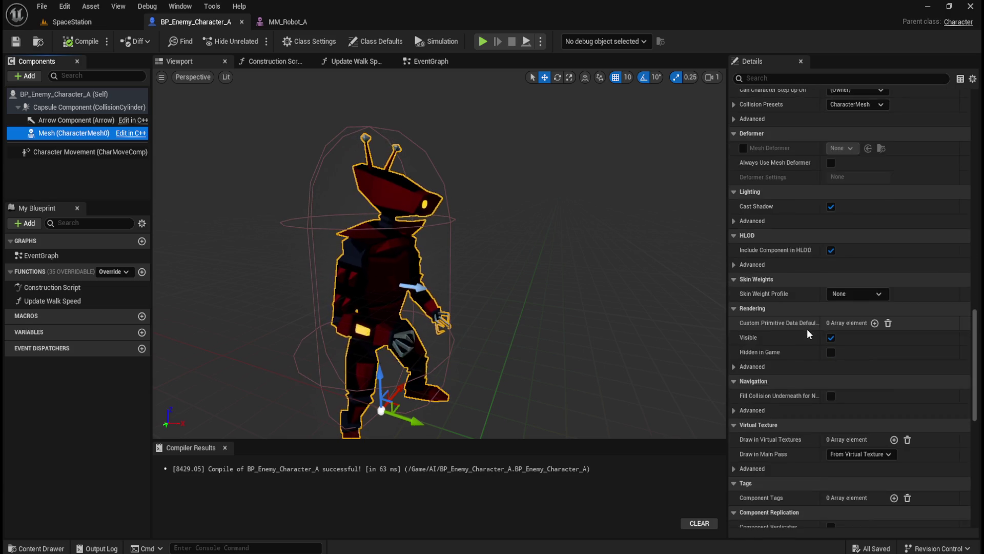
left_click(827, 79)
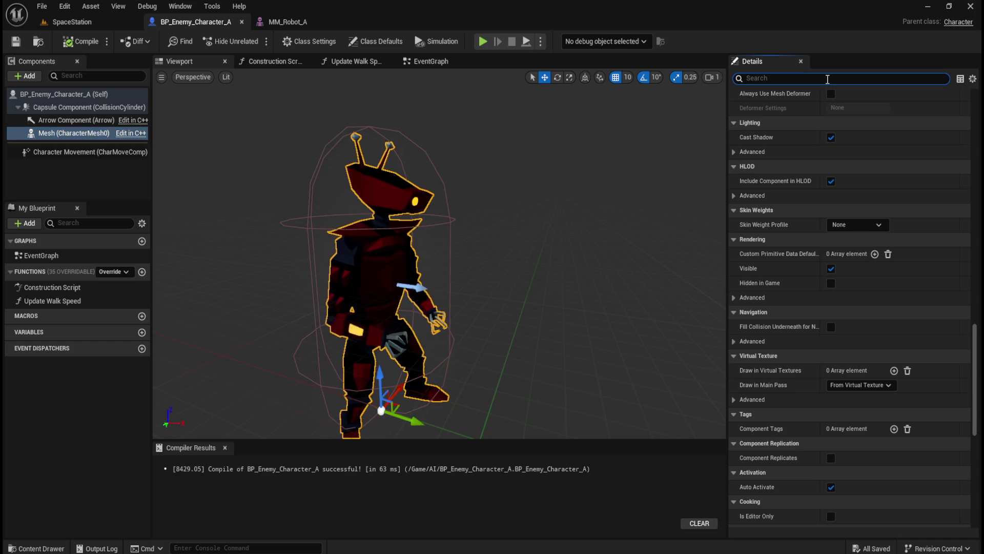
type("socket")
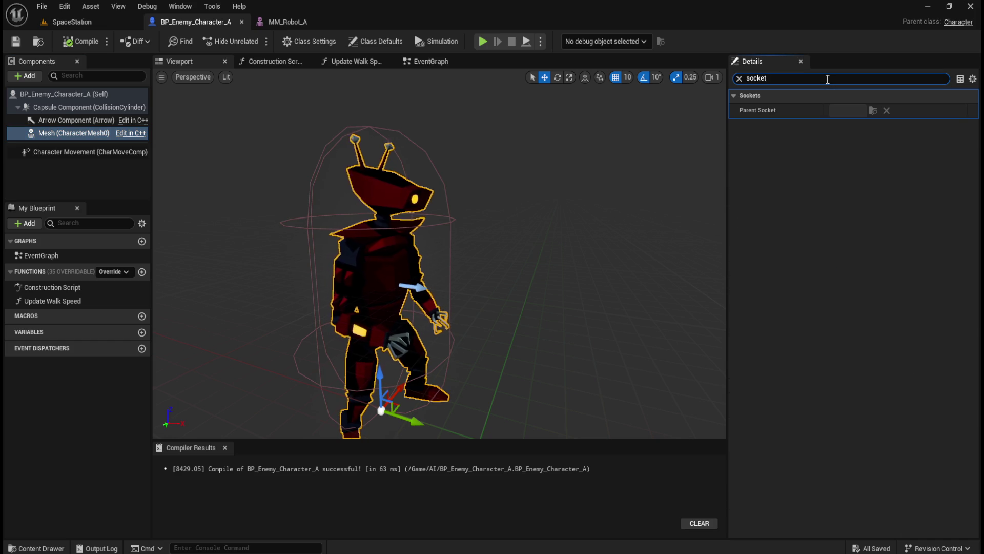
left_click(739, 80)
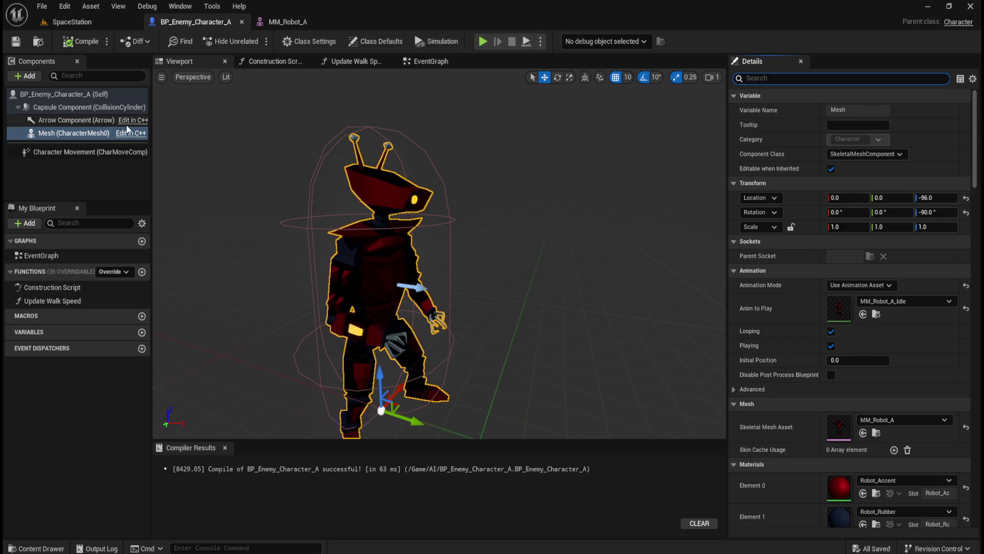
left_click(85, 124)
left_click(77, 133)
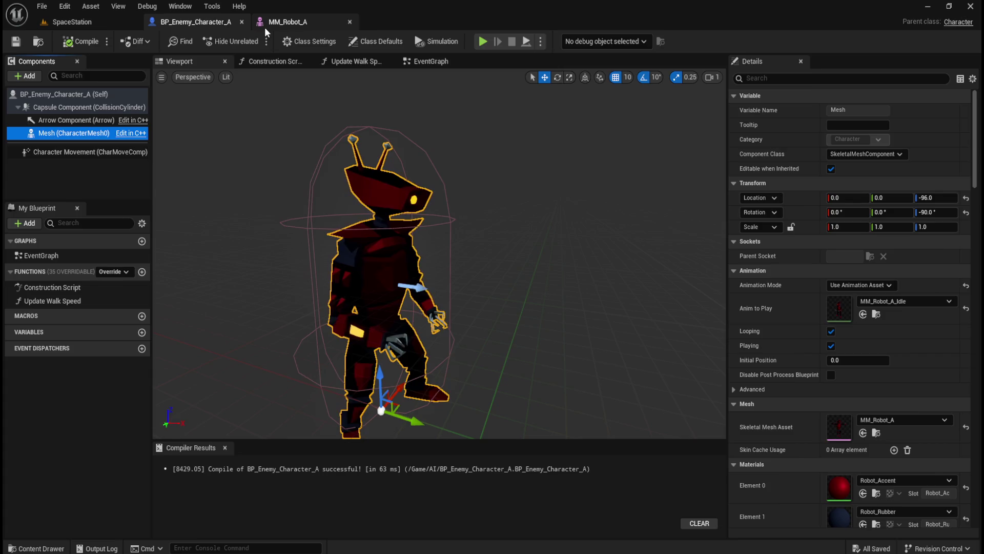
Open the MM_Robot_A mesh and inspect the spine_004, spine_005 and spine_006 neck bones.
left_click(287, 22)
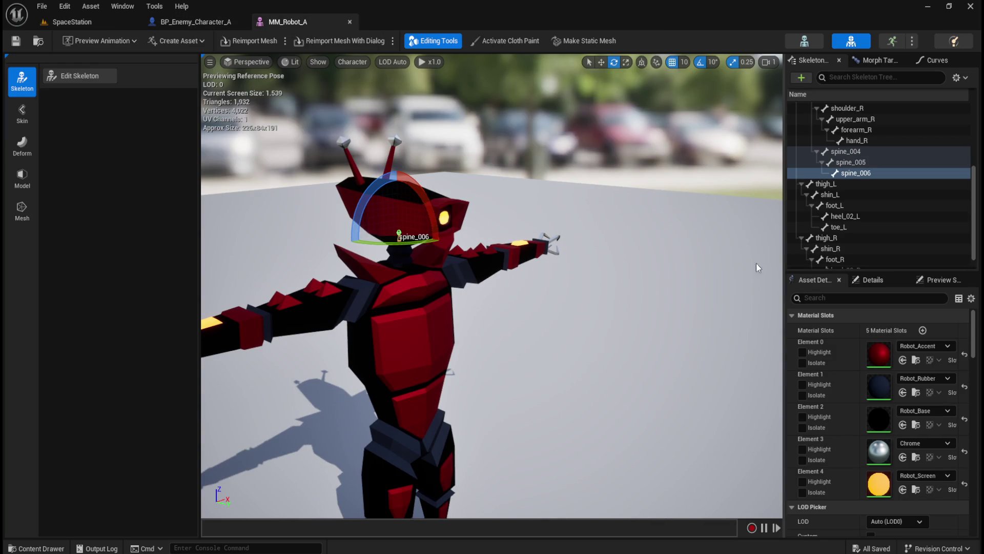
left_click(864, 163)
left_click(868, 150)
left_click(864, 162)
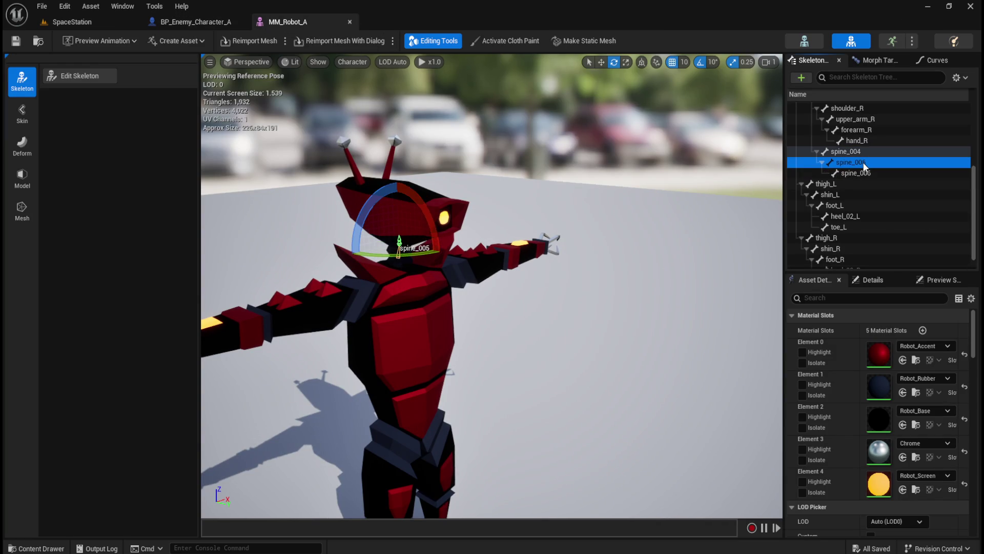
left_click(861, 173)
mouse_move(602, 222)
left_mouse_down()
mouse_move(553, 241)
mouse_move(762, 210)
left_mouse_up()
scroll(875, 210, "down", 1)
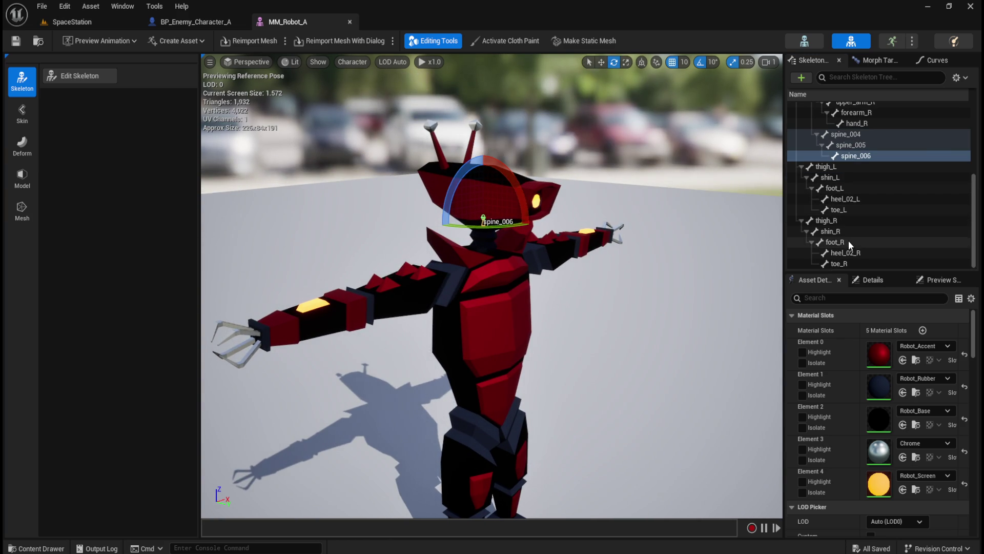
scroll(857, 204, "up", 3)
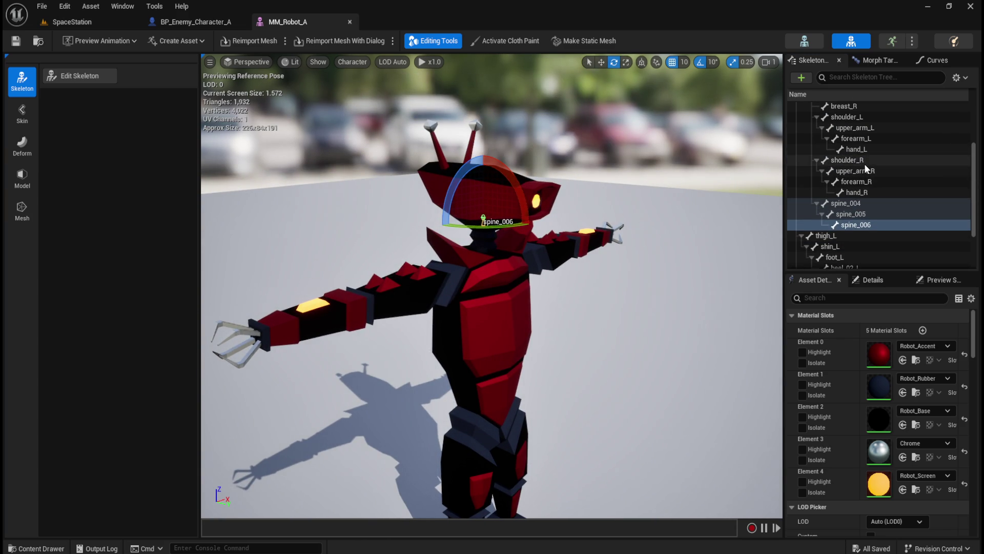
left_click(864, 163)
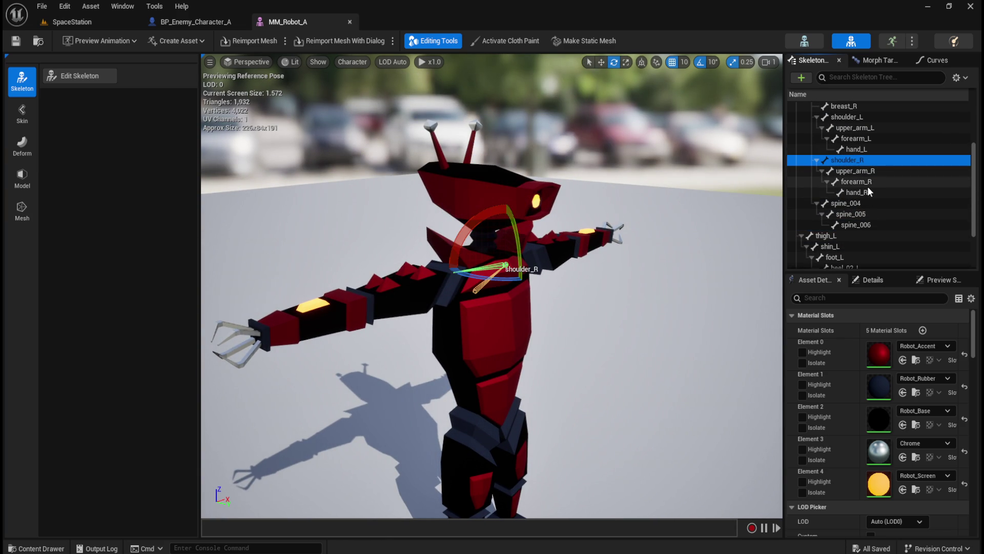
left_click(859, 205)
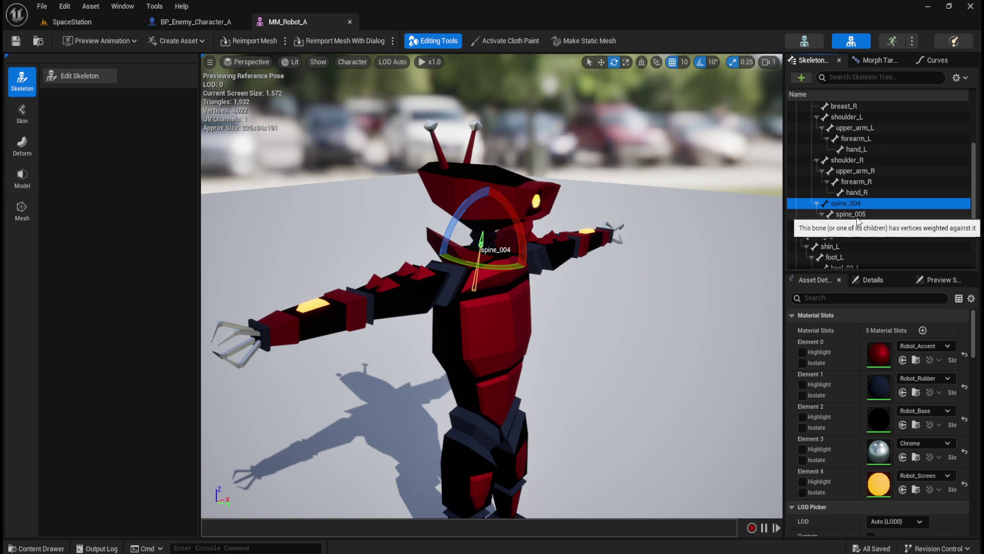
left_click(865, 214)
left_click(864, 223)
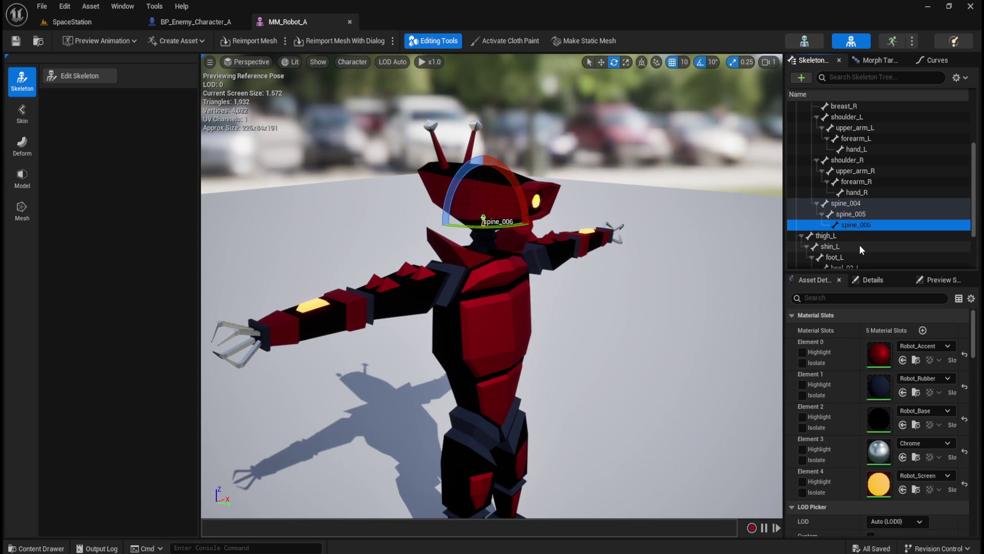
Check the lower spine, pelvis and leg bones, then frame spine_006 at the head.
scroll(866, 223, "up", 5)
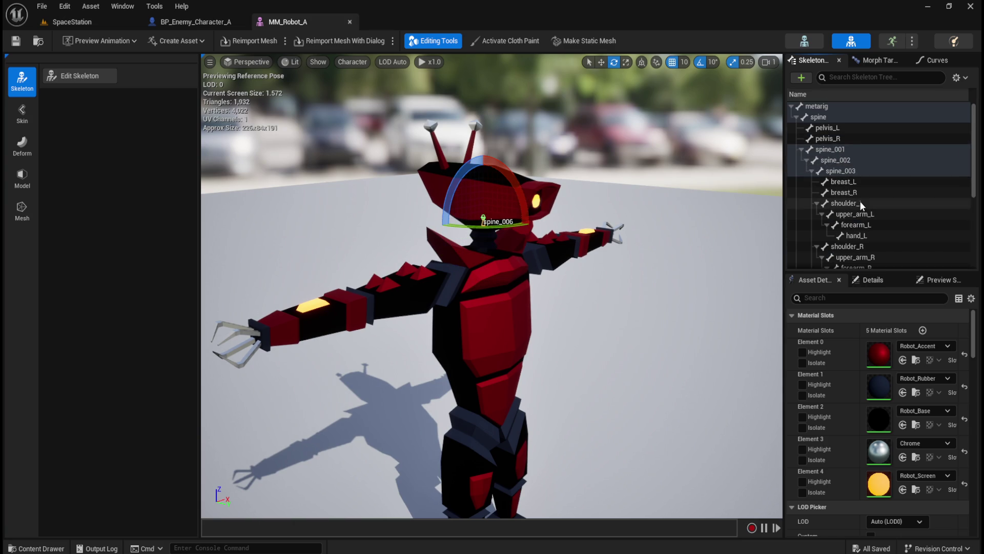
left_click(851, 149)
left_click(854, 162)
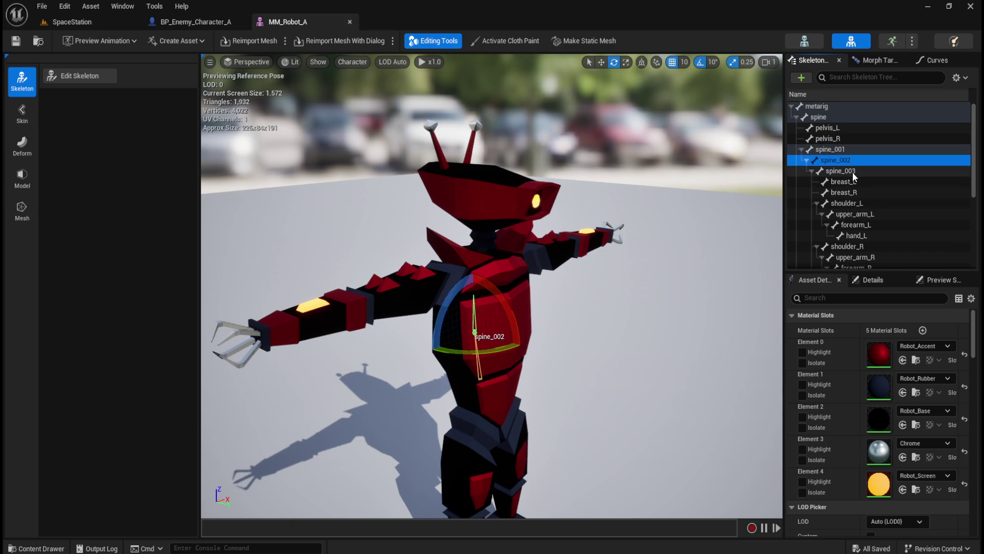
left_click(831, 118)
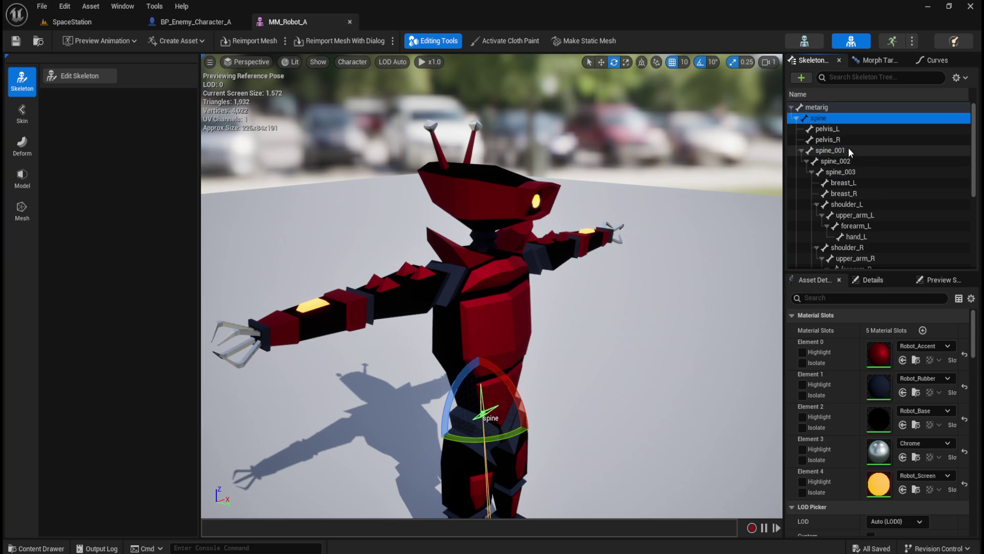
scroll(870, 221, "down", 5)
left_click(841, 263)
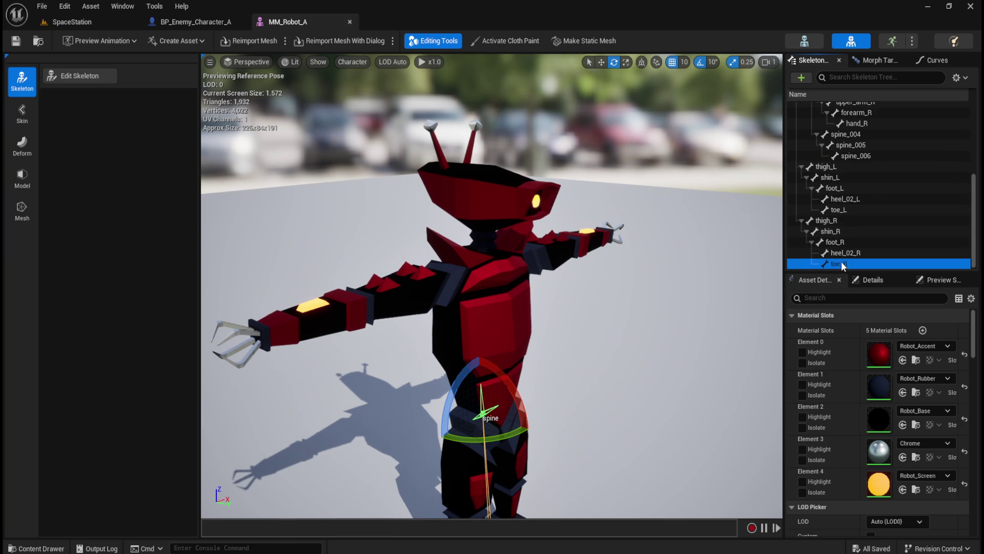
left_click(833, 221)
left_click(841, 170)
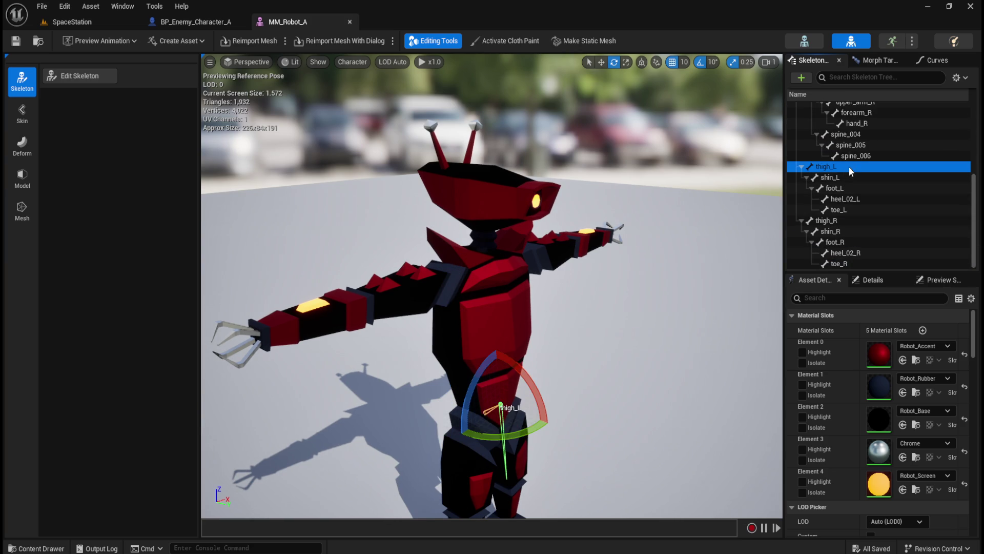
left_click(857, 156)
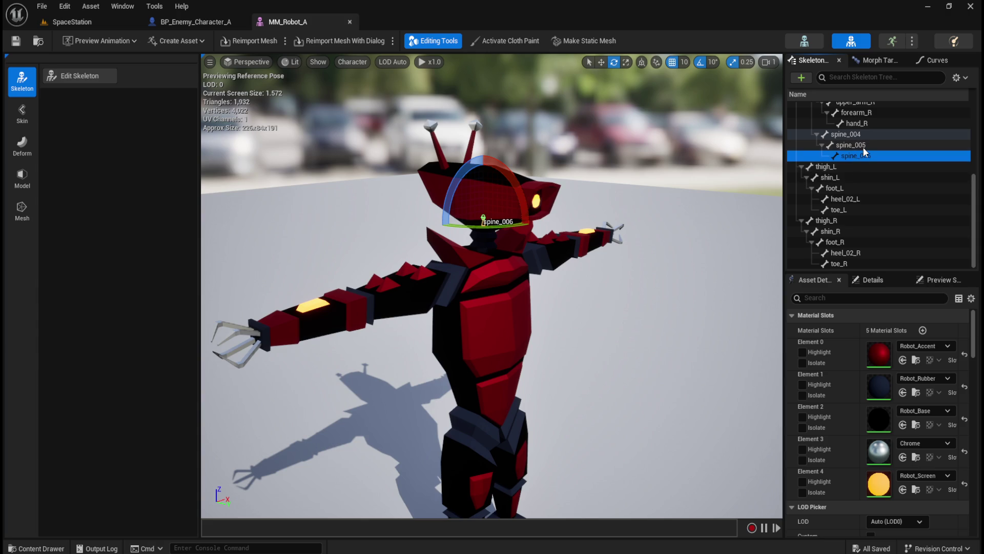
key("f")
Step through spine_004, spine_005 and spine_006 again to confirm the head bone.
scroll(516, 217, "down", 5)
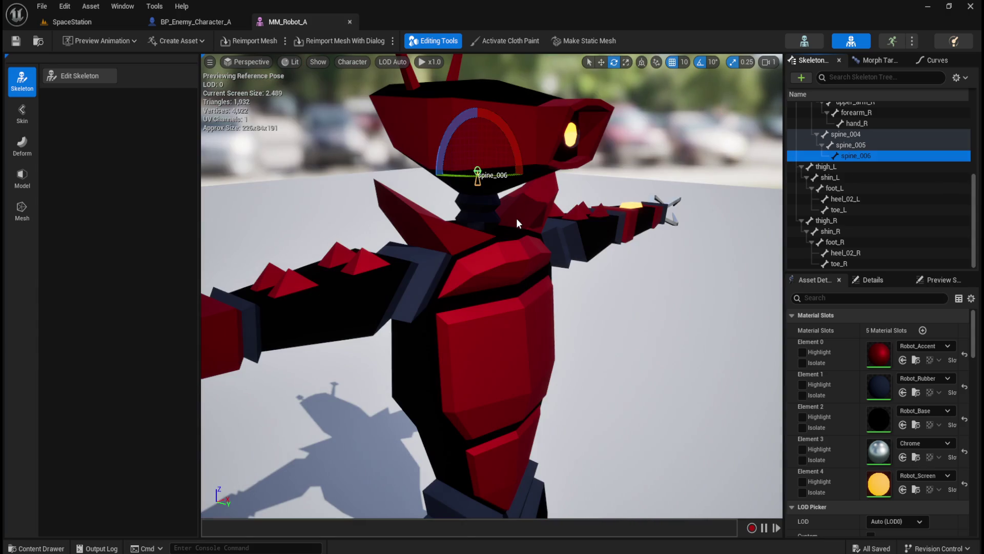
left_click(859, 144)
left_click(866, 134)
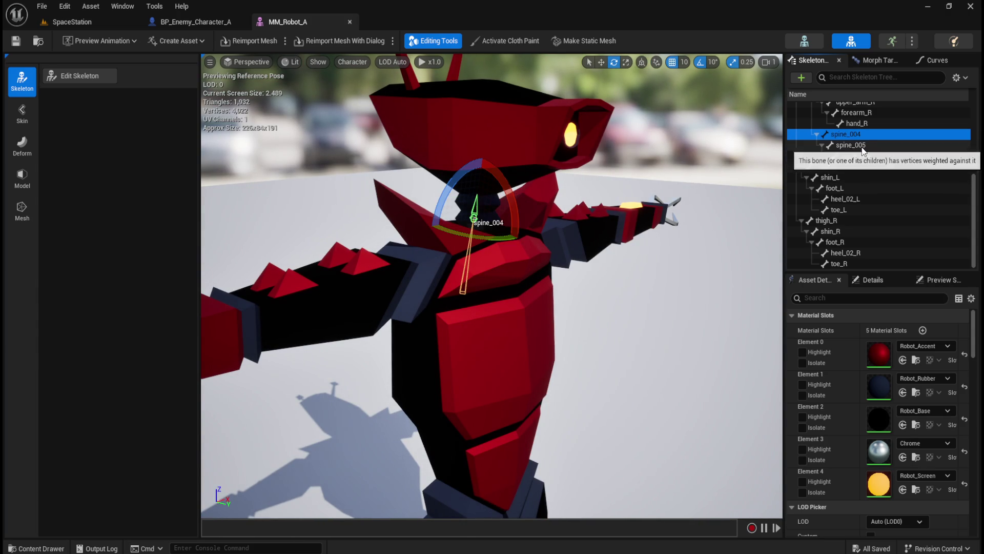
left_click(866, 144)
left_click(863, 154)
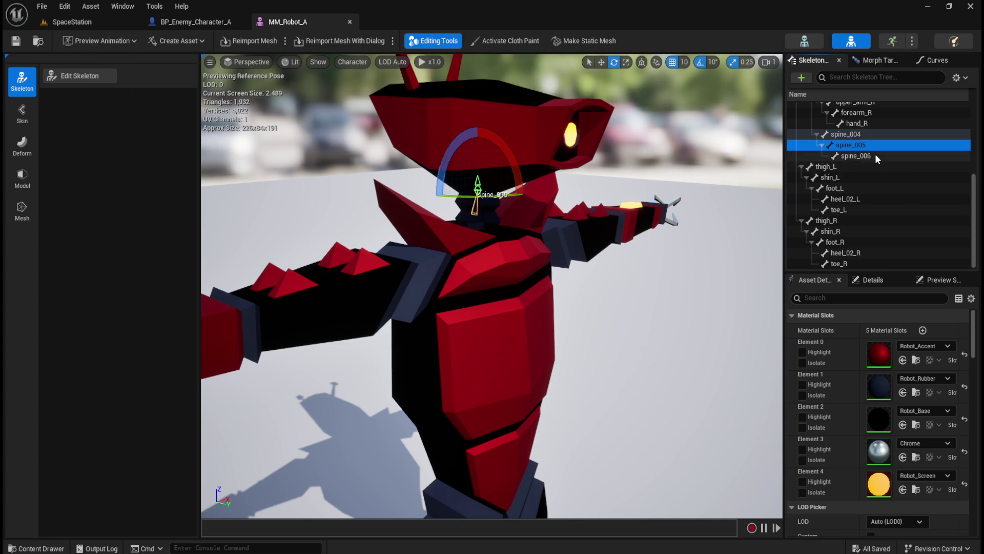
Add a socket to the spine_006 bone and select the new spine_006Socket.
left_click(802, 78)
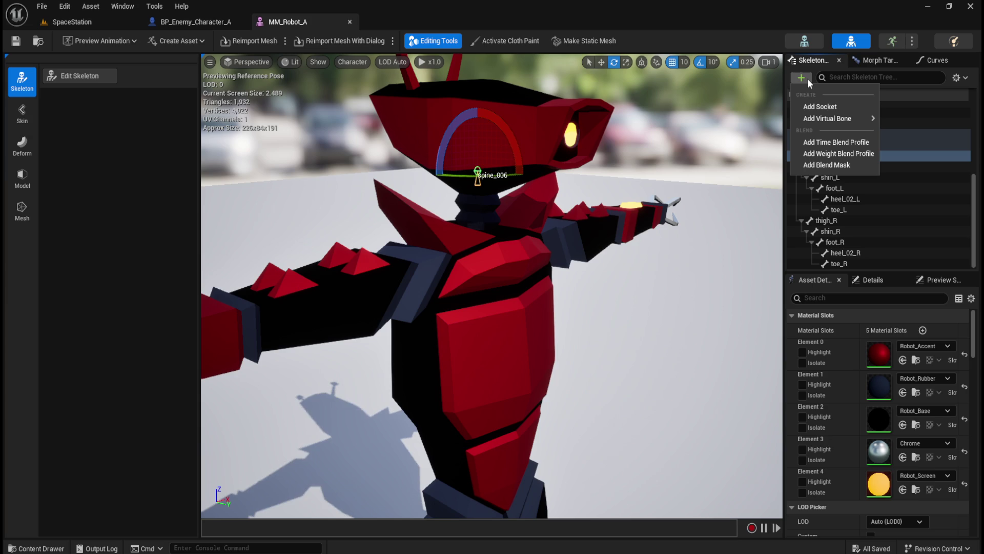
left_click(809, 104)
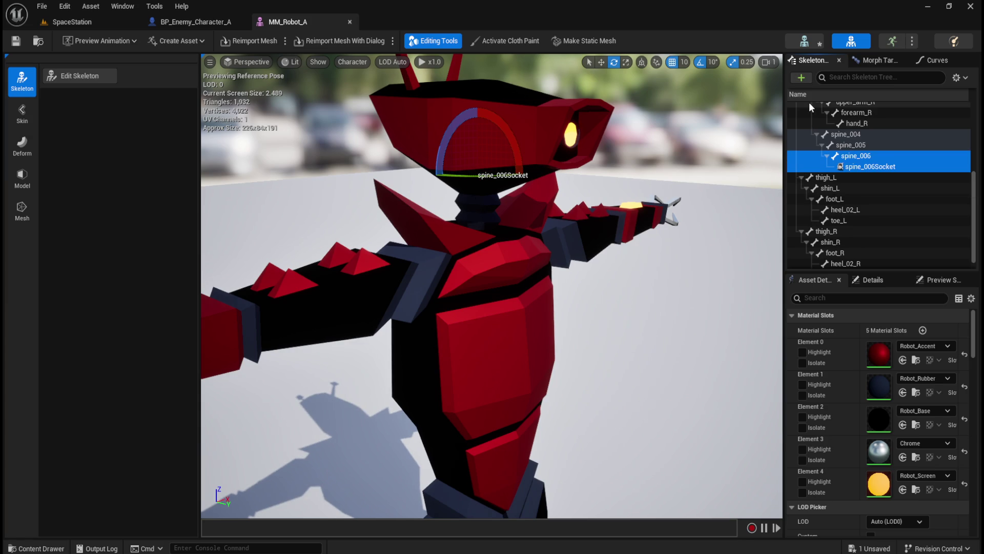
left_click(862, 168)
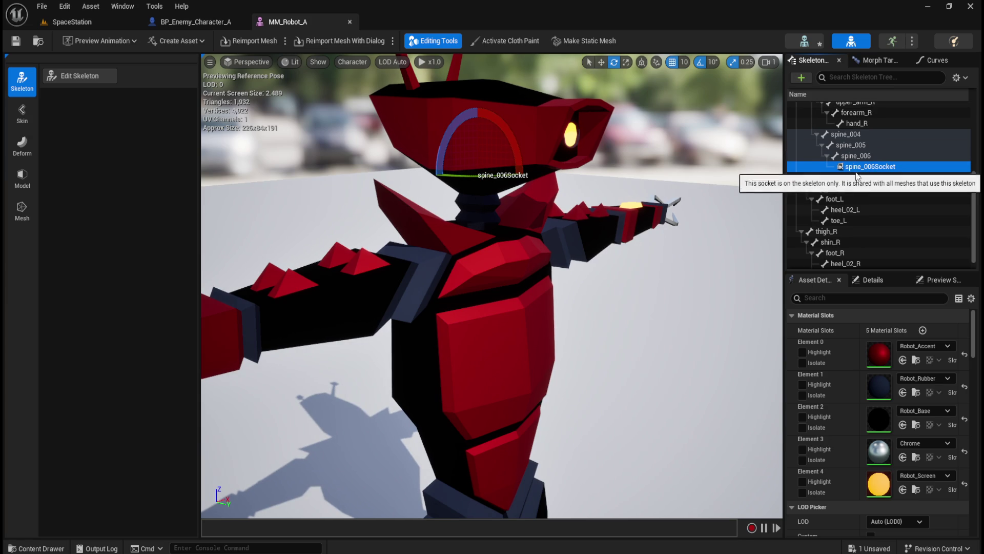
left_click_drag(620, 173, 574, 183)
left_click(861, 165)
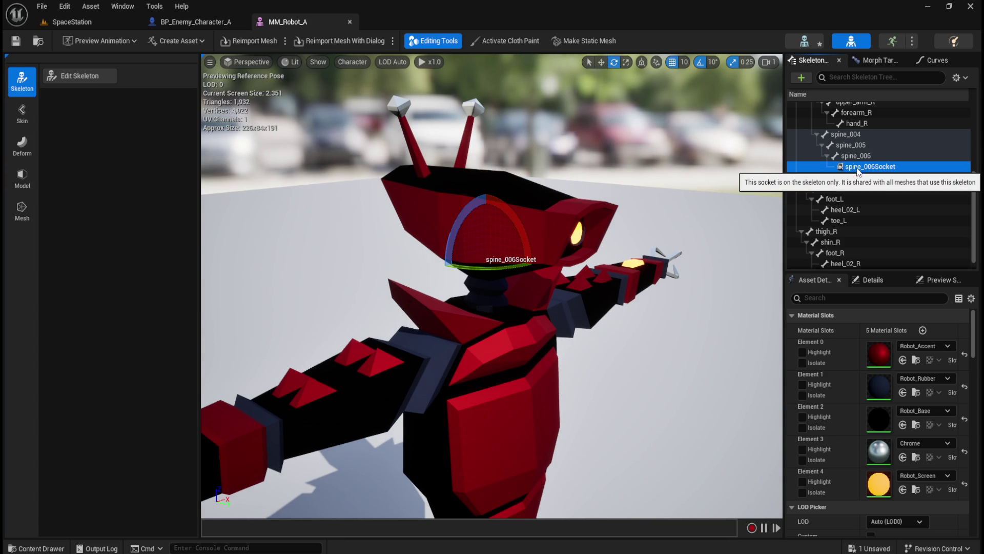
key("ctrl+space")
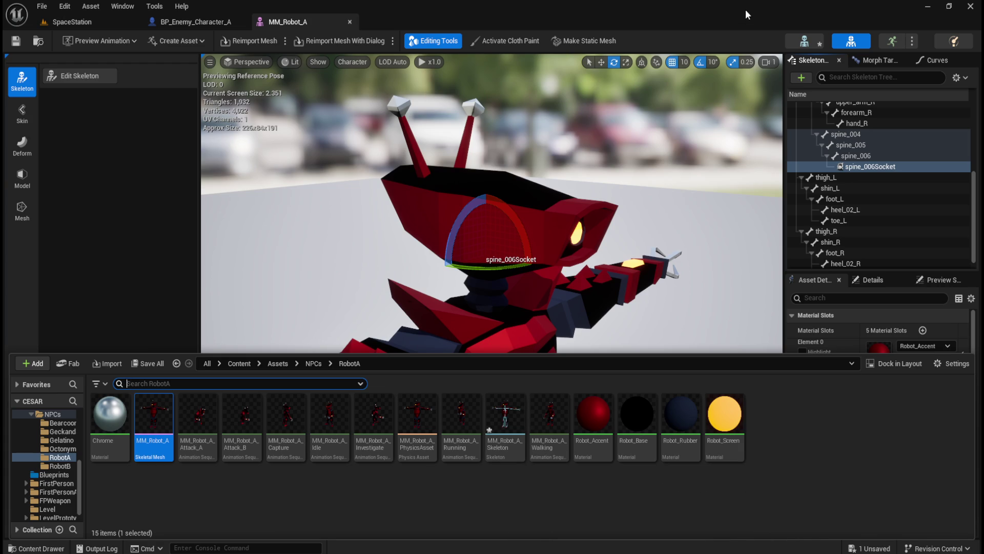
Collapse the Content Drawer and frame the viewport on spine_006Socket.
left_click(604, 341)
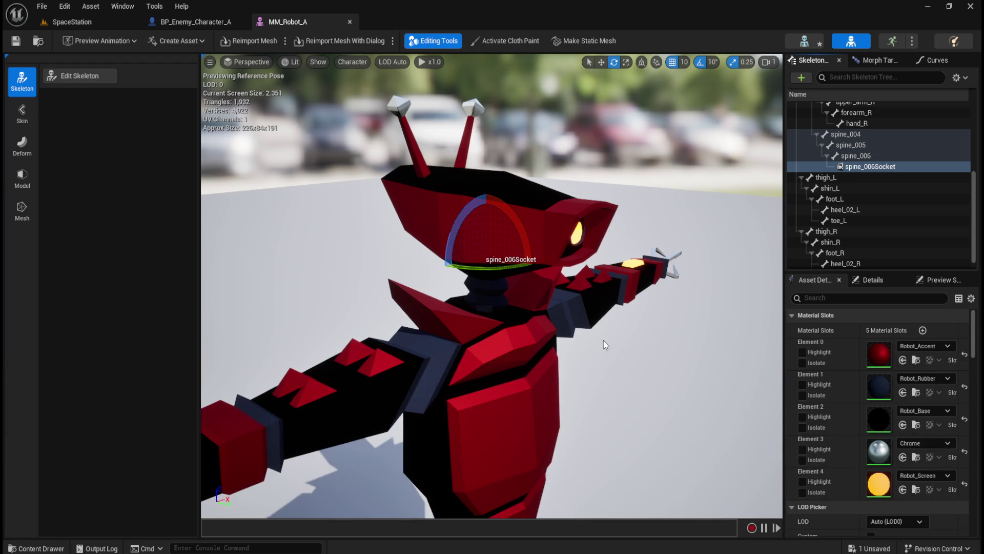
mouse_move(878, 170)
left_click_drag(581, 254, 579, 215)
key("f")
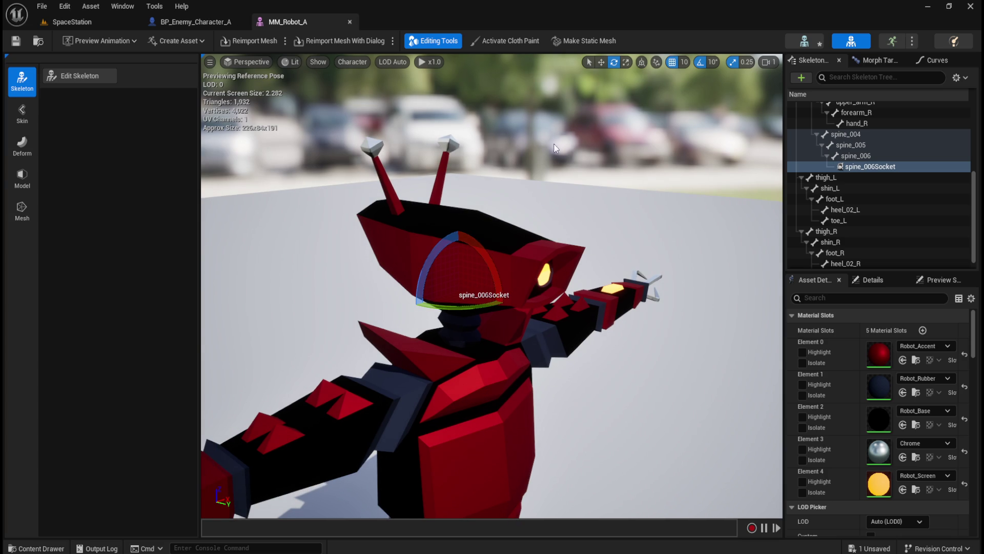
Move spine_006Socket forward with the translate gizmo and compare it against spine_006.
left_click(601, 62)
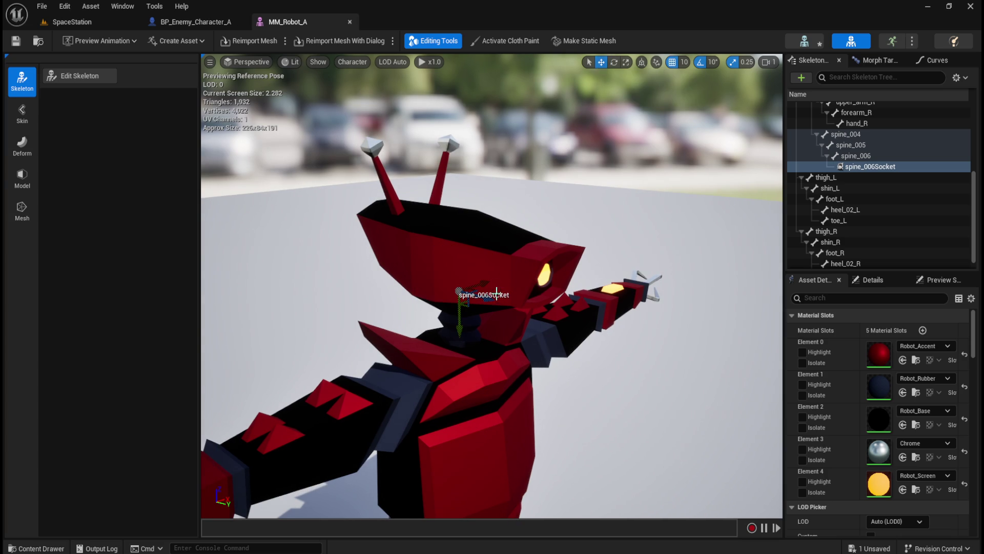
mouse_move(493, 300)
left_mouse_down()
mouse_move(611, 319)
mouse_move(580, 296)
left_mouse_up()
left_click(871, 155)
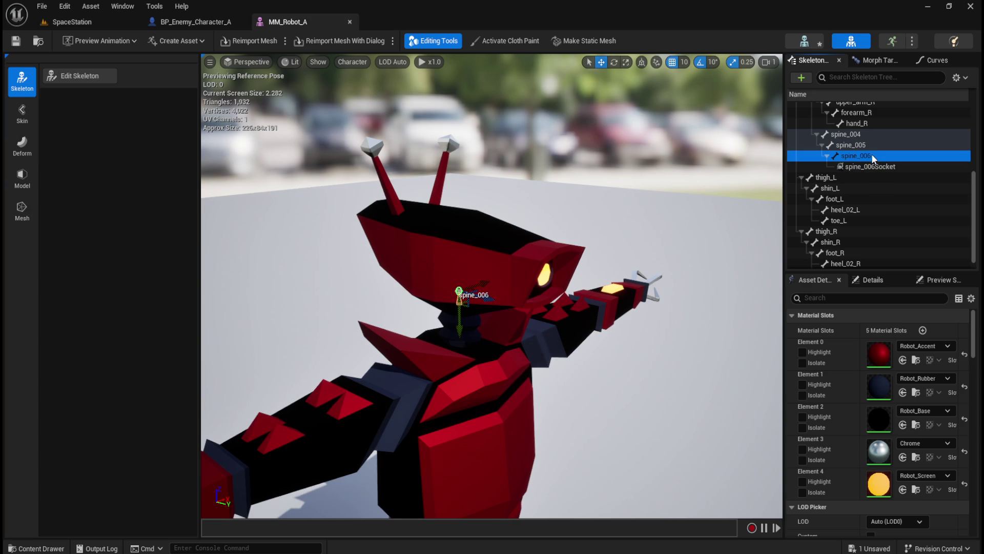
left_click(868, 169)
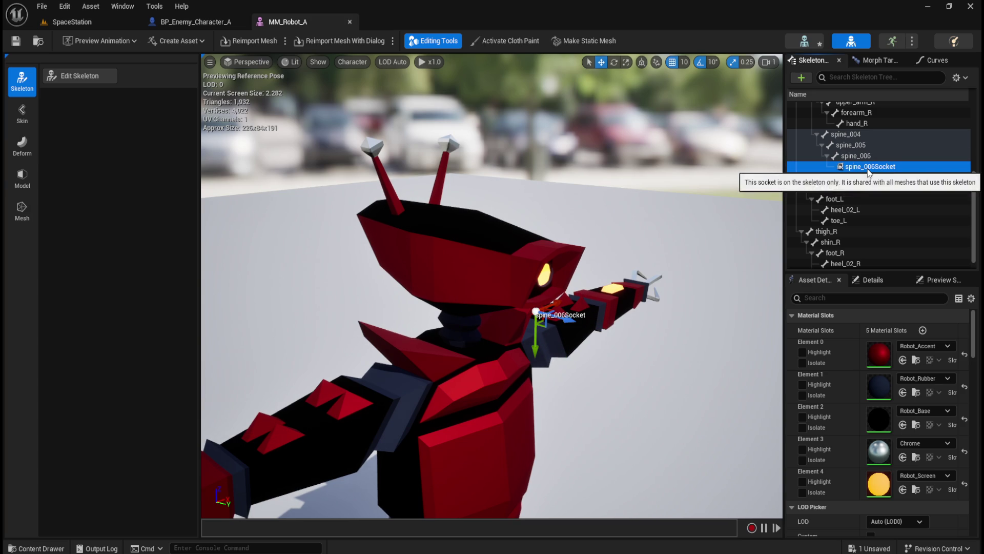
left_click(865, 156)
left_click(863, 167)
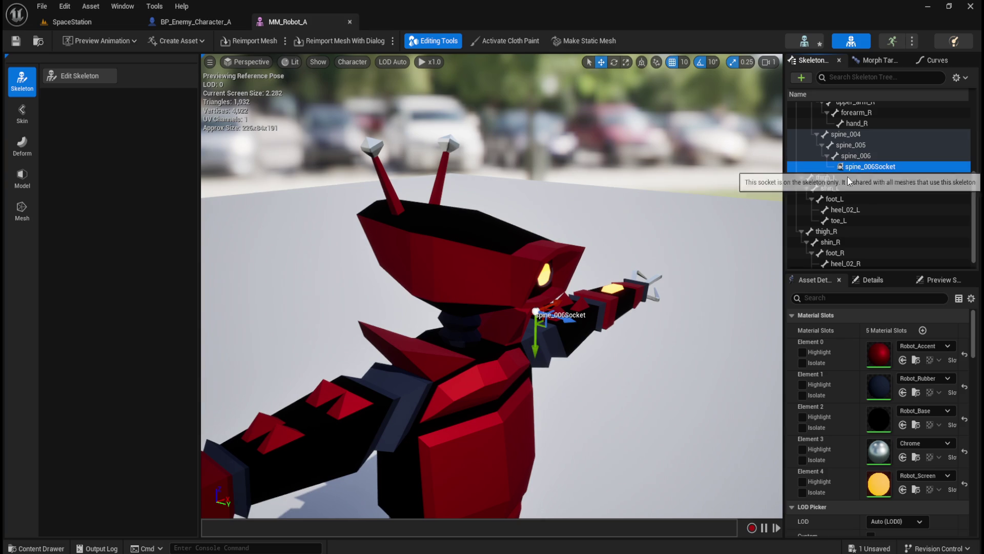
left_click(854, 154)
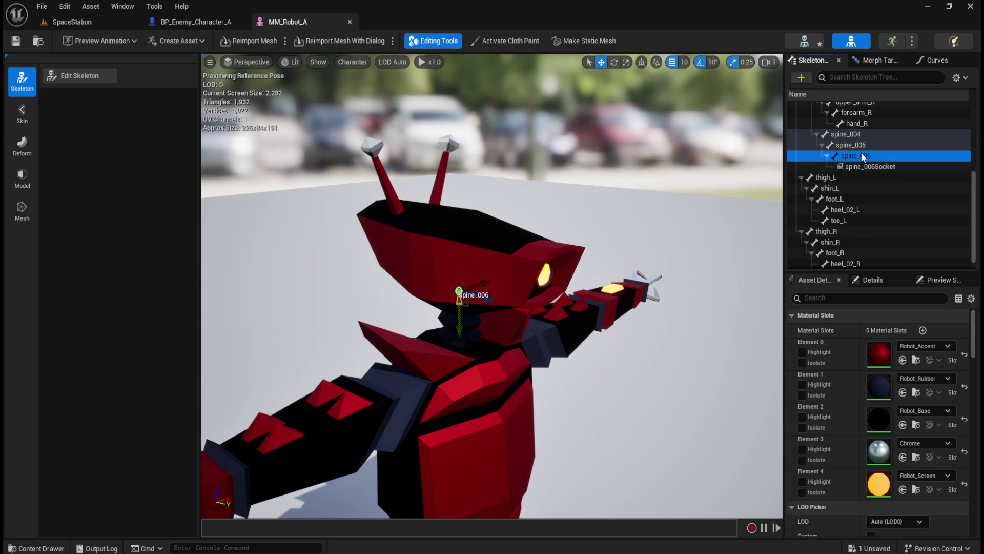
left_click(856, 167)
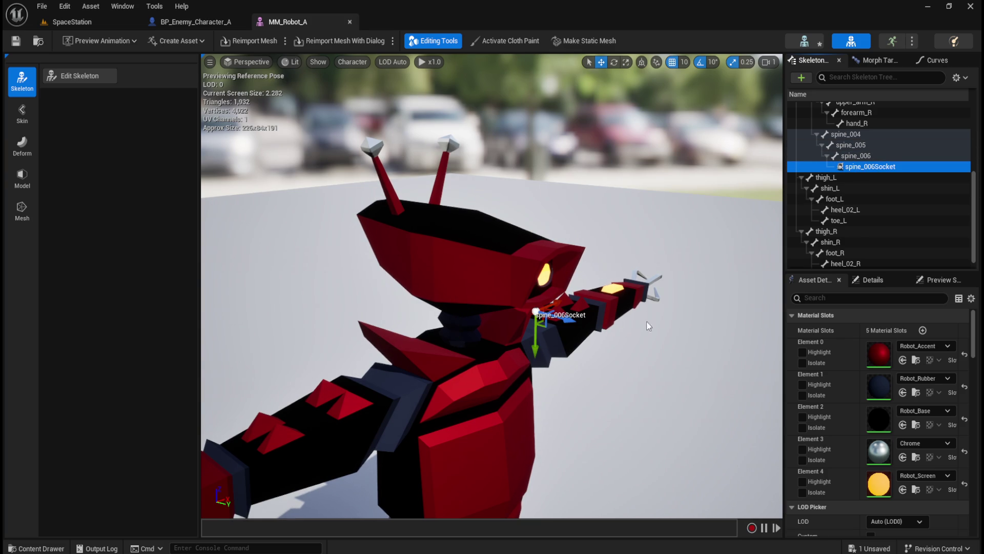
scroll(629, 331, "up", 5)
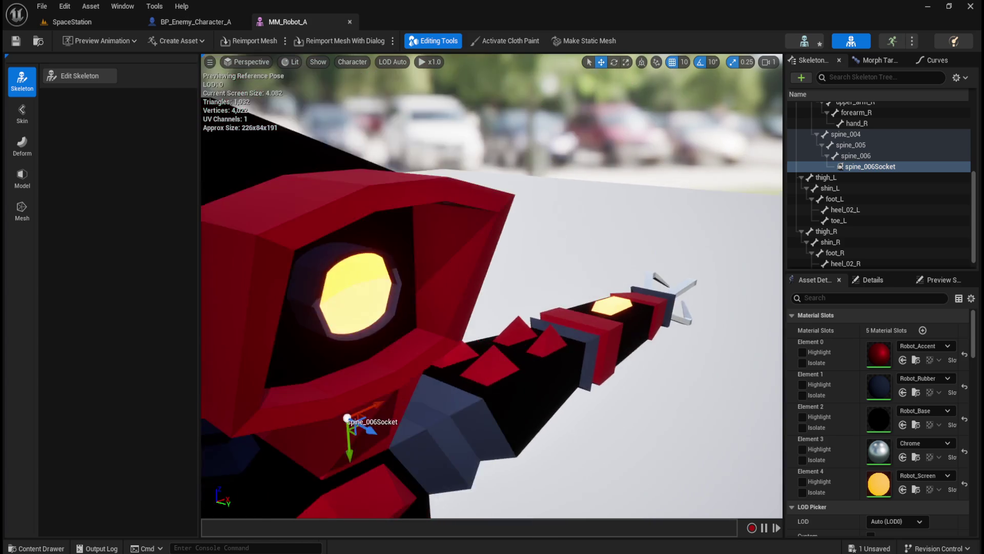
mouse_move(518, 367)
left_mouse_down()
mouse_move(533, 361)
mouse_move(518, 368)
mouse_move(534, 287)
mouse_move(554, 248)
mouse_move(590, 221)
mouse_move(585, 195)
mouse_move(564, 216)
mouse_move(564, 236)
mouse_move(558, 215)
mouse_move(593, 263)
mouse_move(579, 301)
left_mouse_up()
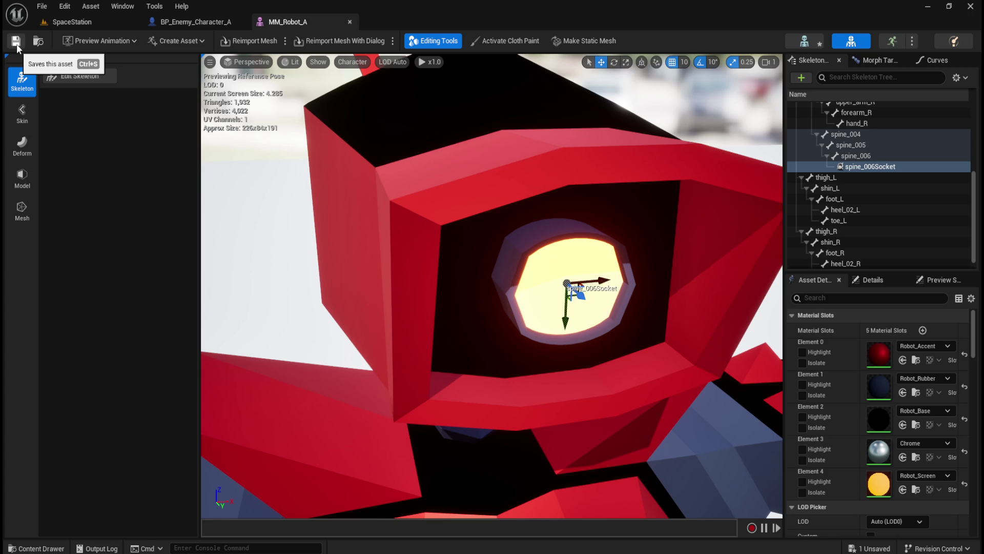
Select the spine_006 bone to check the socket sitting in the eye's centre.
left_click(865, 156)
Rename spine_006Socket to Socket_Light using F2 in the Skeleton Tree.
left_click(868, 166)
right_click(866, 167)
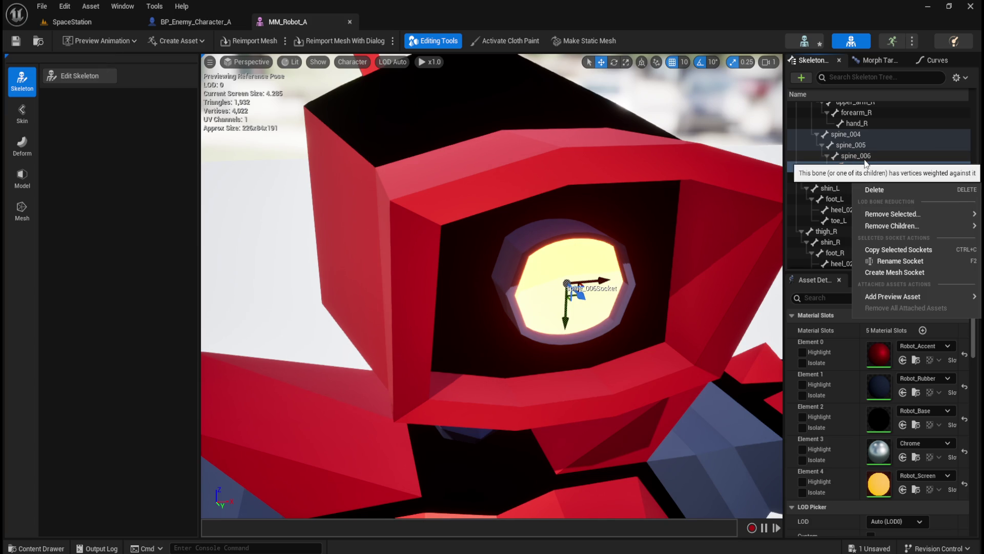
left_click(864, 159)
left_click(863, 159)
left_click(866, 165)
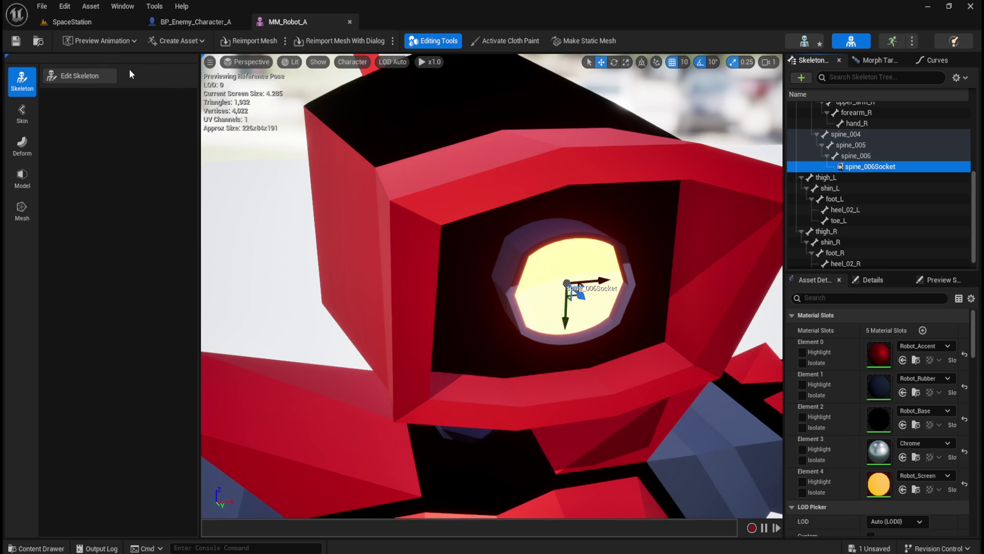
left_click(892, 158)
left_click(881, 166)
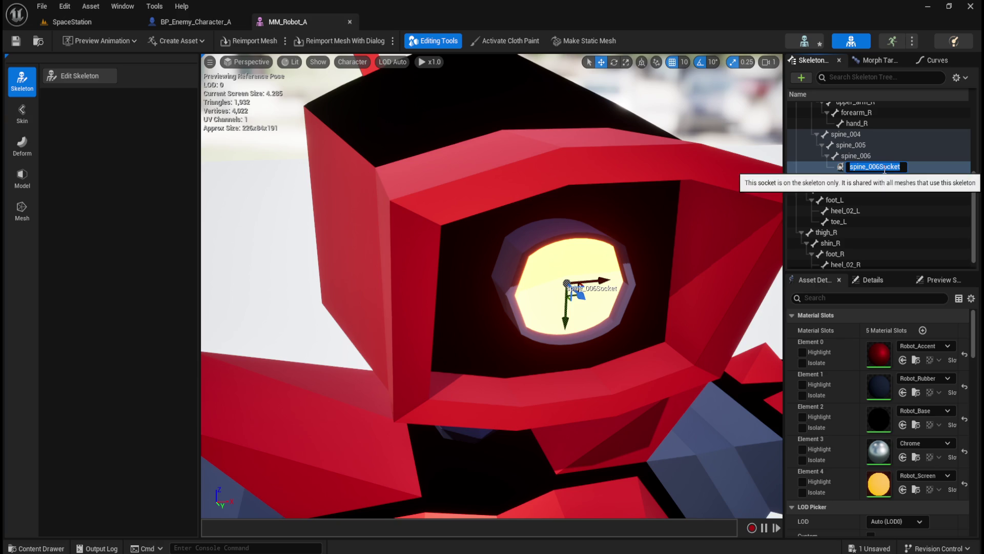
key("F2")
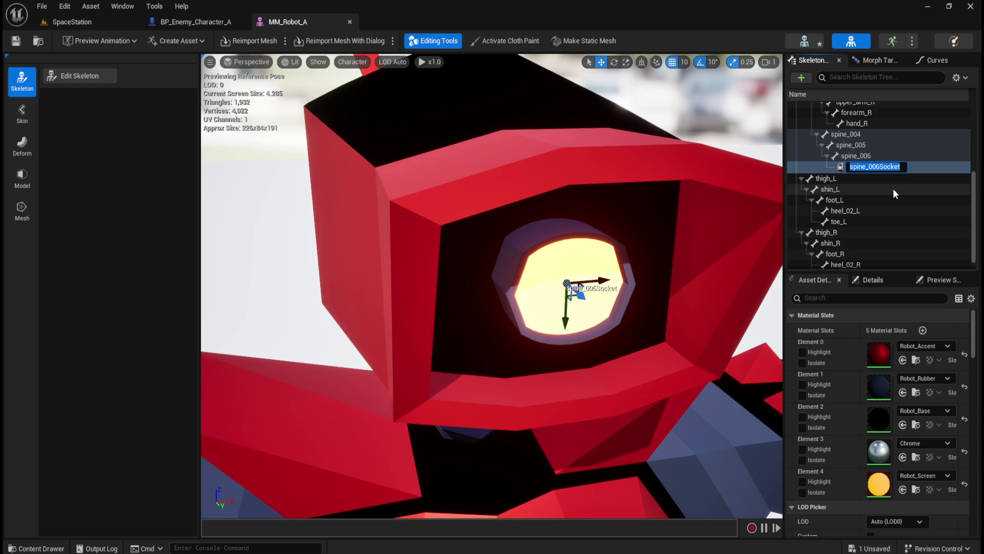
type("Socket_L")
type("Soc")
type("ight")
key("Return")
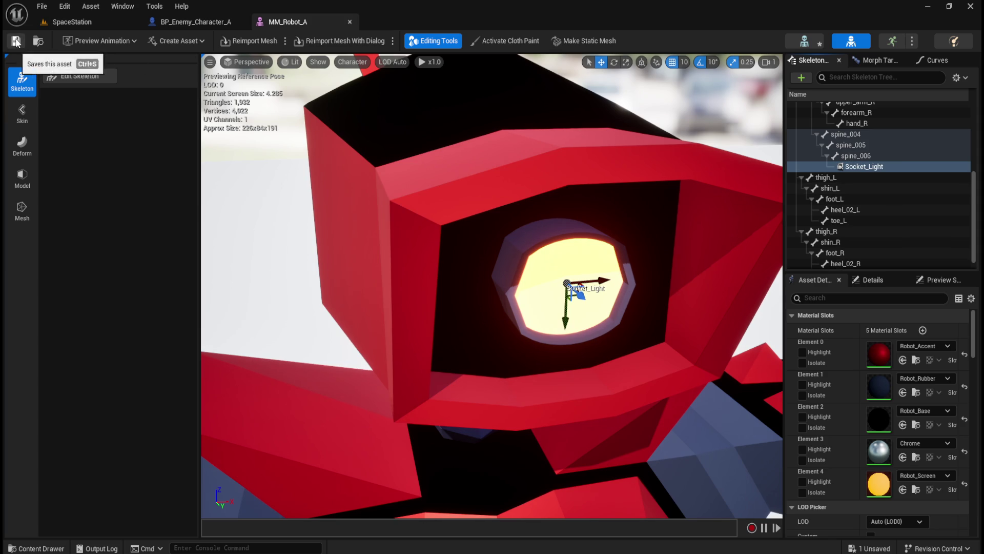
left_click(201, 17)
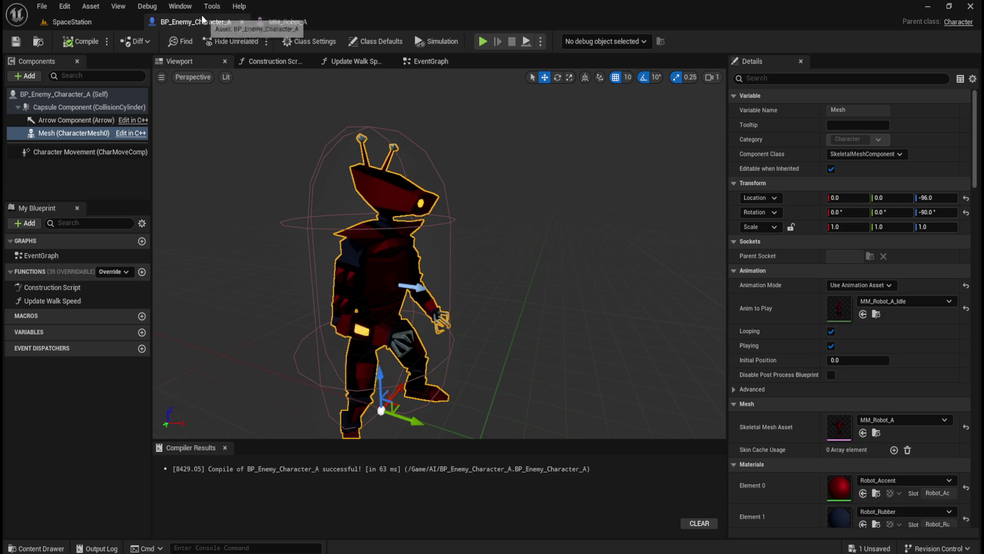
left_click(80, 123)
left_click(72, 133)
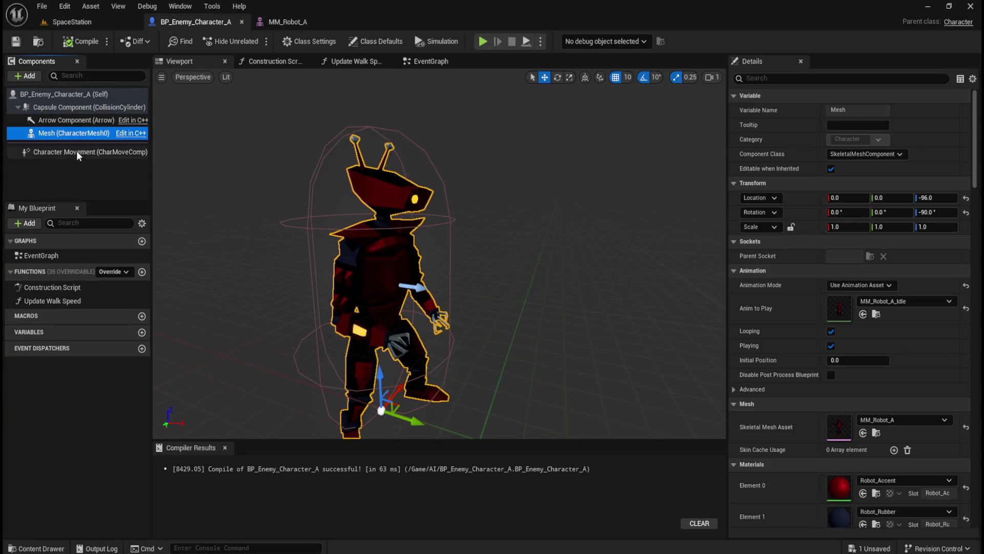
left_click(827, 78)
type("socket")
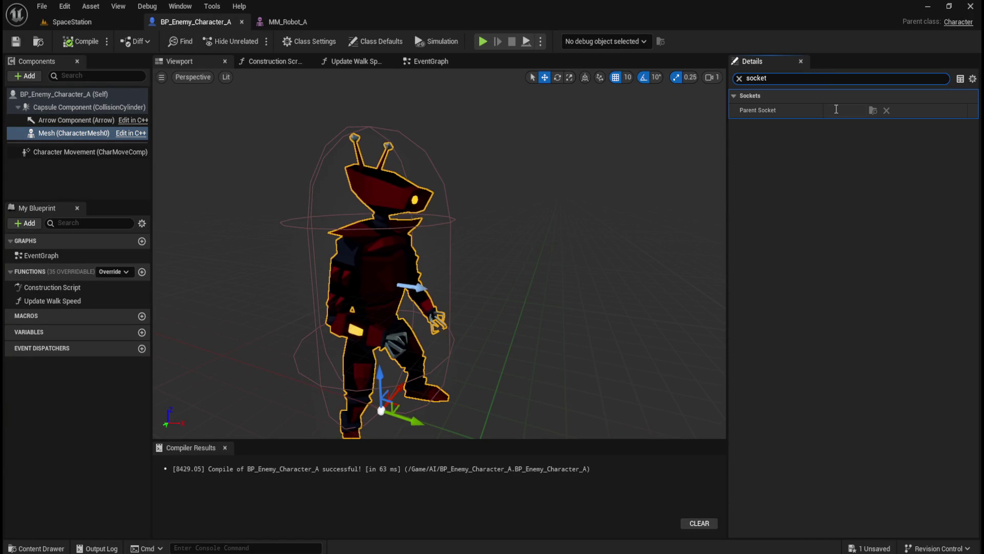
left_click(739, 78)
left_click(287, 22)
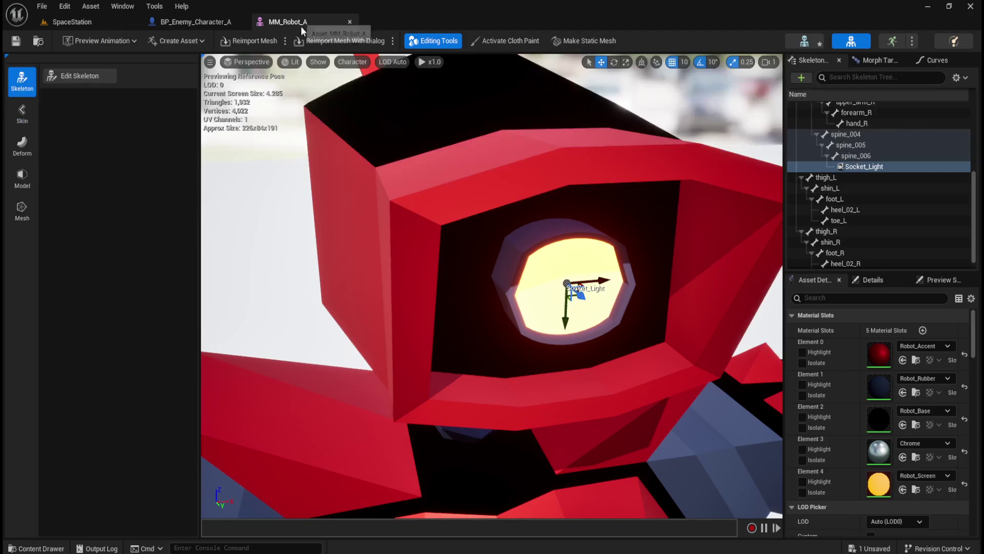
right_click(868, 168)
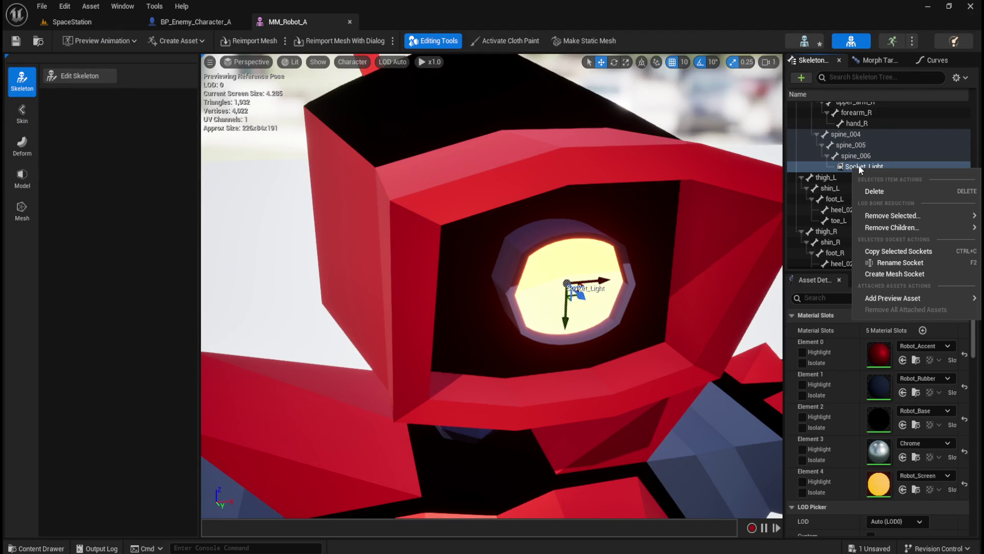
left_click(861, 166)
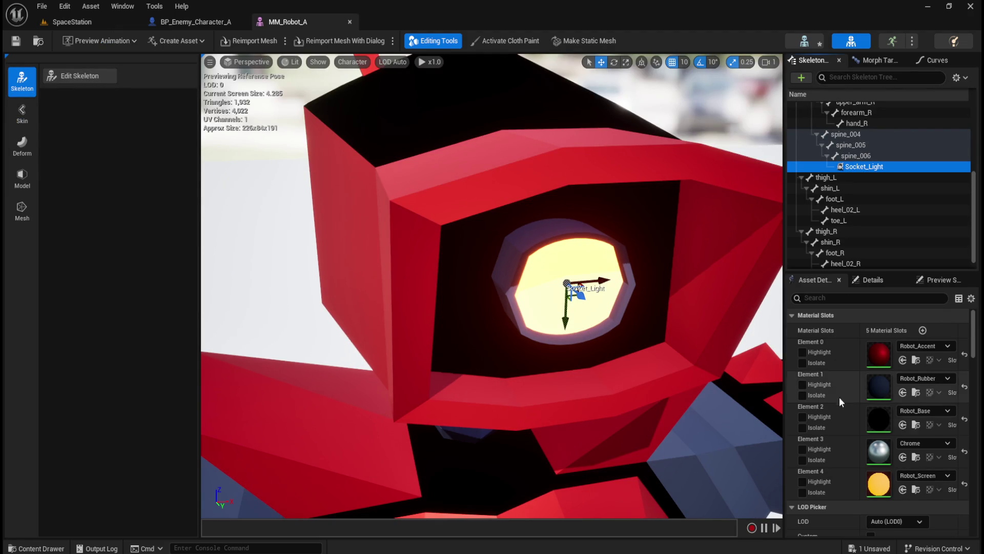
scroll(845, 432, "down", 3)
scroll(845, 431, "down", 8)
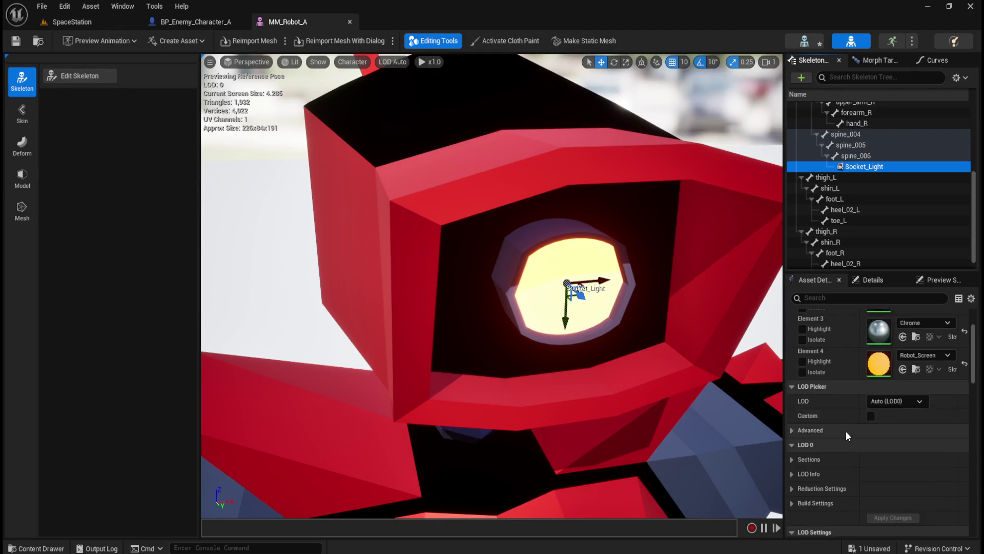
scroll(846, 429, "down", 6)
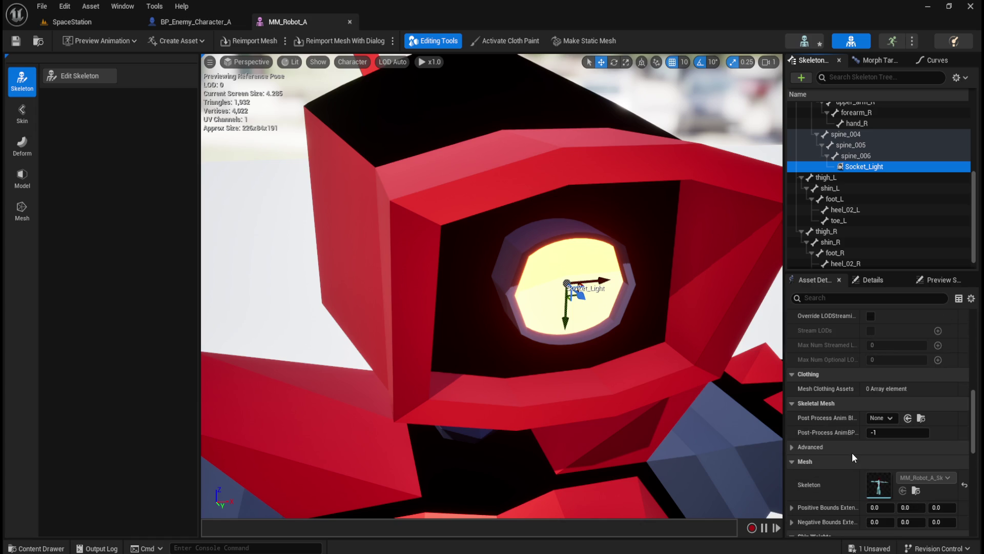
scroll(852, 454, "down", 3)
scroll(853, 450, "down", 7)
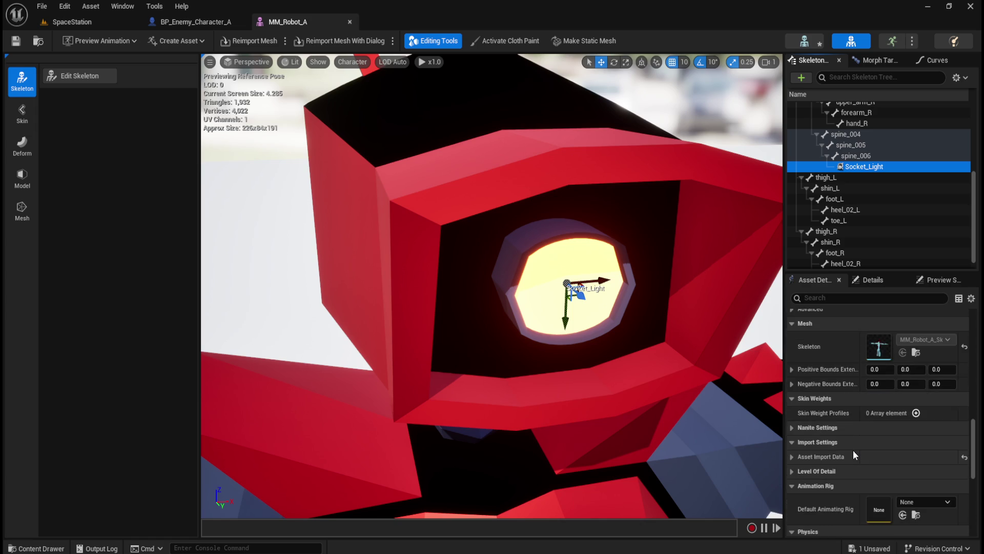
scroll(853, 450, "down", 3)
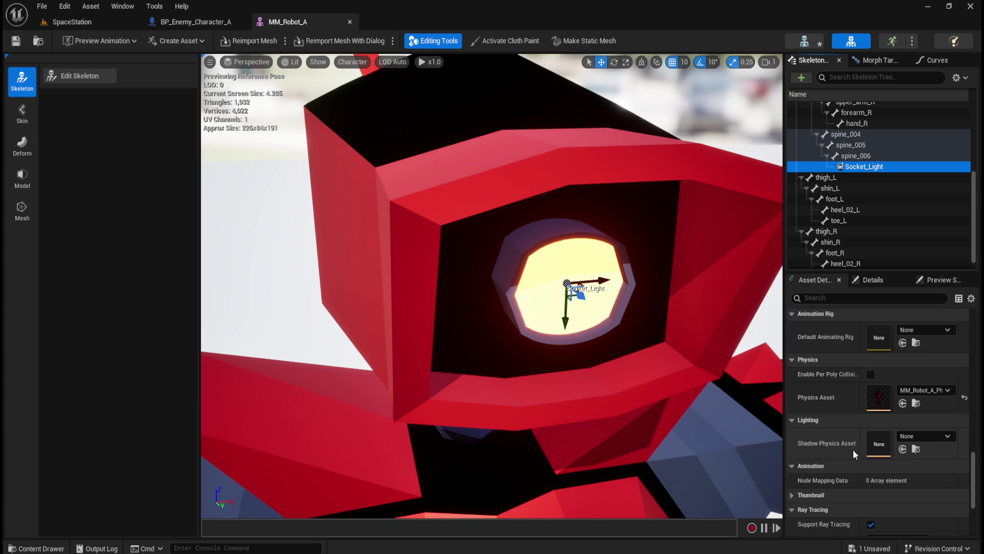
scroll(853, 450, "down", 6)
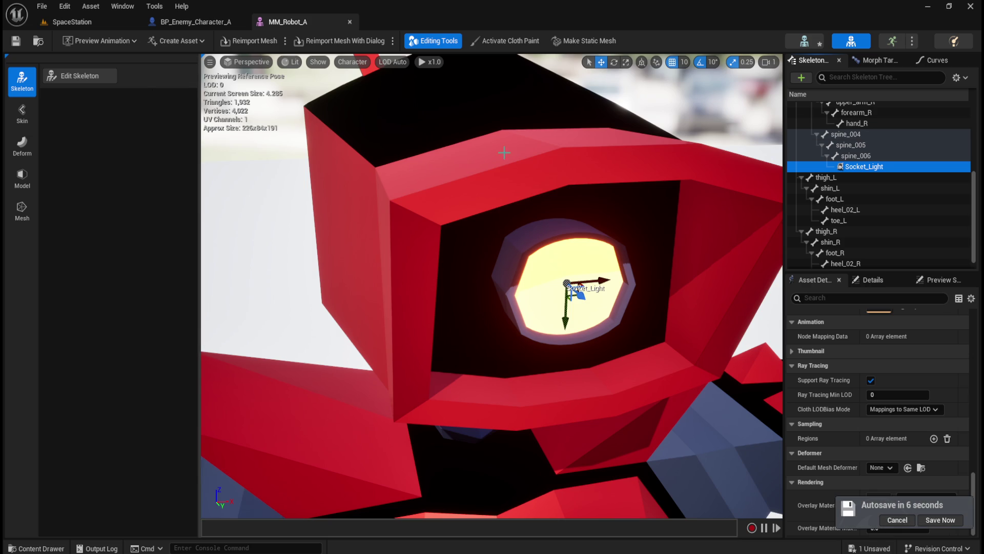
scroll(879, 219, "up", 5)
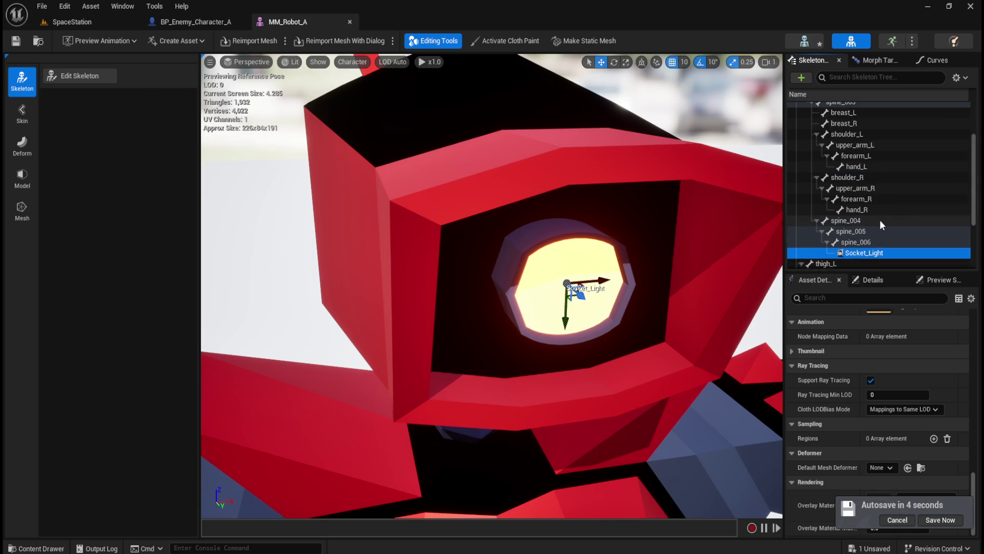
scroll(888, 211, "down", 5)
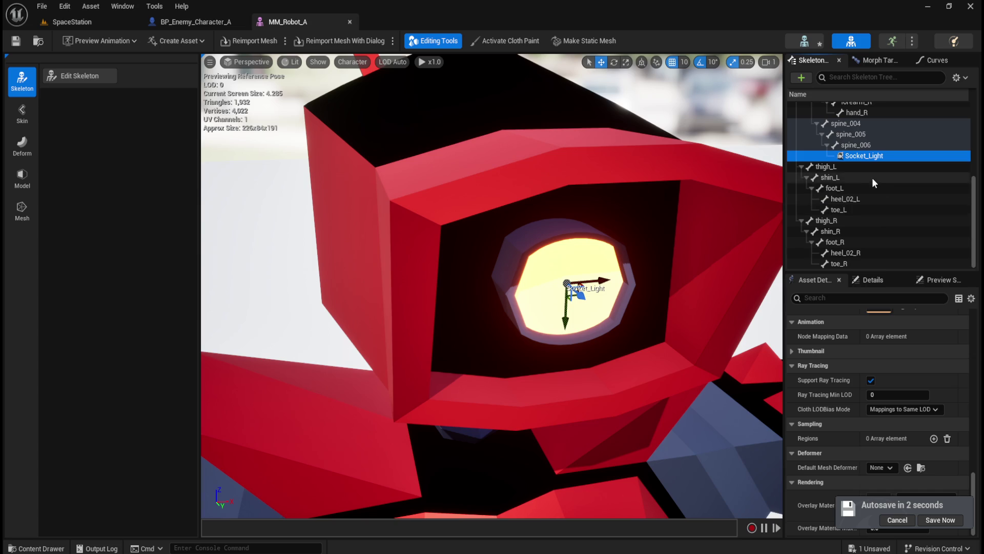
scroll(871, 205, "up", 5)
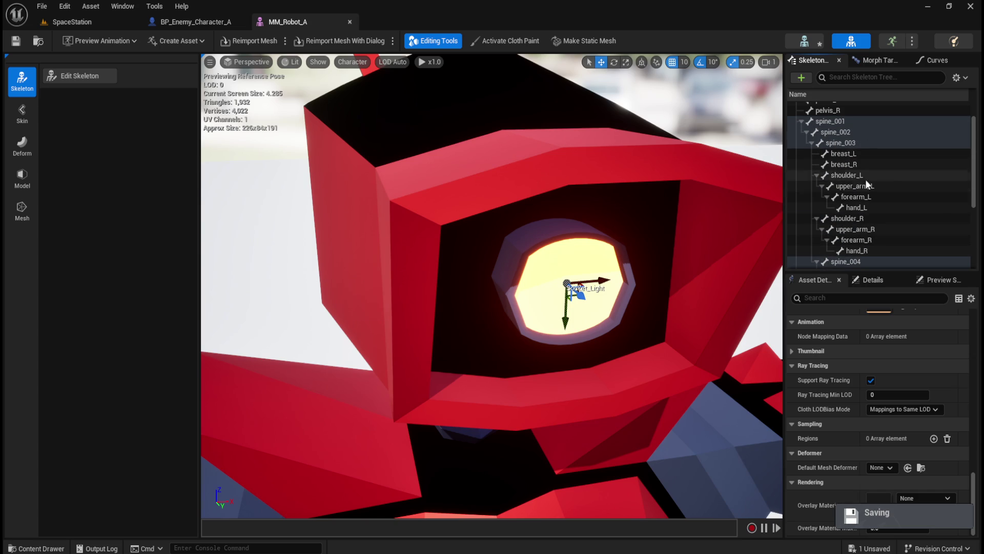
scroll(866, 198, "up", 2)
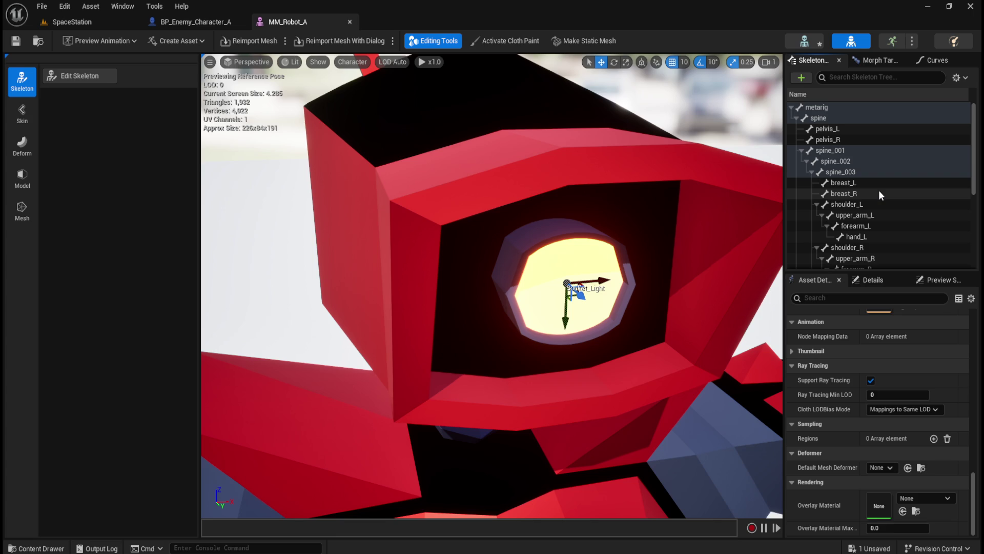
scroll(879, 190, "down", 3)
left_click(872, 226)
left_click(866, 236)
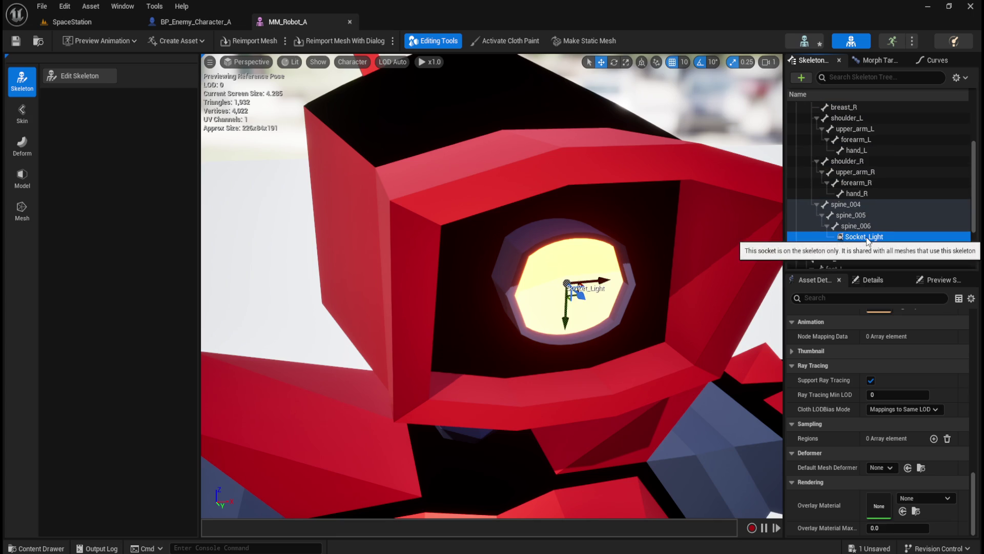
right_click(866, 236)
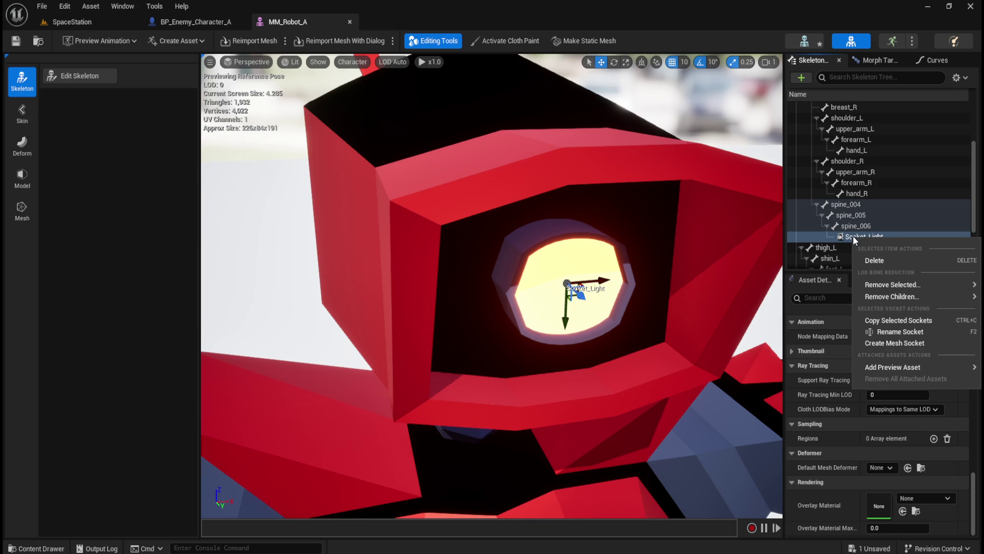
left_click(859, 236)
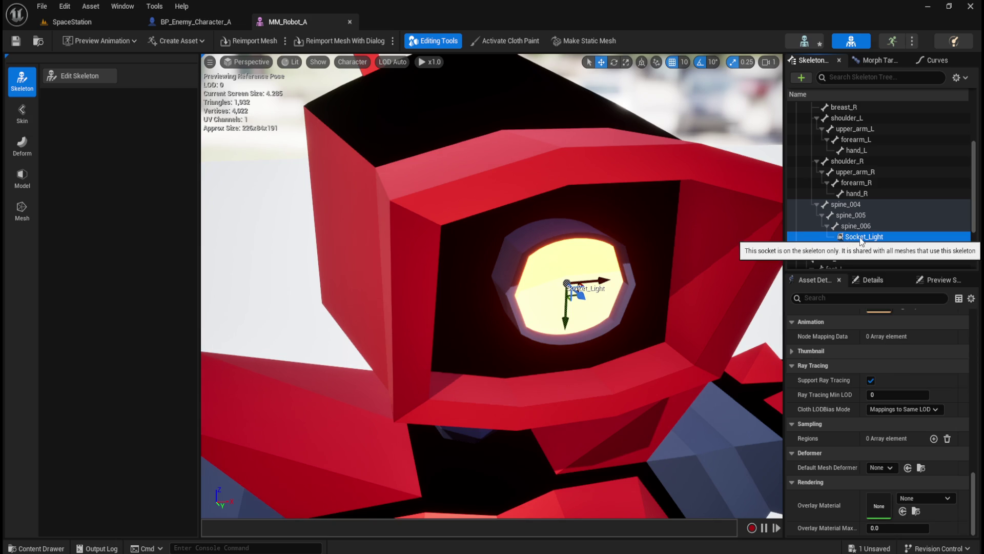
left_click(871, 227)
left_click(872, 237)
right_click(870, 237)
left_click(891, 344)
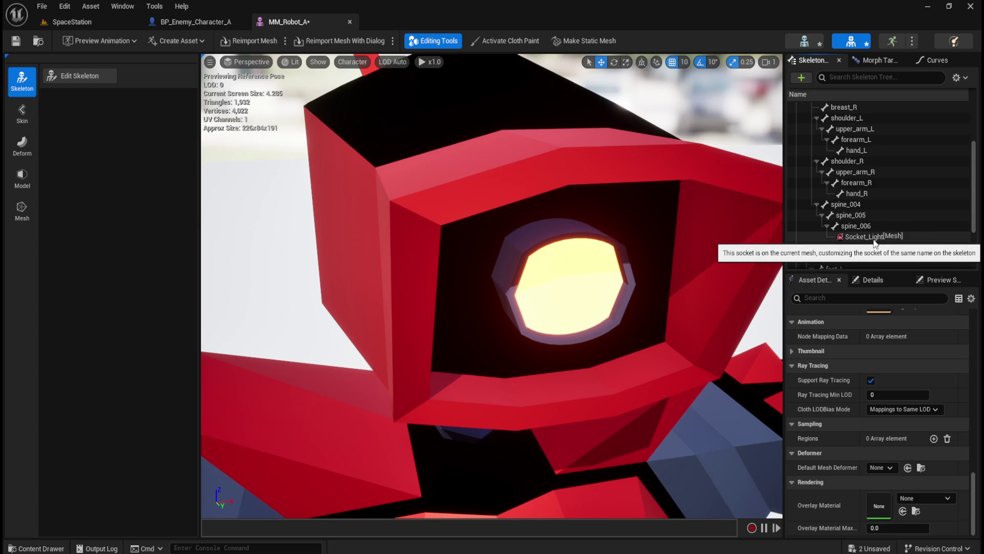
key("ctrl+z")
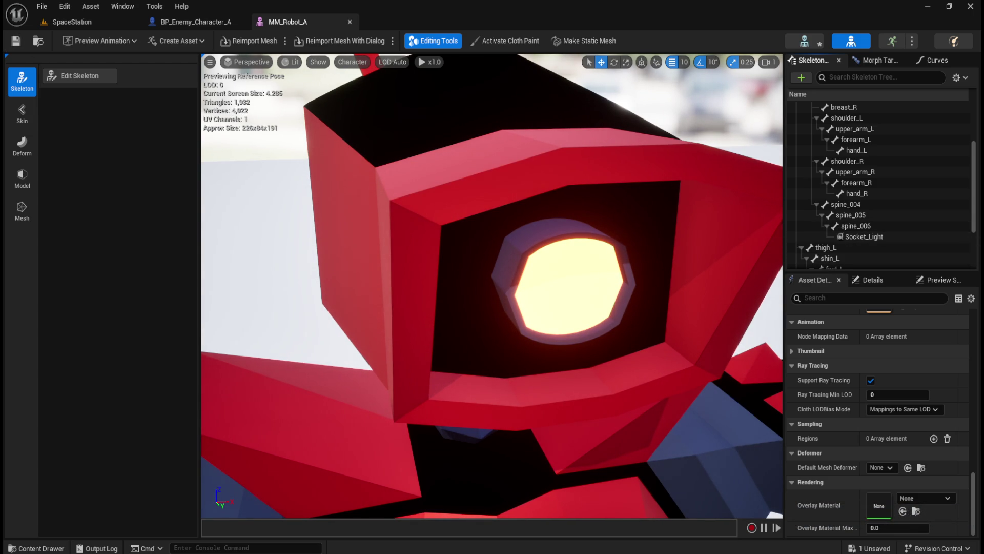
right_click(863, 227)
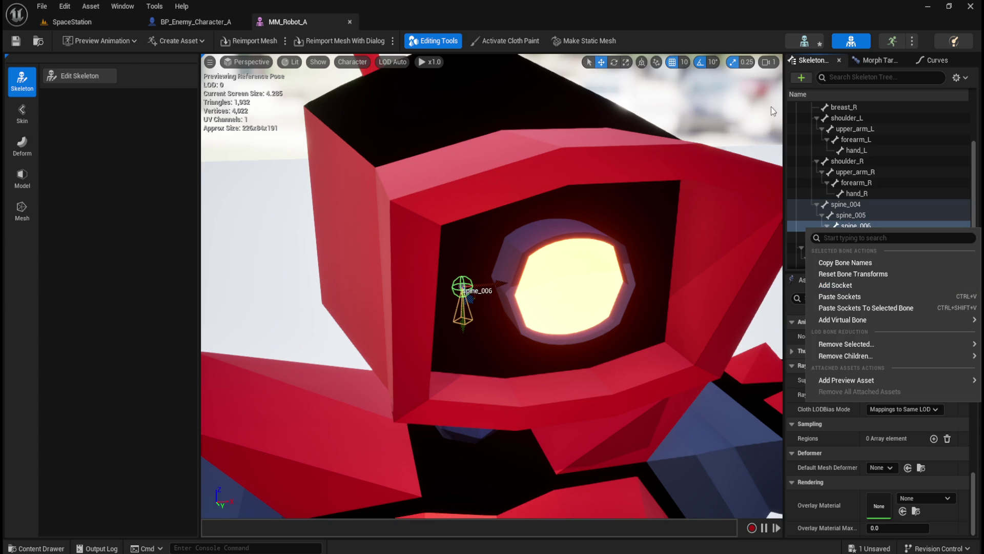
left_click(783, 40)
type("Socket_Light")
left_click(864, 235)
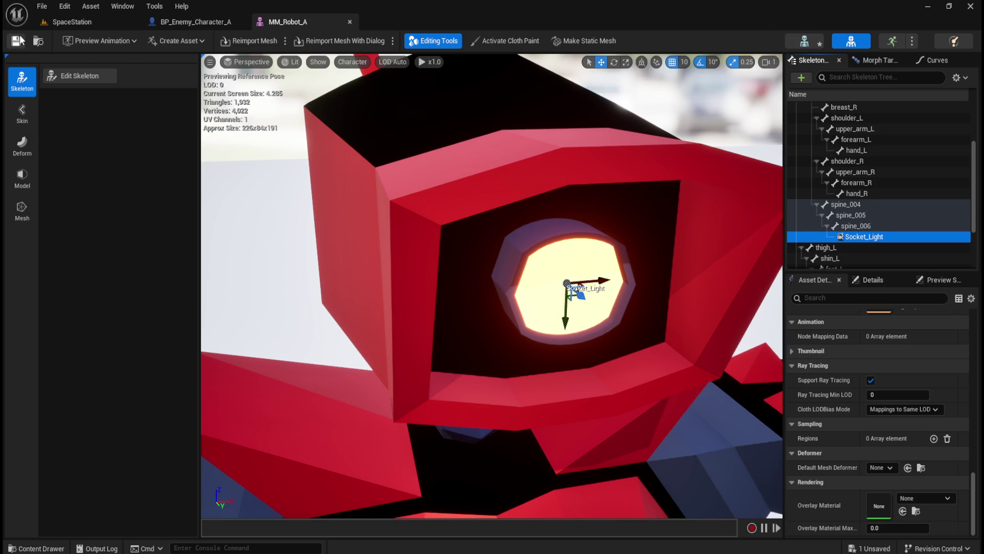
left_click(805, 41)
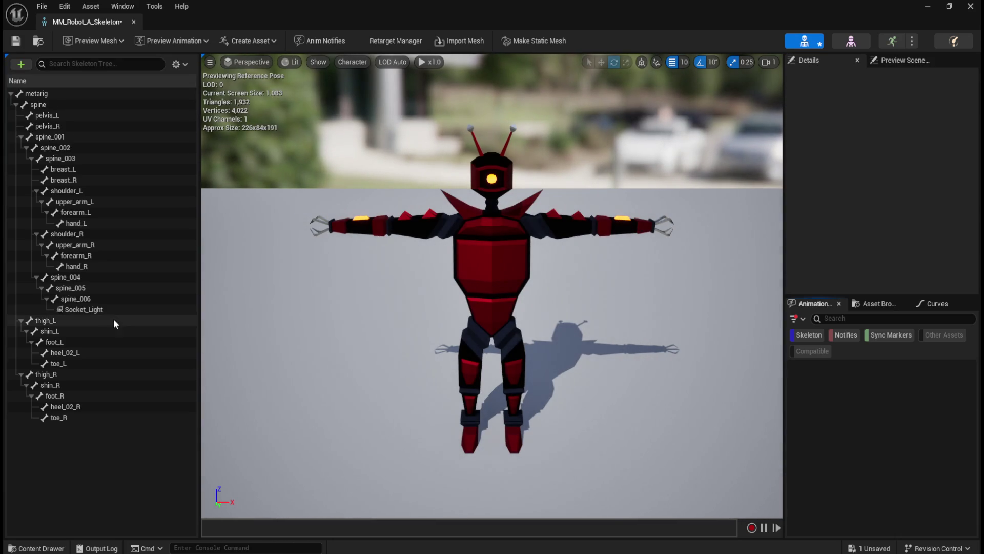
Select Socket_Light and save the MM_Robot_A skeleton asset.
left_click(103, 310)
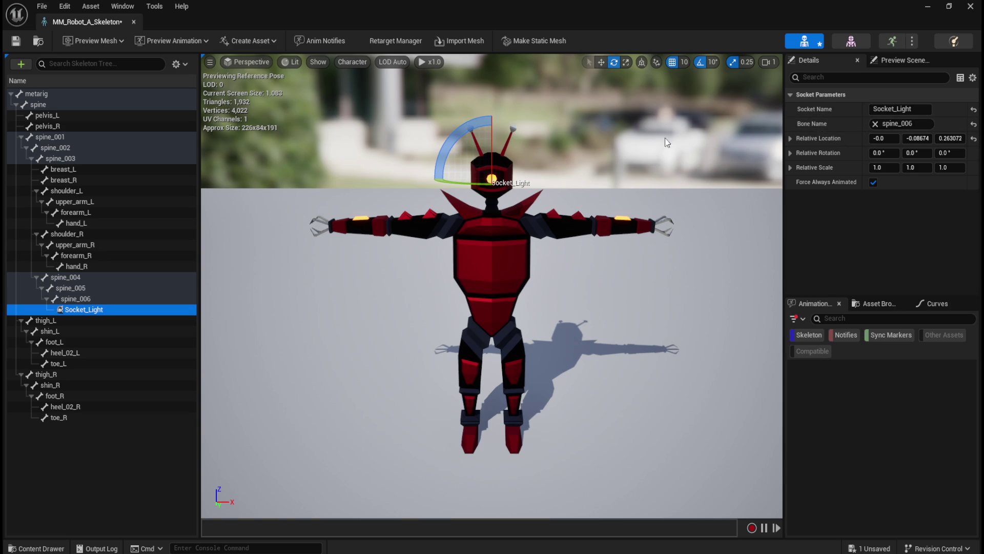
left_click(72, 298)
left_click(72, 308)
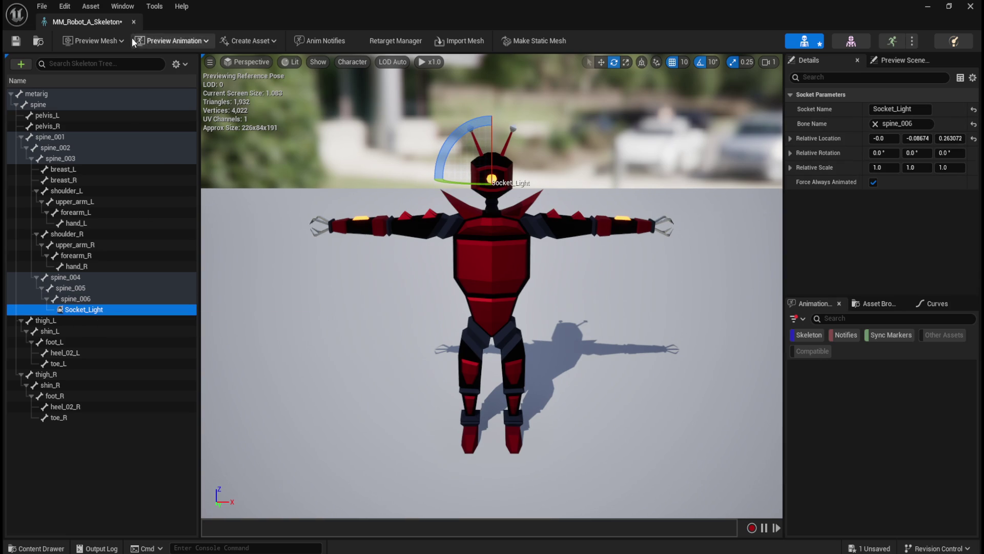
left_click(16, 41)
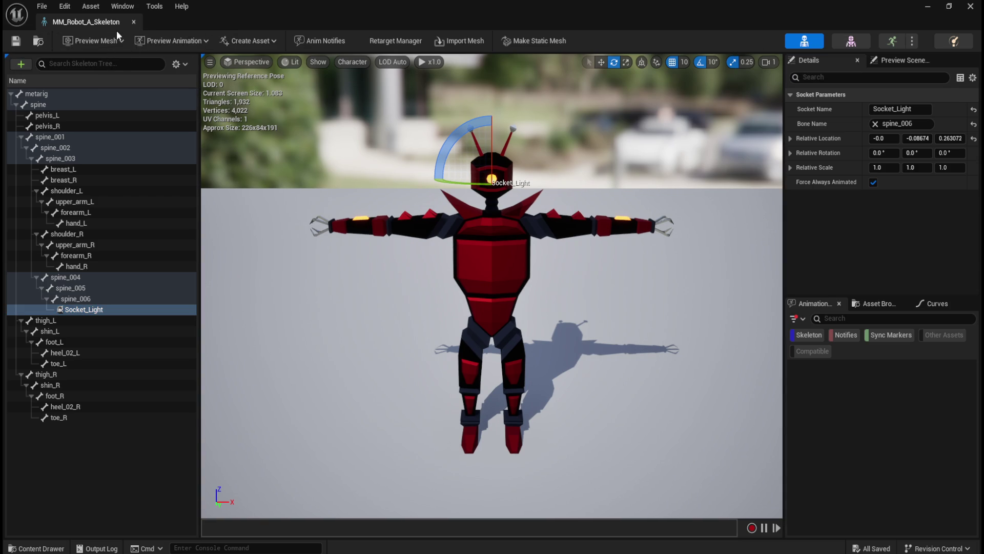
Dock the skeleton editor in the main tab bar and return to BP_Enemy_Character_A.
mouse_move(125, 23)
left_mouse_down()
mouse_move(254, 104)
mouse_move(445, 23)
left_mouse_up()
left_click(286, 20)
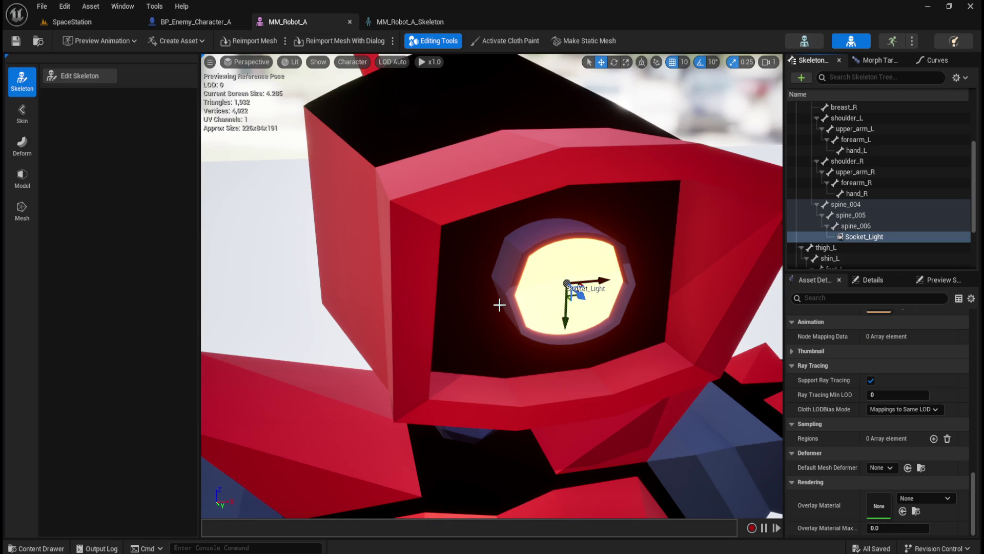
scroll(854, 475, "up", 3)
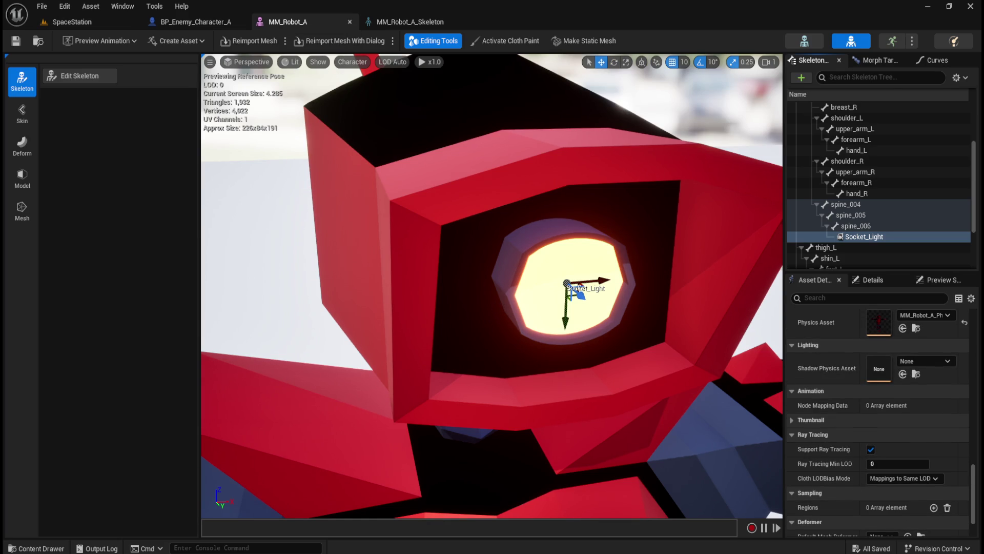
left_click(205, 22)
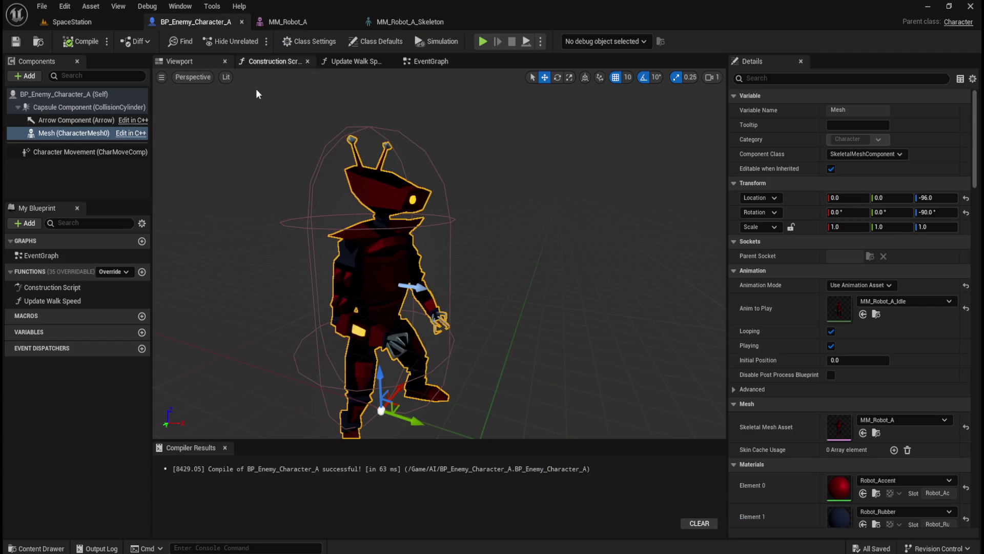
left_click(75, 170)
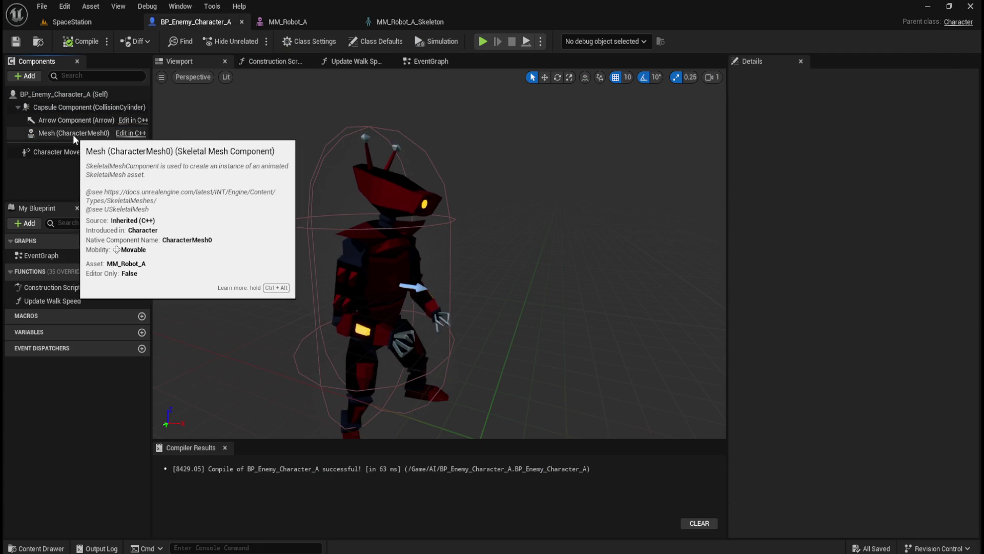
left_click(73, 135)
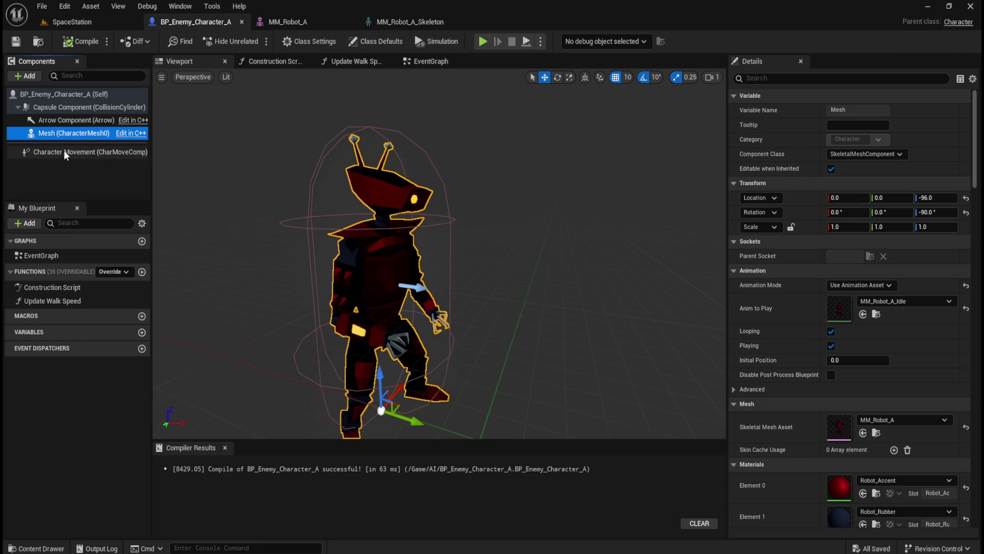
left_click(49, 183)
left_click(57, 133)
scroll(779, 422, "down", 3)
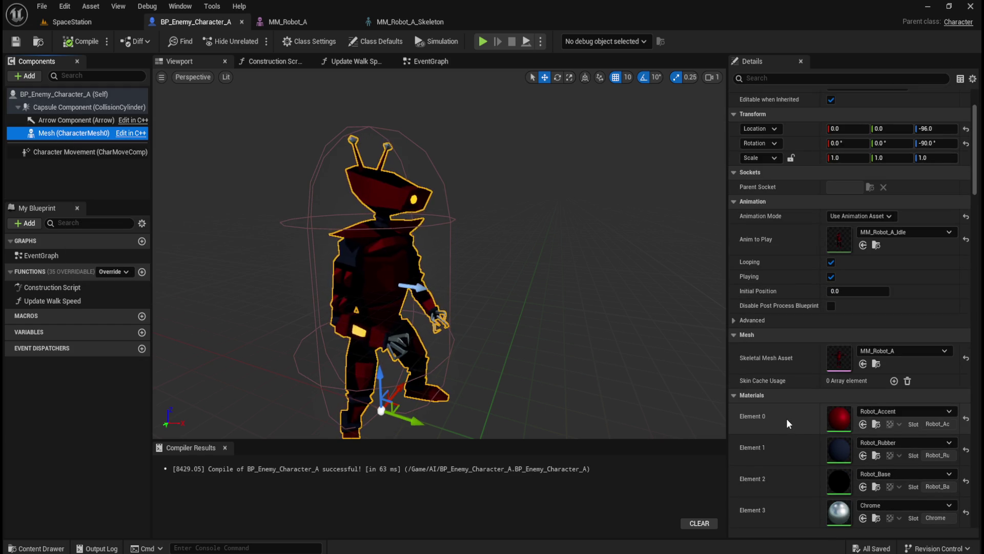
scroll(787, 418, "down", 7)
scroll(789, 418, "down", 10)
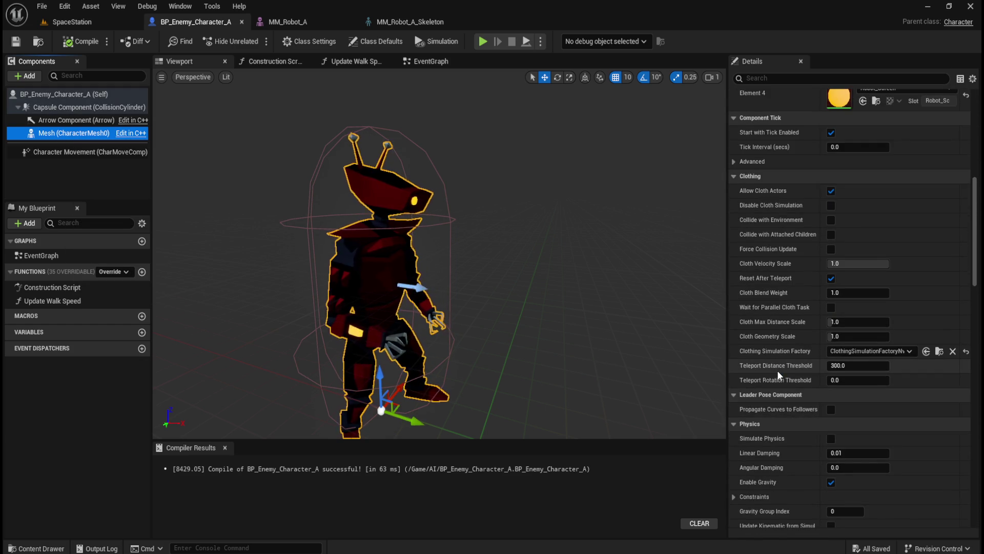
scroll(789, 362, "down", 7)
scroll(799, 360, "down", 4)
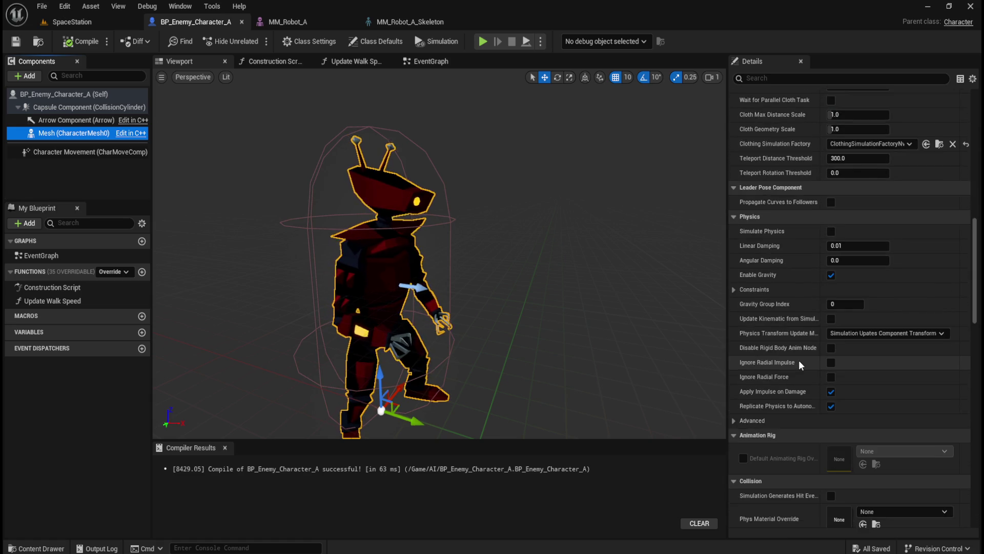
scroll(798, 359, "down", 5)
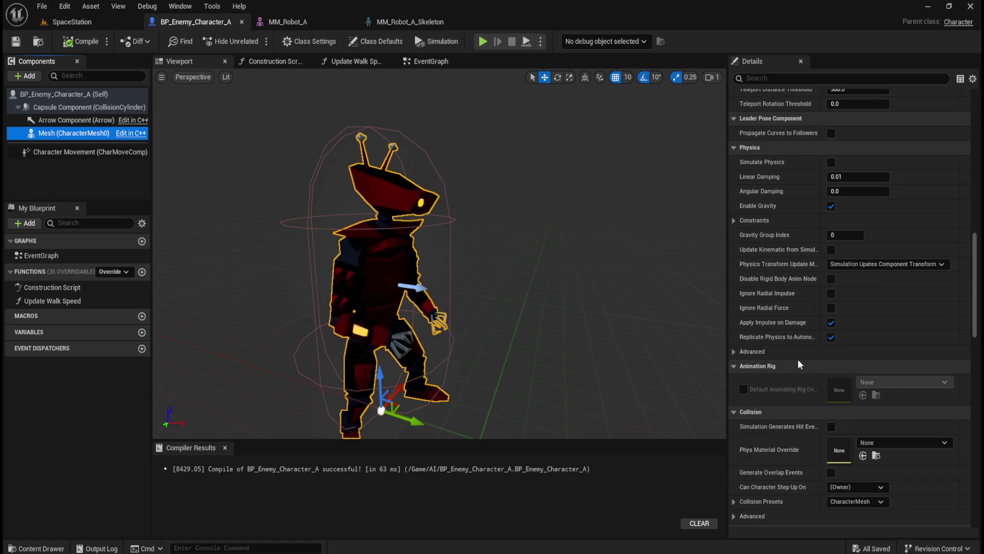
scroll(798, 358, "down", 3)
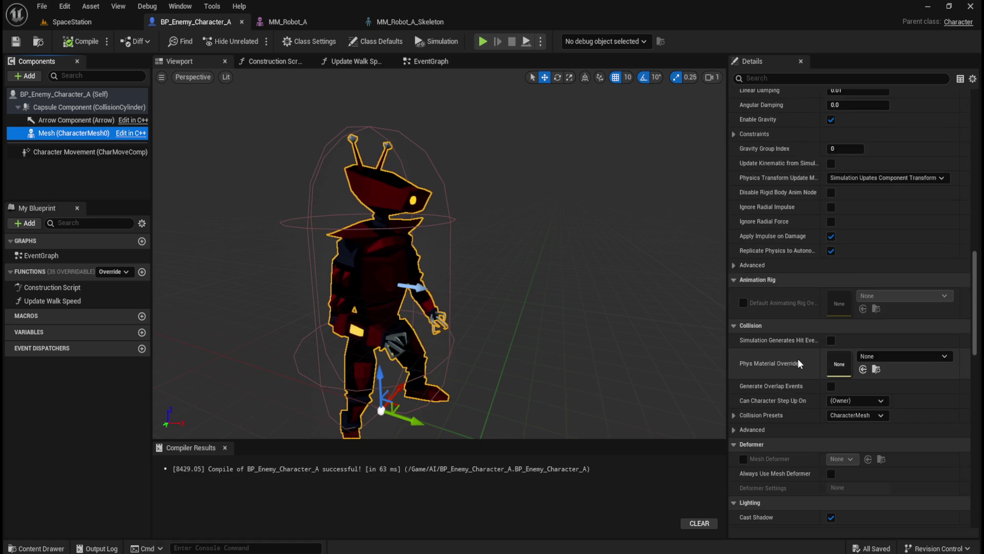
scroll(798, 361, "down", 2)
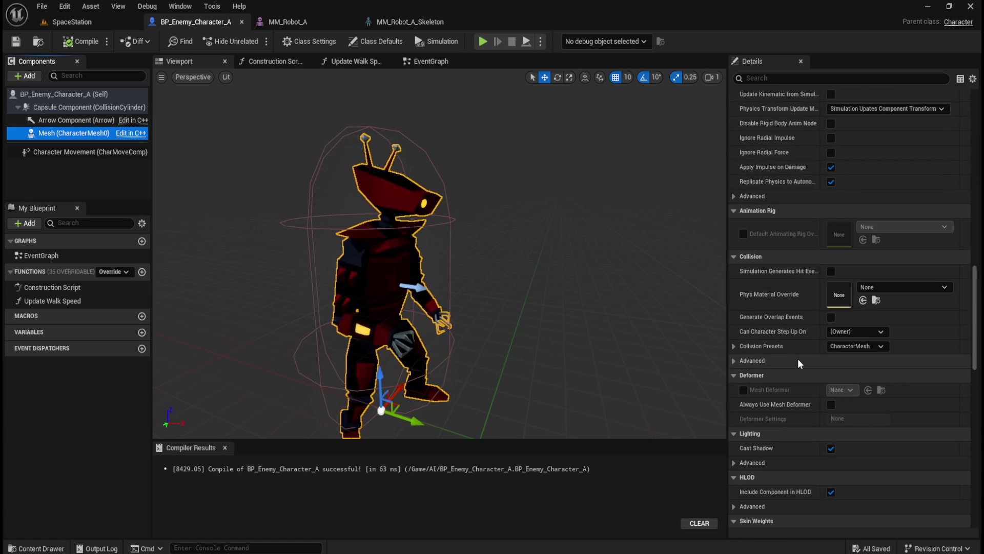
scroll(798, 362, "down", 6)
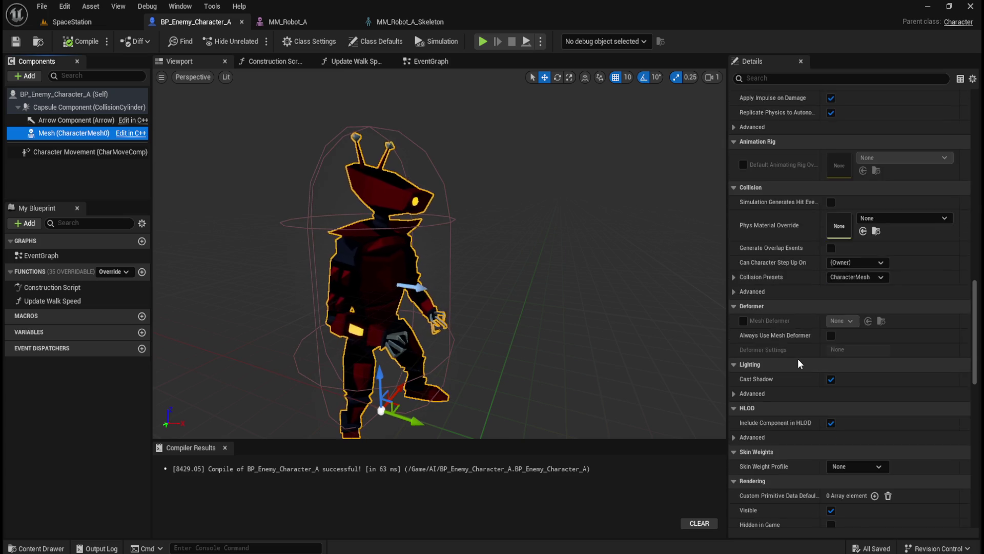
scroll(798, 358, "down", 2)
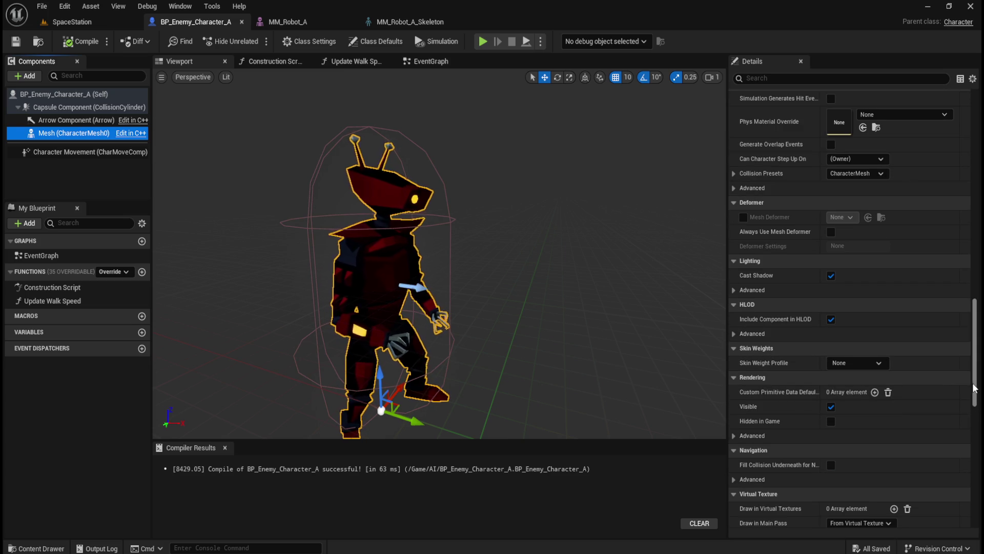
mouse_move(976, 395)
left_mouse_down()
mouse_move(958, 458)
mouse_move(962, 525)
left_mouse_up()
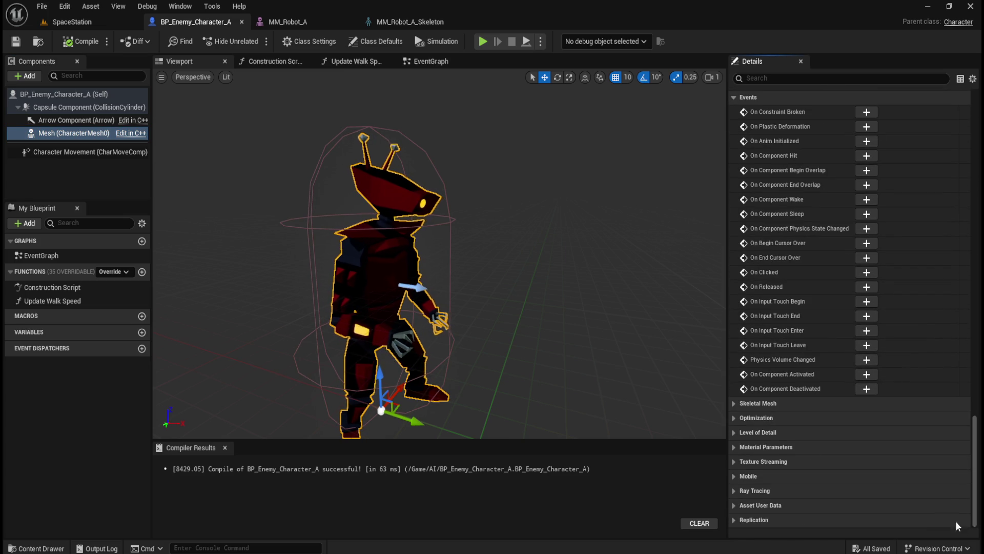
left_click(737, 405)
scroll(918, 481, "down", 5)
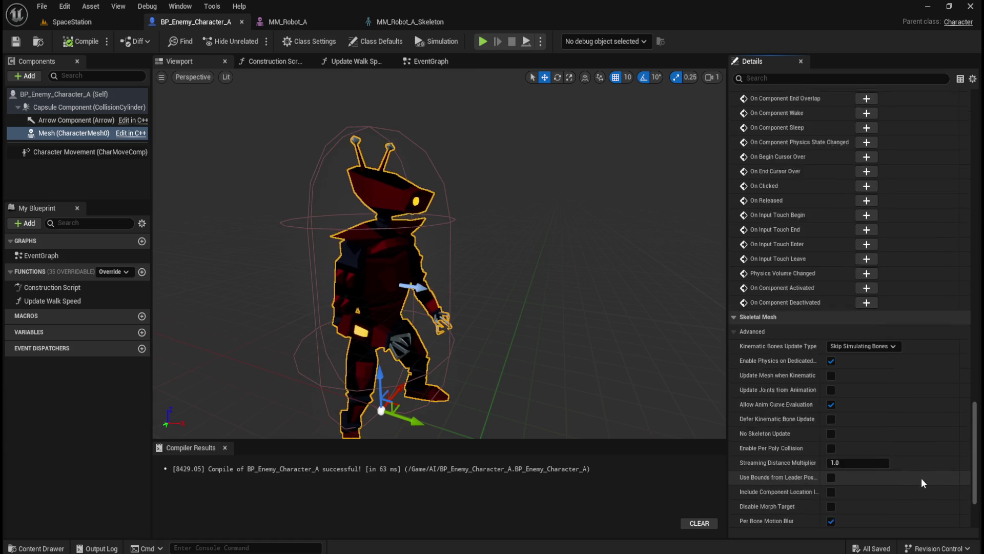
scroll(920, 474, "down", 5)
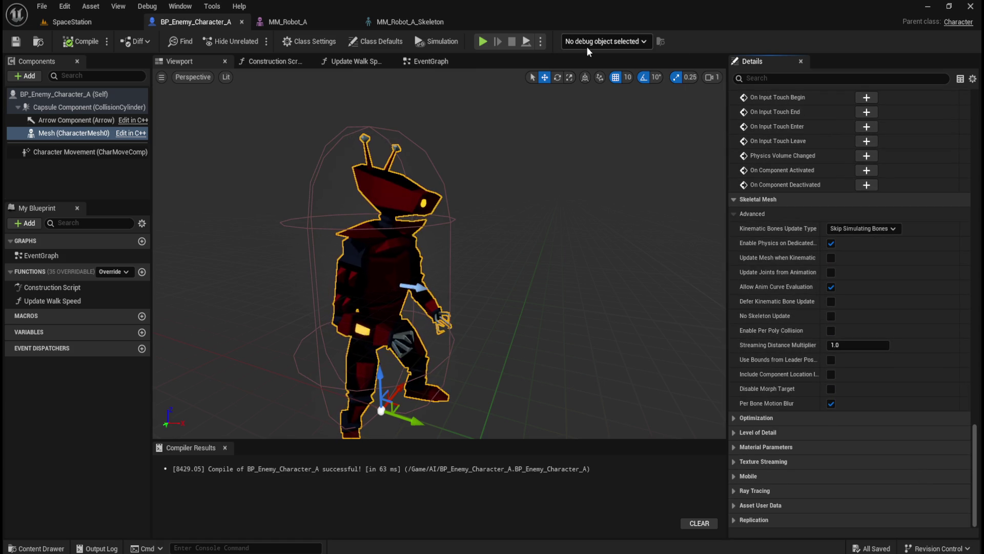
left_click(790, 78)
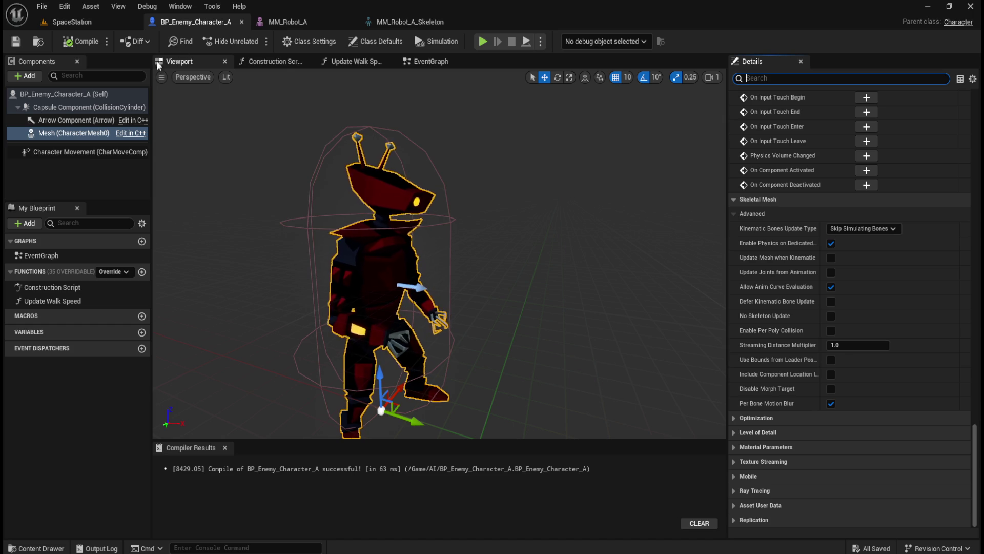
type("sock")
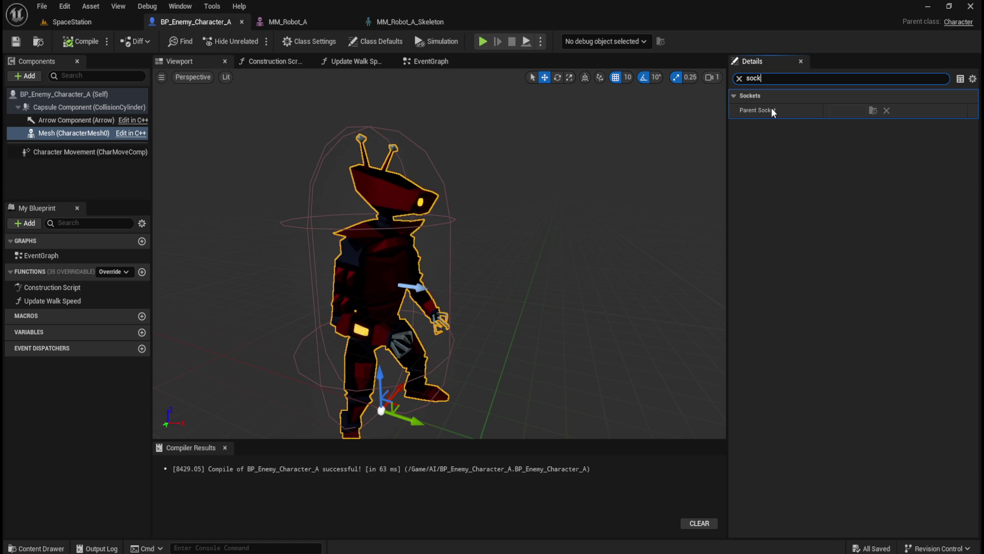
left_click(740, 78)
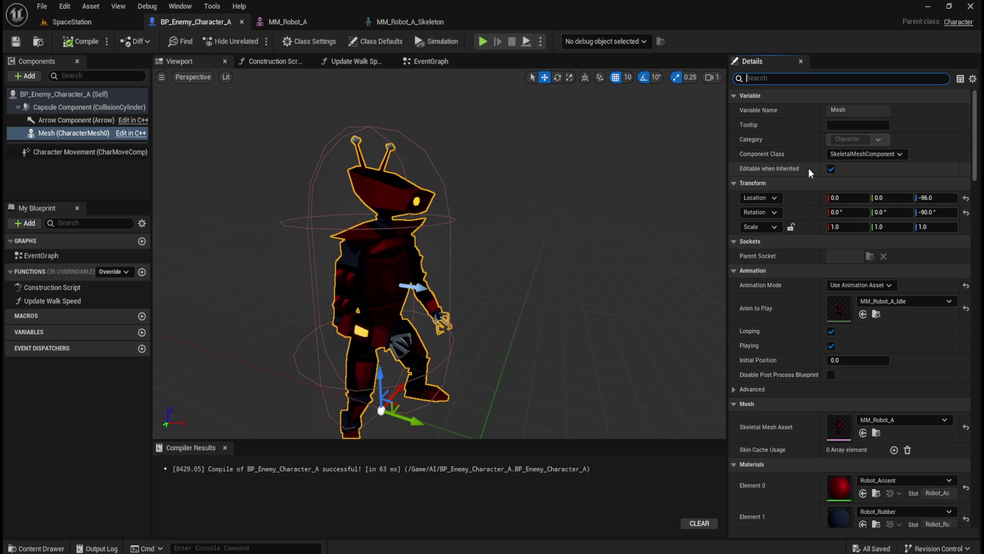
left_click(844, 258)
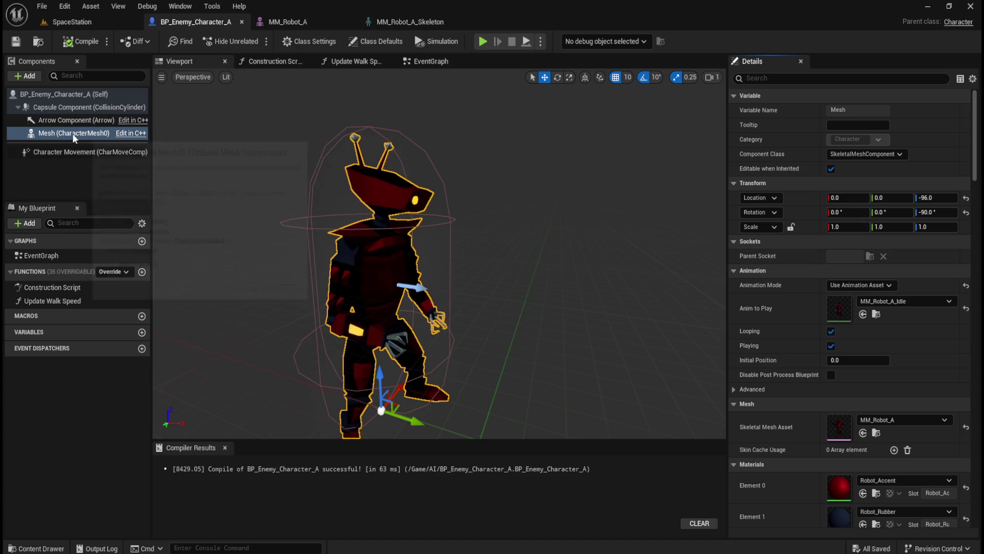
Open MM_Robot_A and select Socket_Light under the spine_006 bone.
left_click(296, 22)
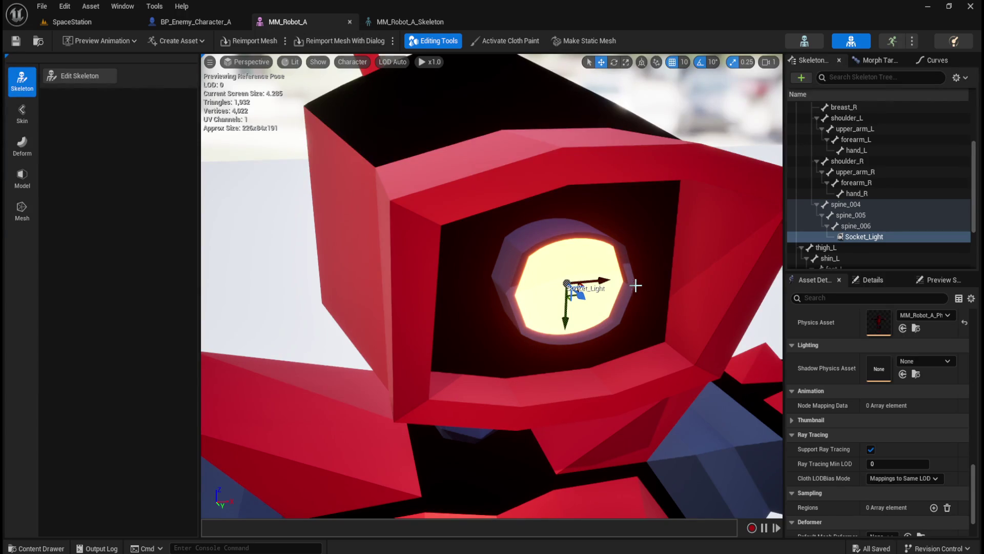
left_click(870, 238)
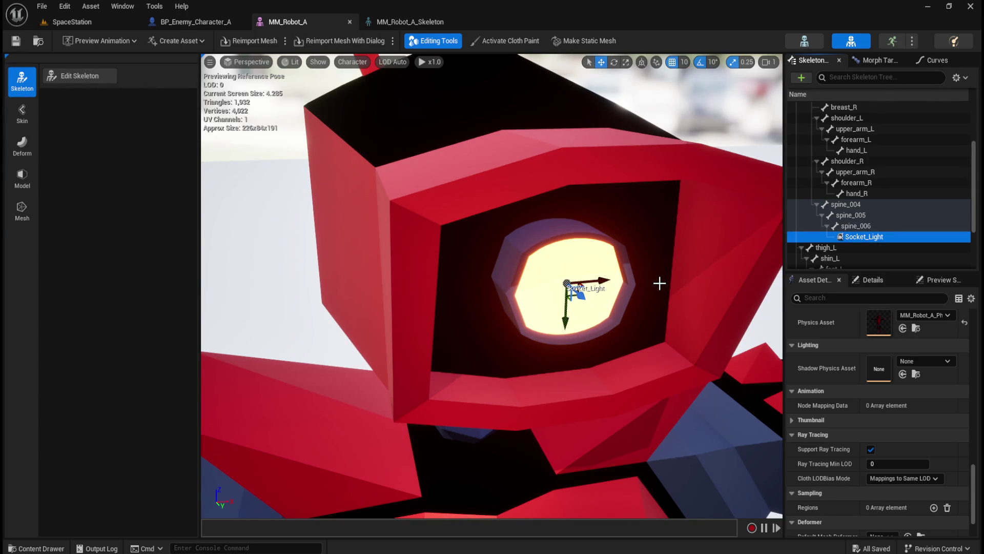
scroll(660, 283, "down", 5)
scroll(660, 283, "up", 5)
left_click(890, 226)
left_click(879, 236)
Review the BP_Enemy_Character_A Mesh component details and advanced animation settings.
left_click(202, 20)
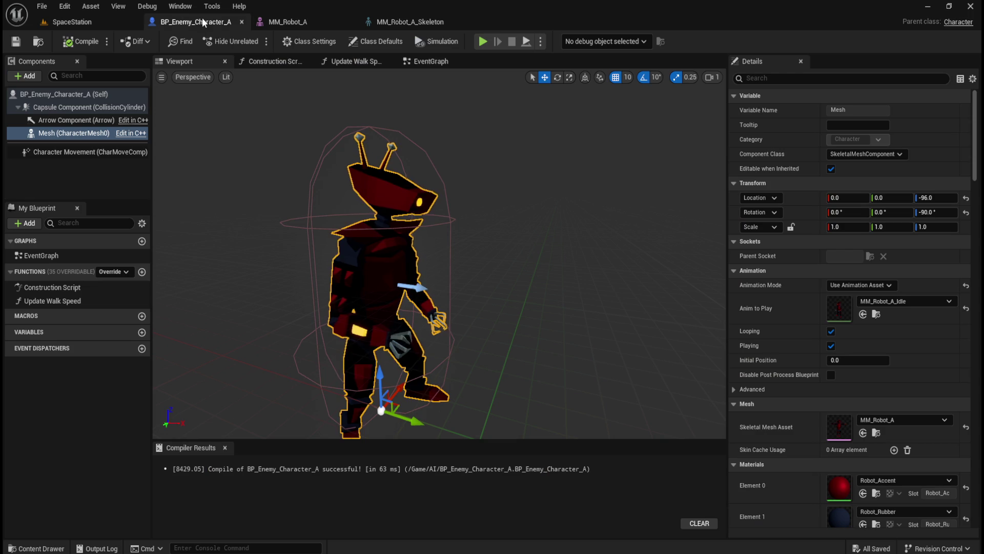
left_click(62, 170)
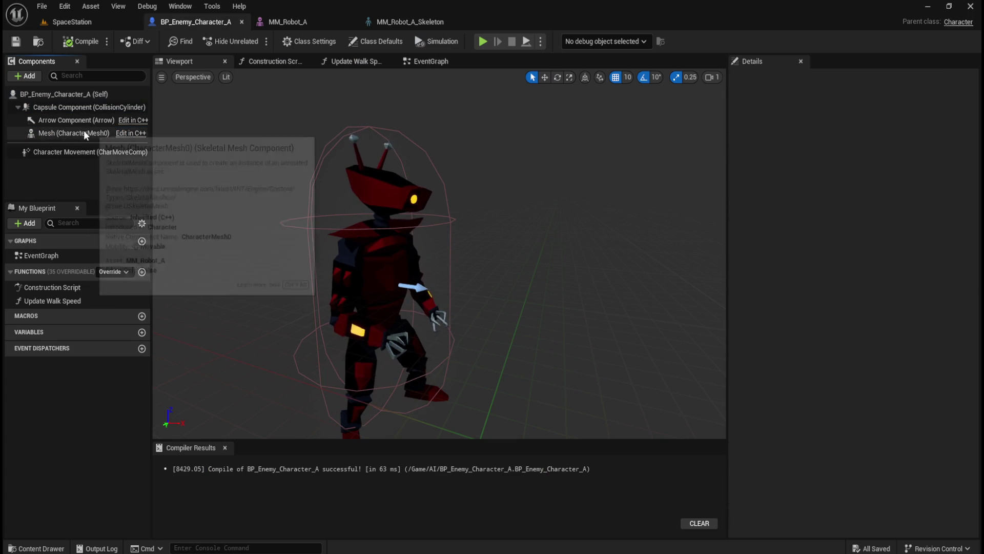
left_click(84, 132)
left_click(86, 123)
left_click(79, 134)
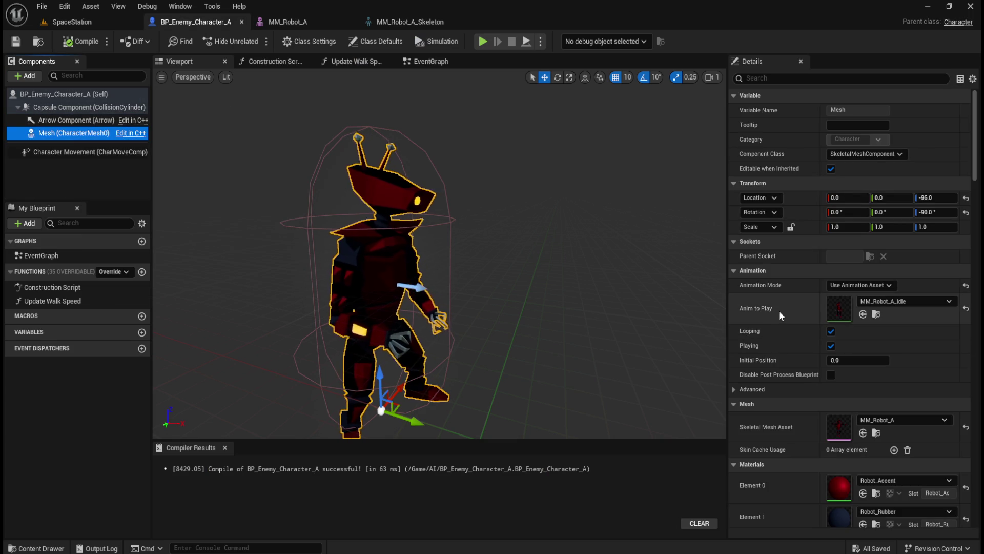
left_click(734, 388)
left_click(733, 389)
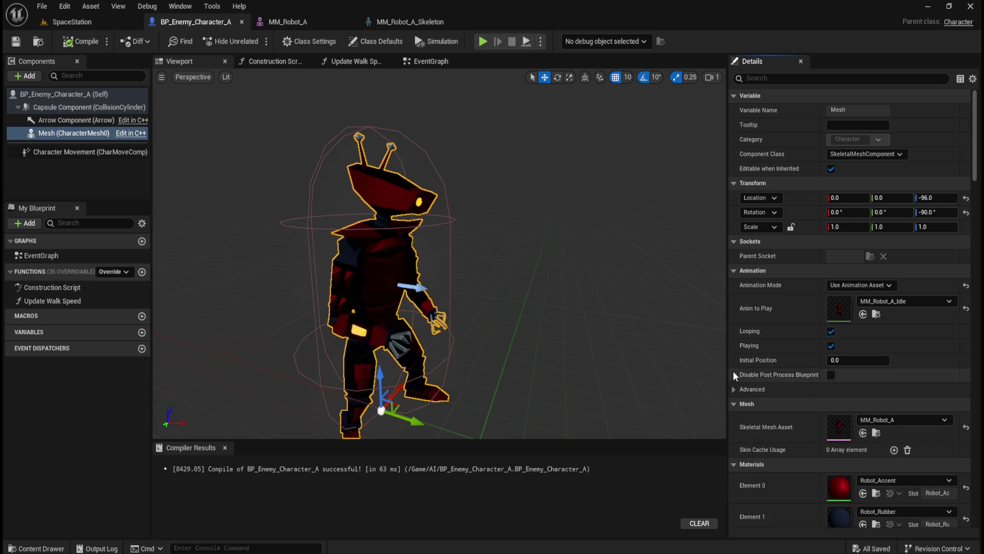
left_click(295, 22)
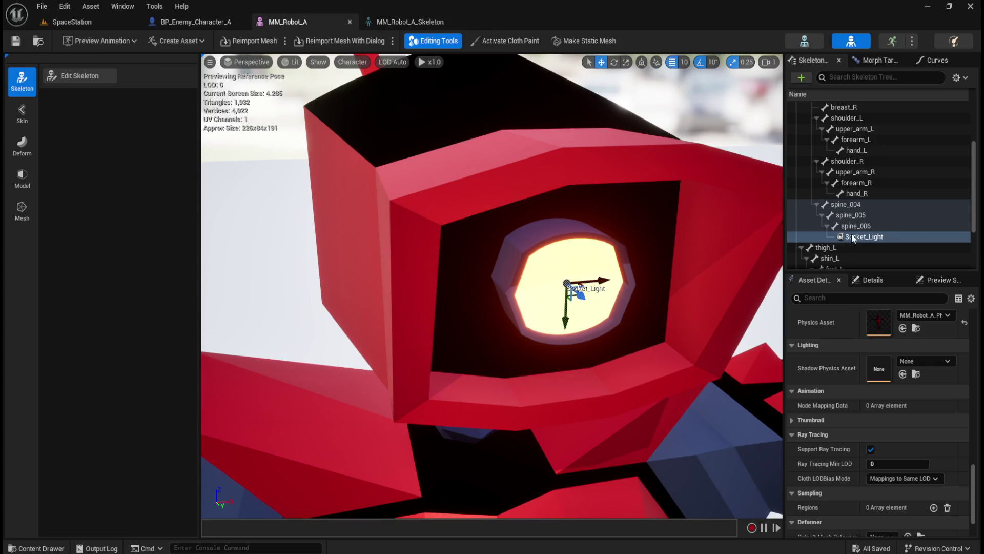
Copy Socket_Light onto MM_Robot_A as a mesh socket and search Mesh properties for 'sock'.
right_click(859, 239)
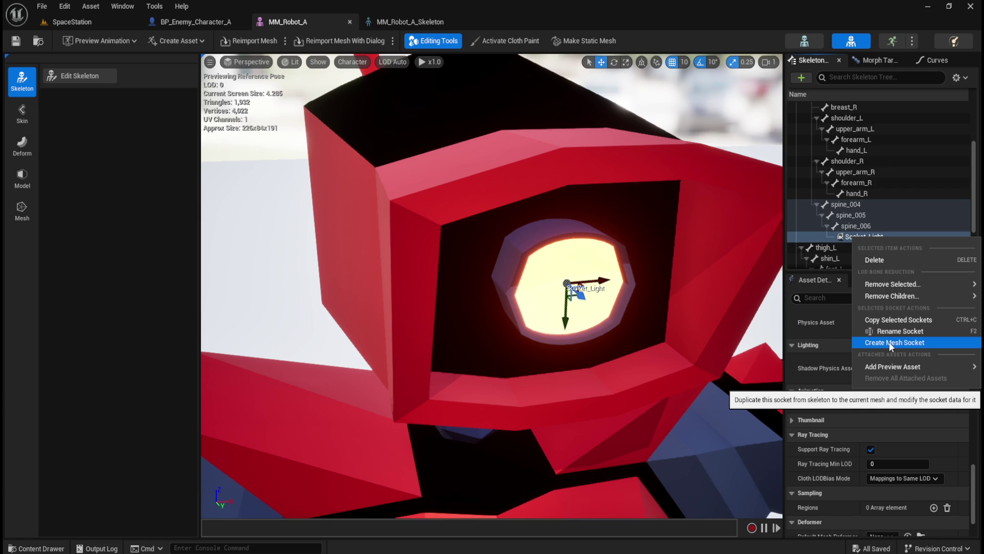
left_click(889, 341)
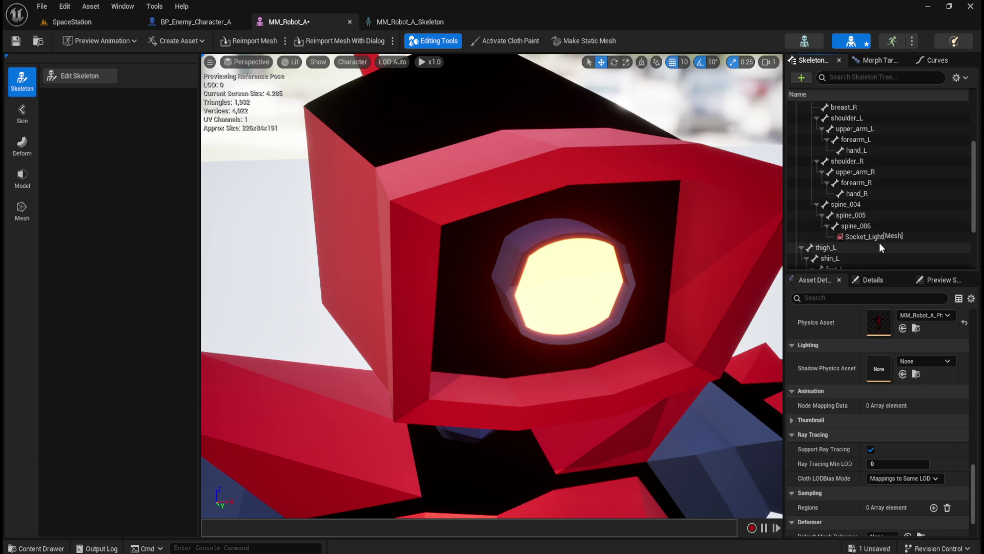
left_click(857, 237)
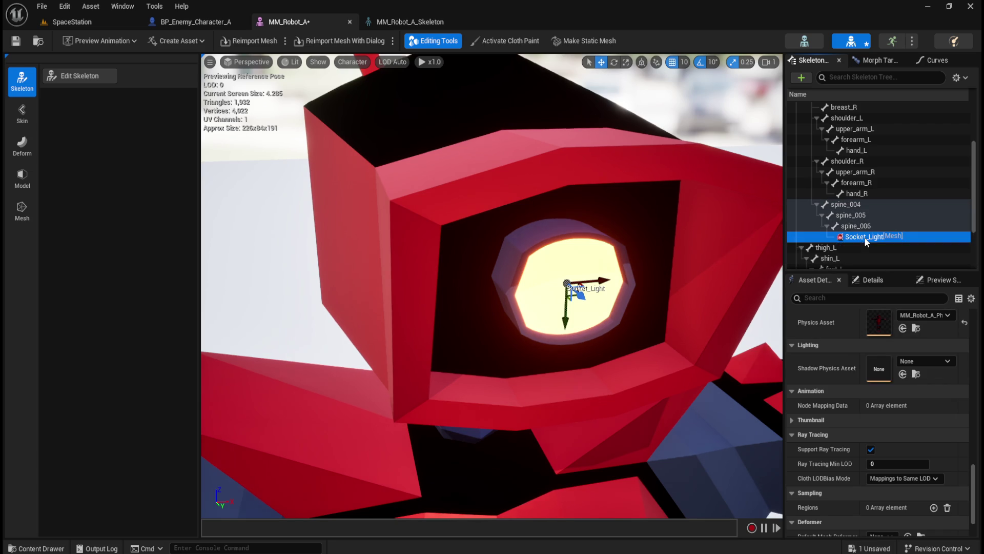
left_click(195, 22)
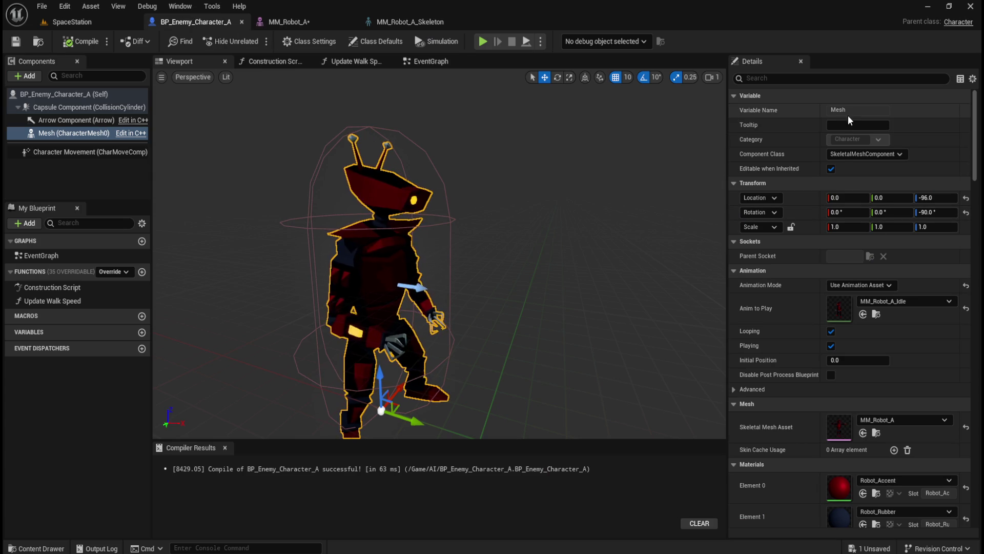
left_click(834, 80)
type("sock")
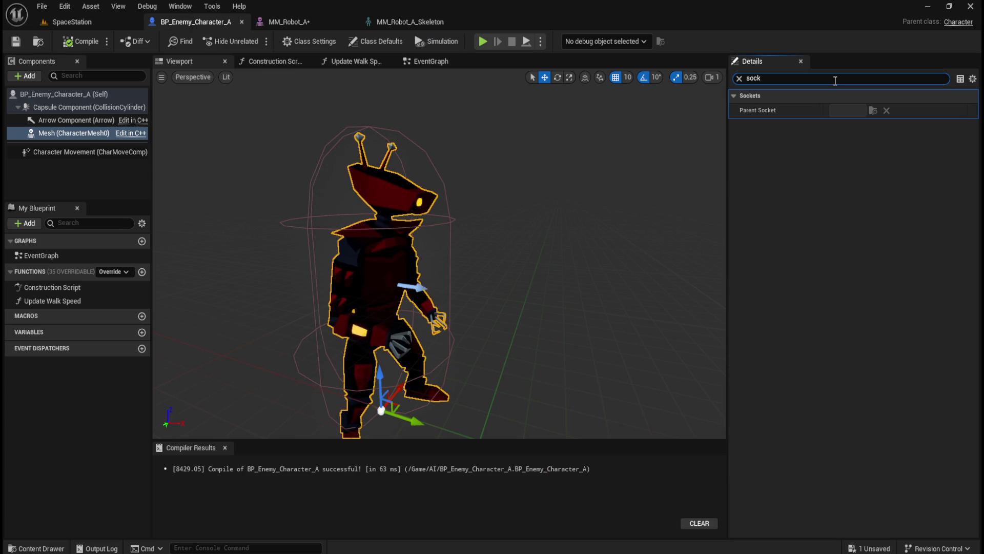
left_click(739, 78)
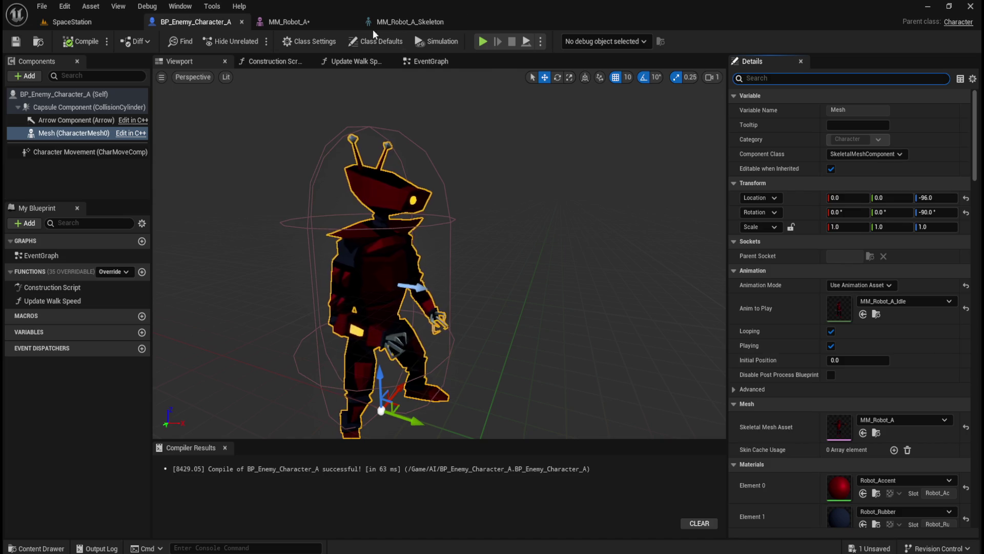
Undo the mesh socket in MM_Robot_A and return to BP_Enemy_Character_A.
left_click(408, 20)
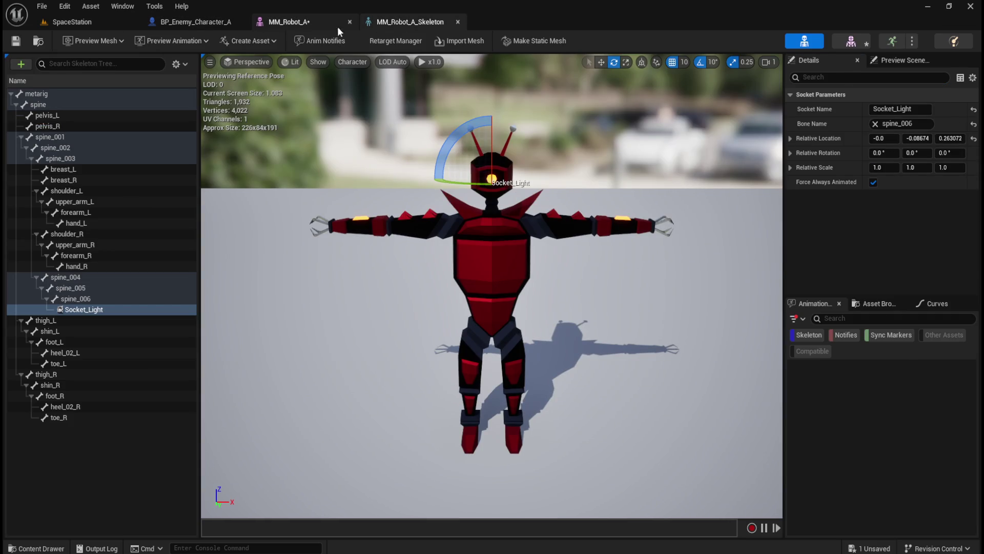
left_click(345, 23)
key("ctrl+z")
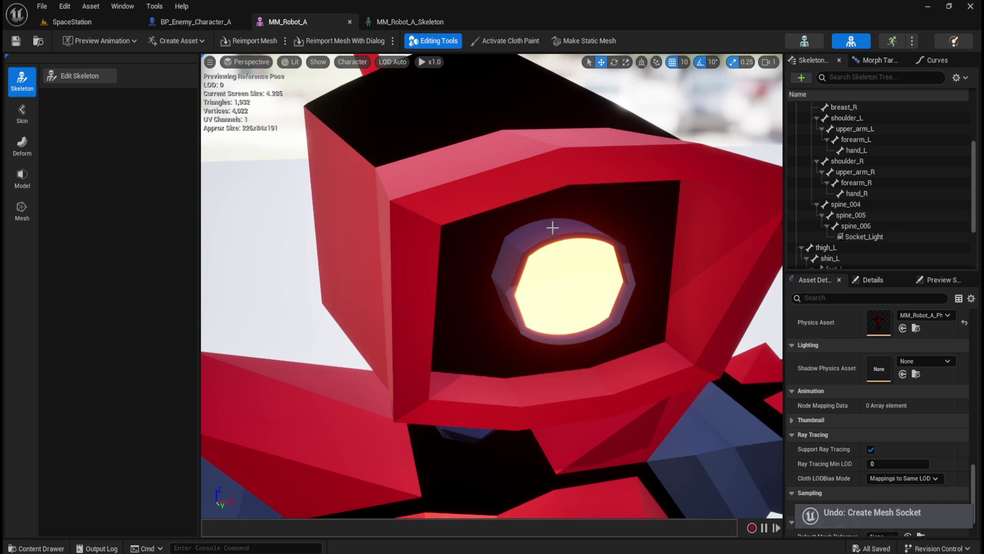
left_click(855, 238)
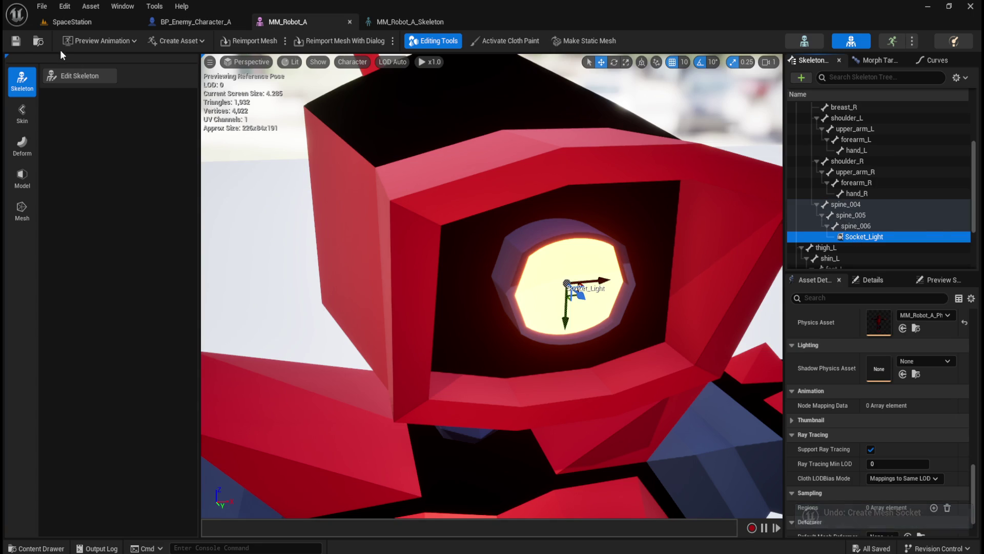
left_click(154, 22)
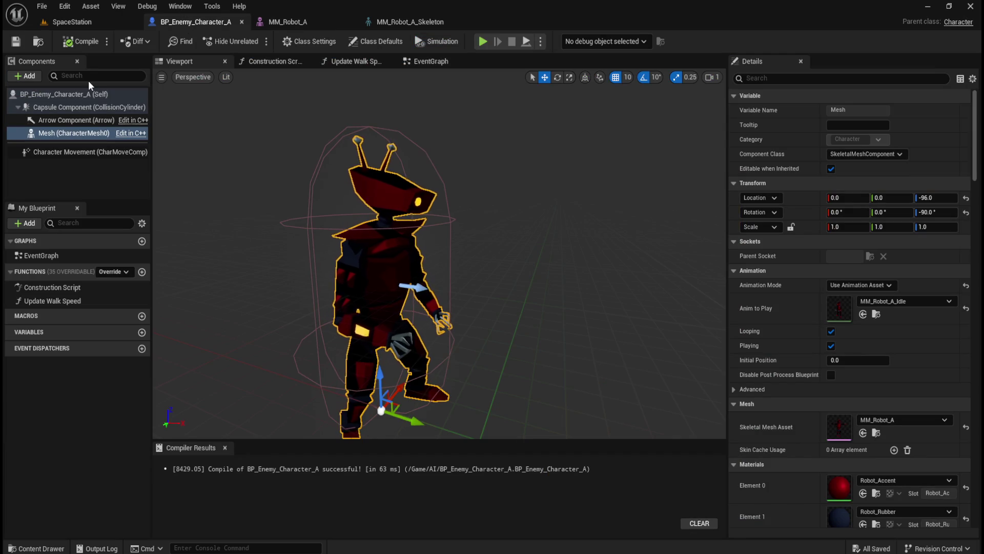
Add a SpotLight component under the robot's Mesh using the 'ligh' component search.
left_click(75, 133)
left_click(28, 77)
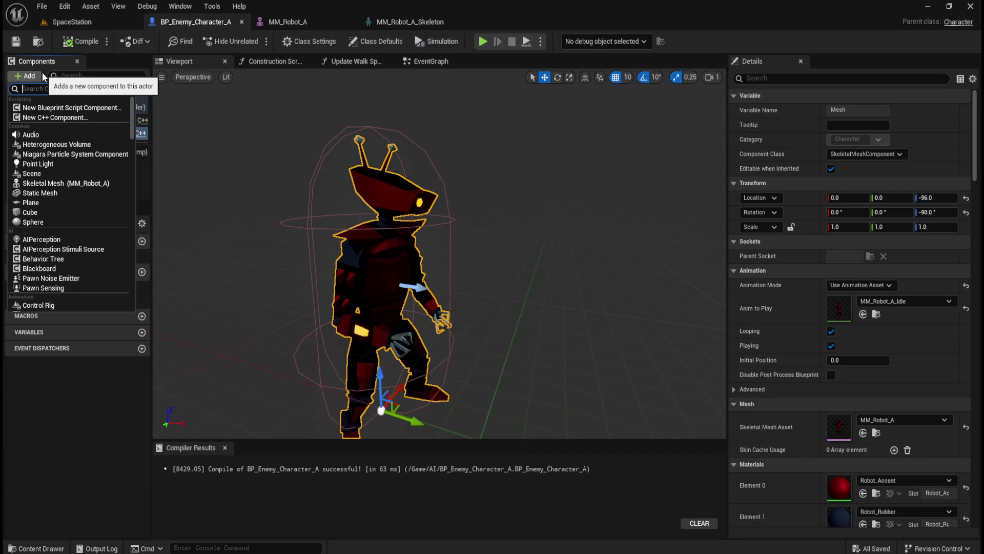
type("ligh")
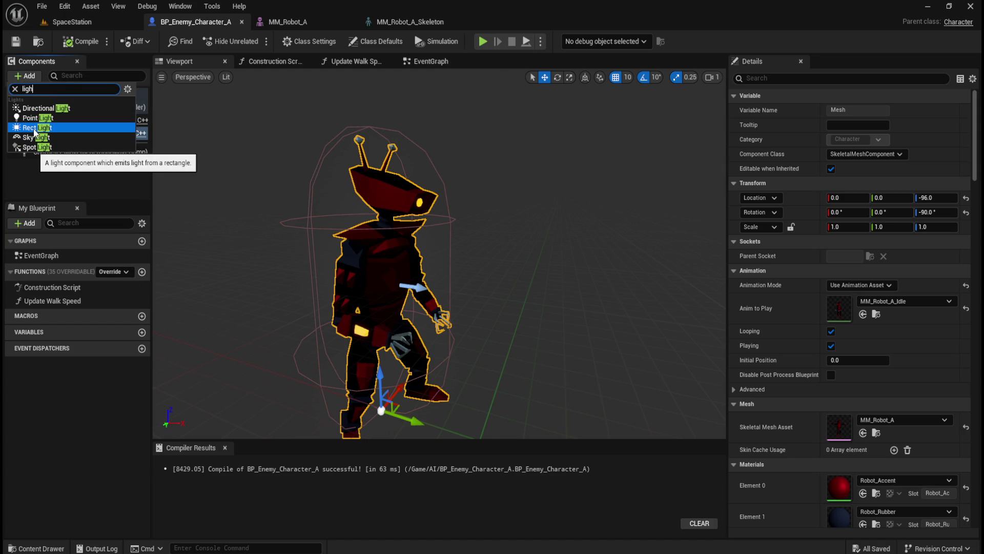
left_click(30, 147)
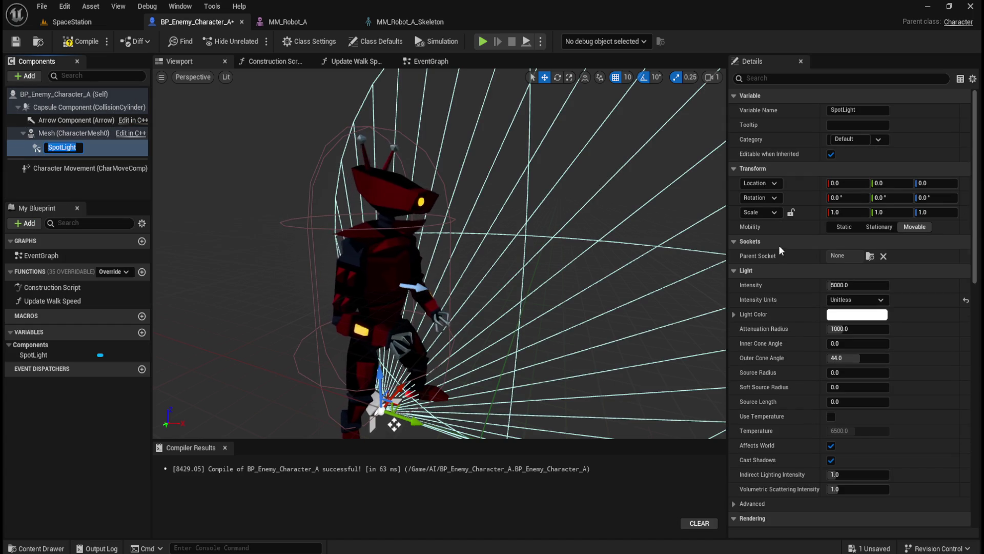
left_click(870, 256)
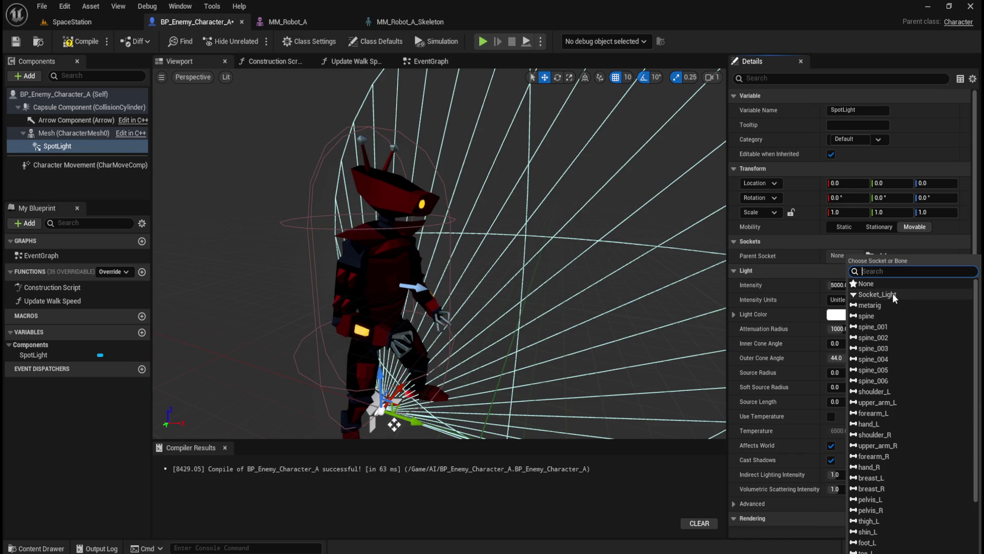
Set the SpotLight's Parent Socket to Socket_Light.
left_click(53, 185)
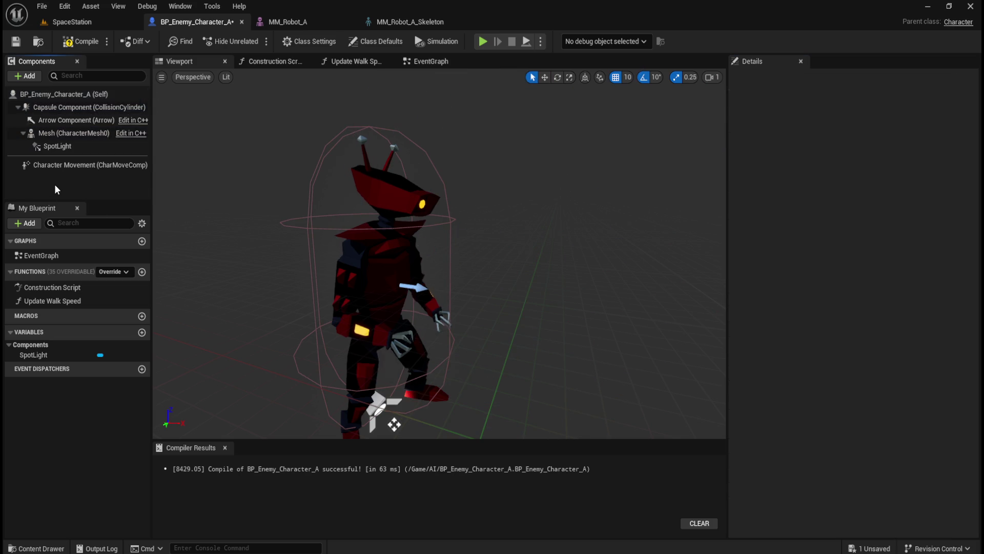
left_click(77, 136)
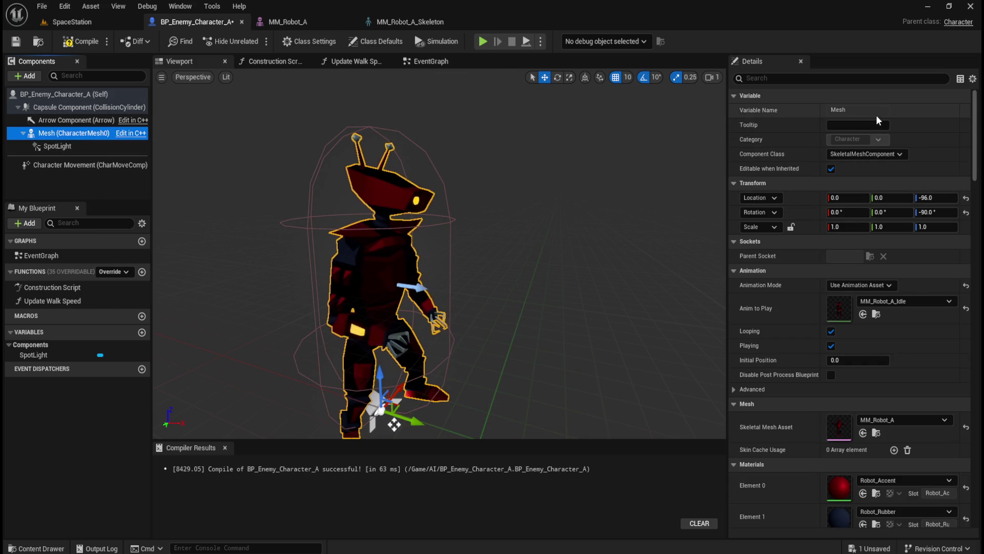
left_click(77, 148)
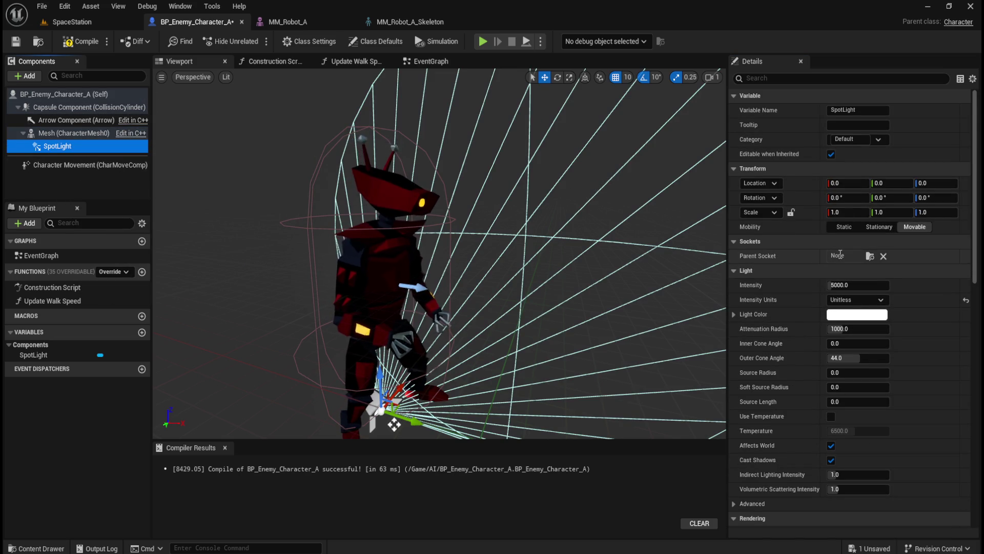
left_click(870, 256)
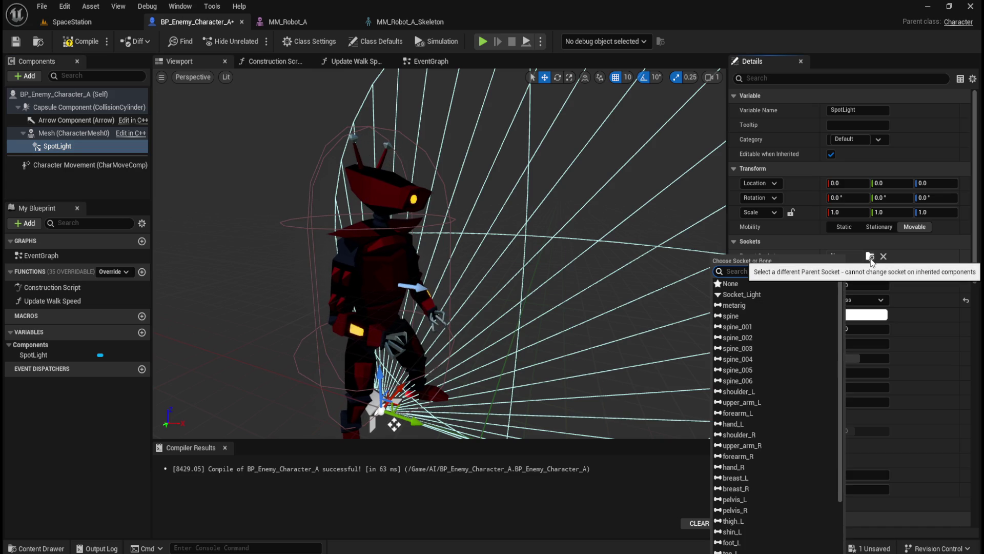
left_click(756, 293)
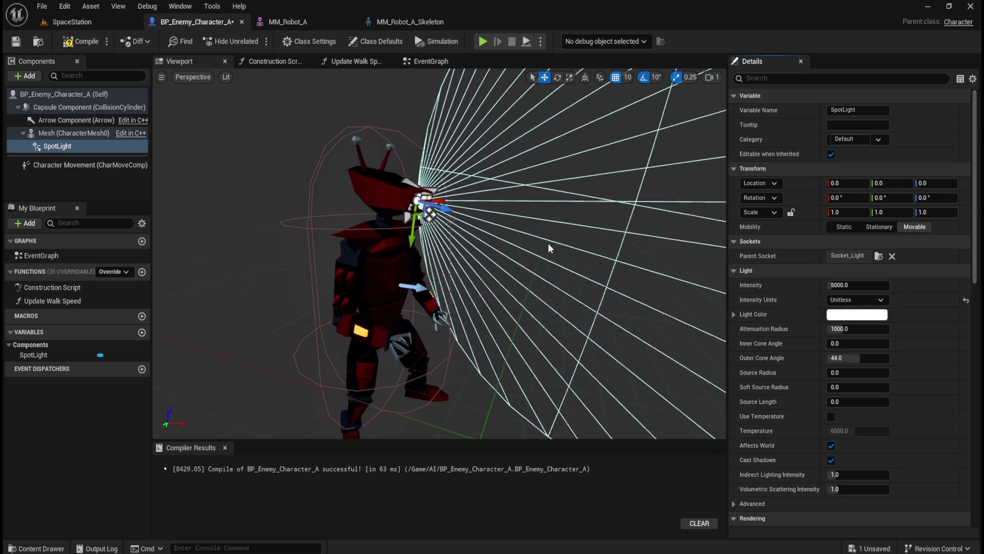
Rotate the SpotLight 90° on Y, keeping its Z rotation at 0.
mouse_move(553, 245)
left_mouse_down()
mouse_move(482, 249)
mouse_move(569, 264)
mouse_move(645, 244)
left_mouse_up()
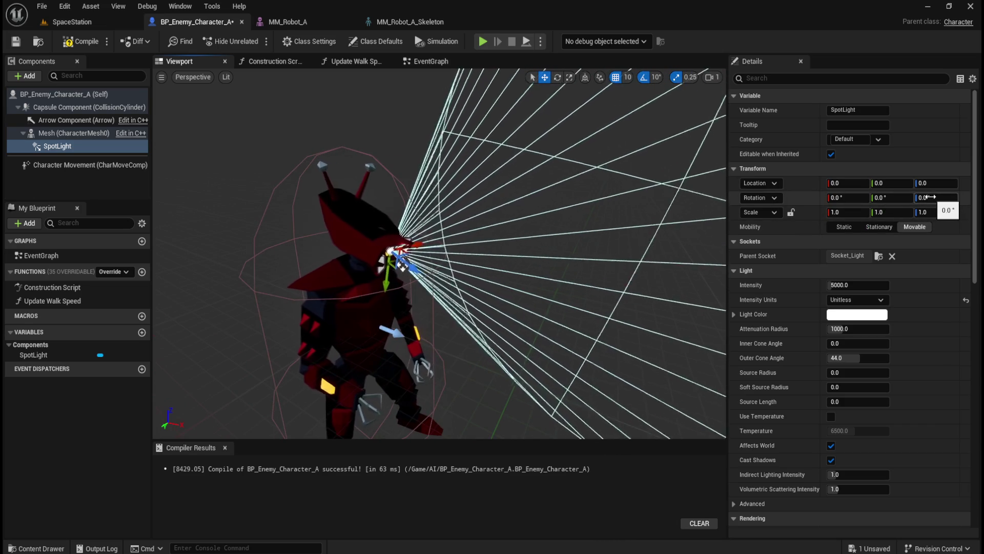
left_click(72, 146)
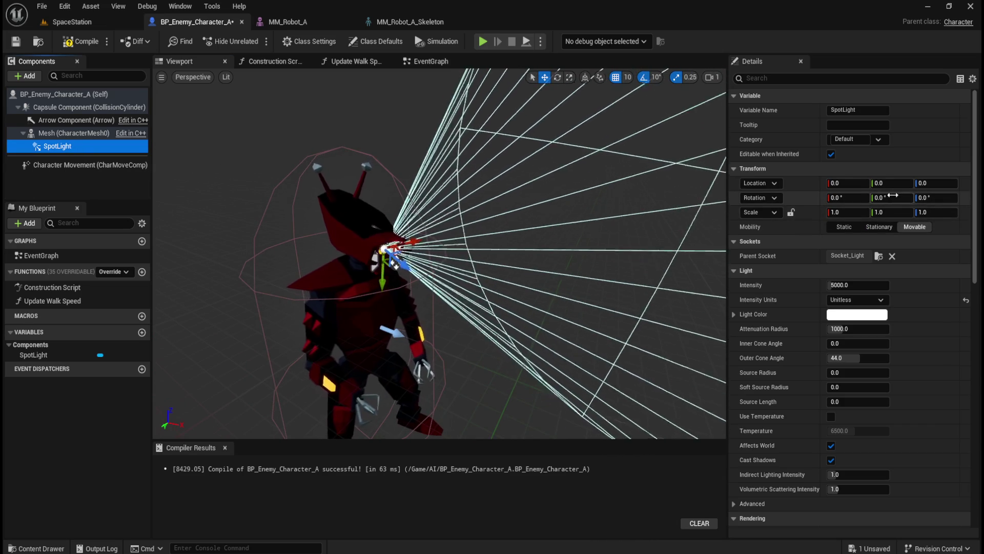
left_click(937, 198)
type("90")
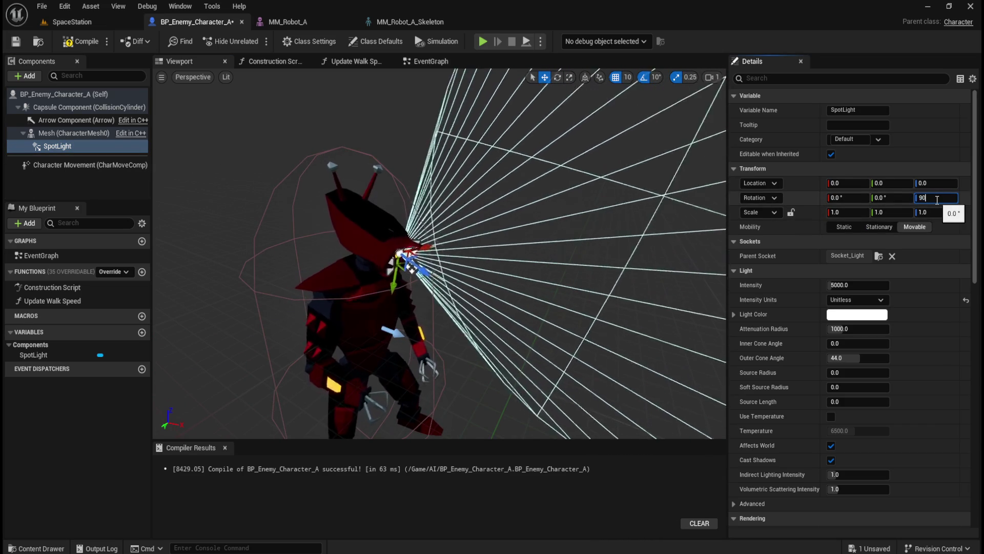
key("Return")
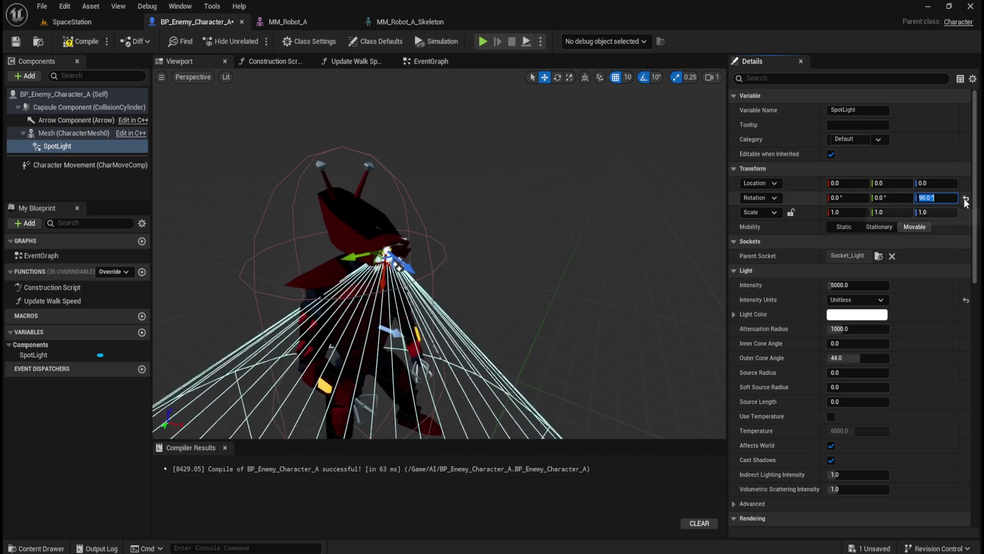
left_click(966, 200)
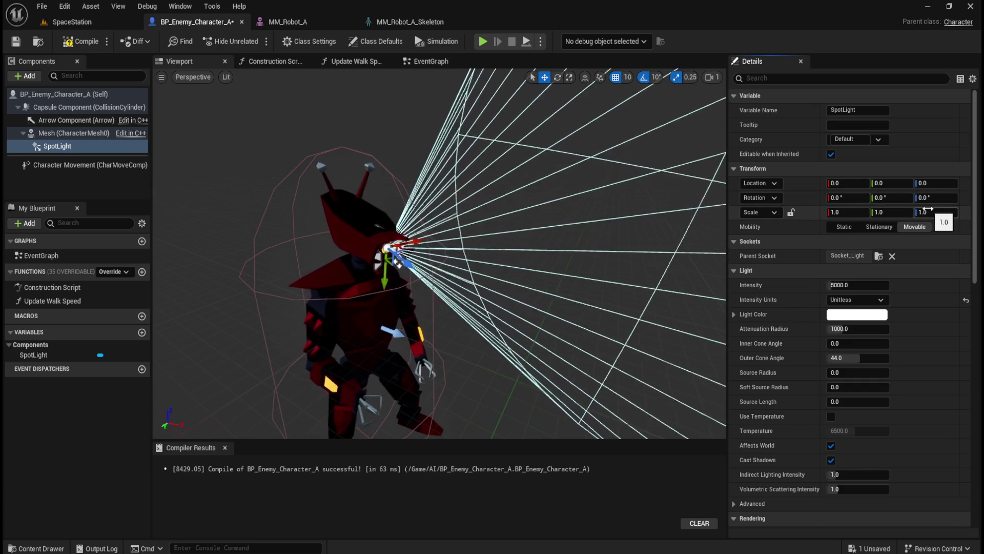
mouse_move(892, 198)
left_mouse_down()
mouse_move(876, 198)
mouse_move(900, 200)
left_mouse_up()
left_click(900, 199)
key("BackSpace")
type("0")
key("Return")
type("90")
key("Return")
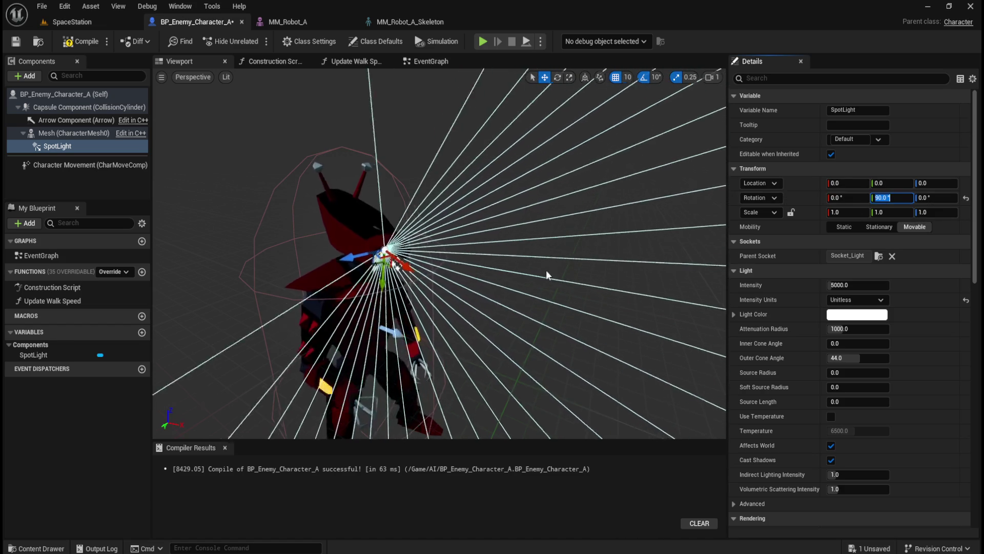
Narrow the SpotLight's outer cone to about 15° with inner cone 0, then return to SpaceStation.
scroll(546, 270, "up", 5)
scroll(539, 276, "down", 5)
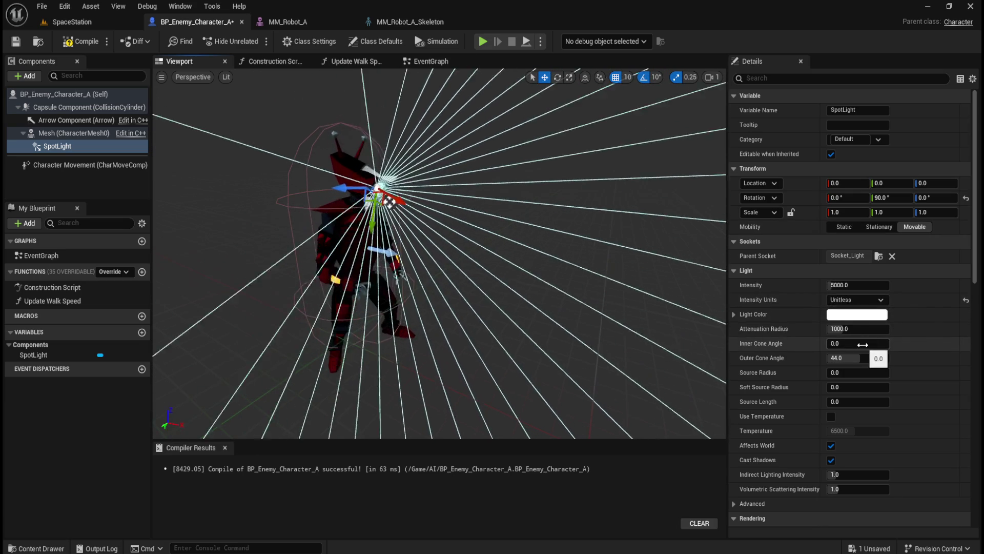
left_click_drag(863, 344, 883, 345)
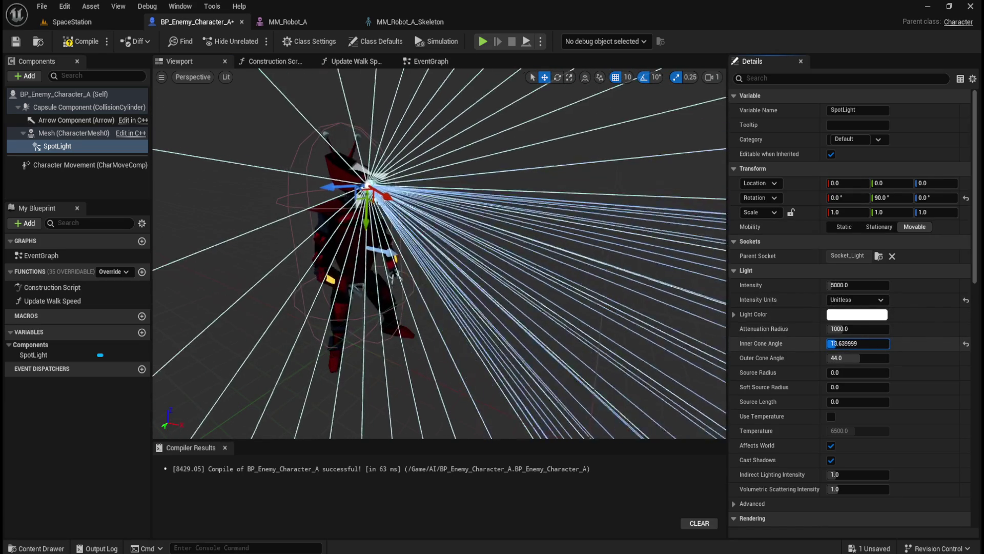
left_click(966, 344)
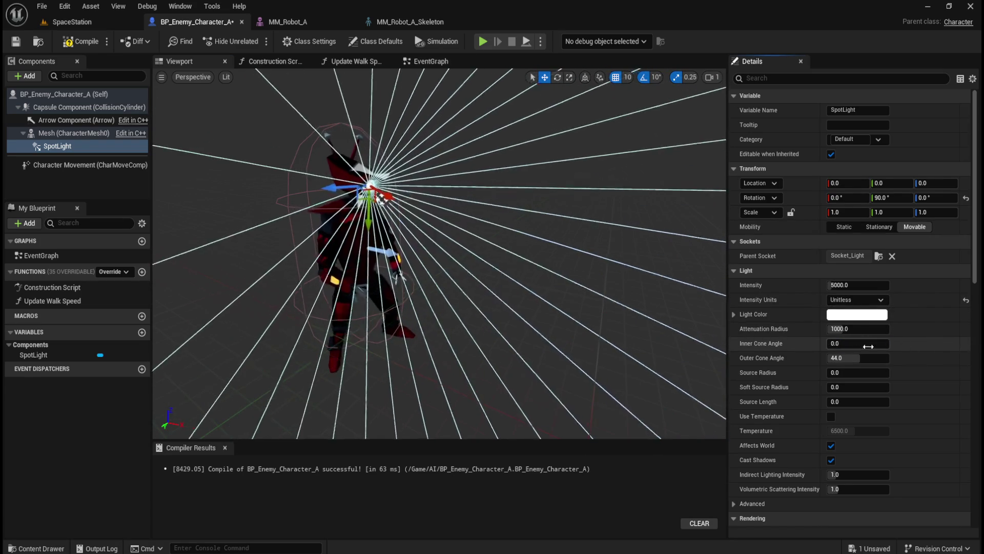
left_click_drag(866, 358, 829, 356)
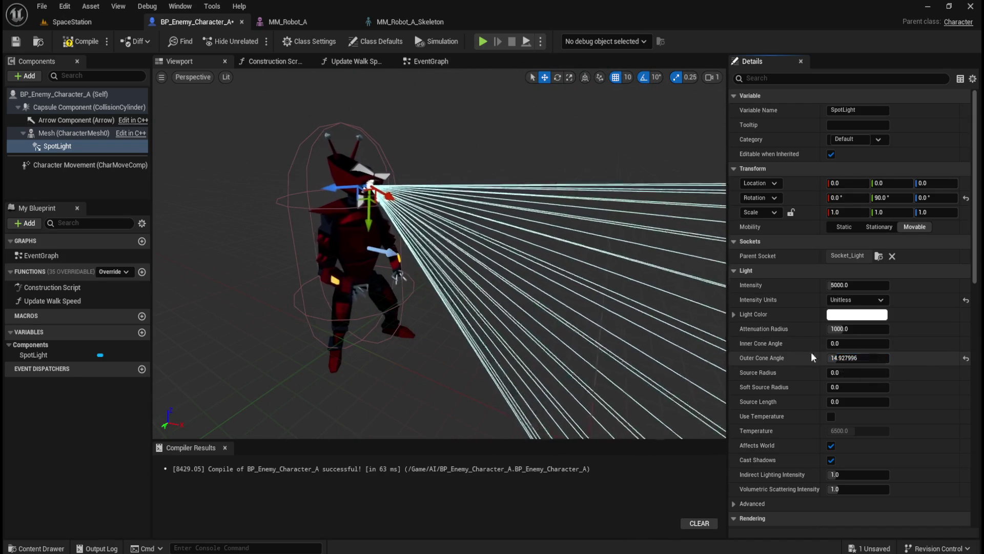
left_click(86, 23)
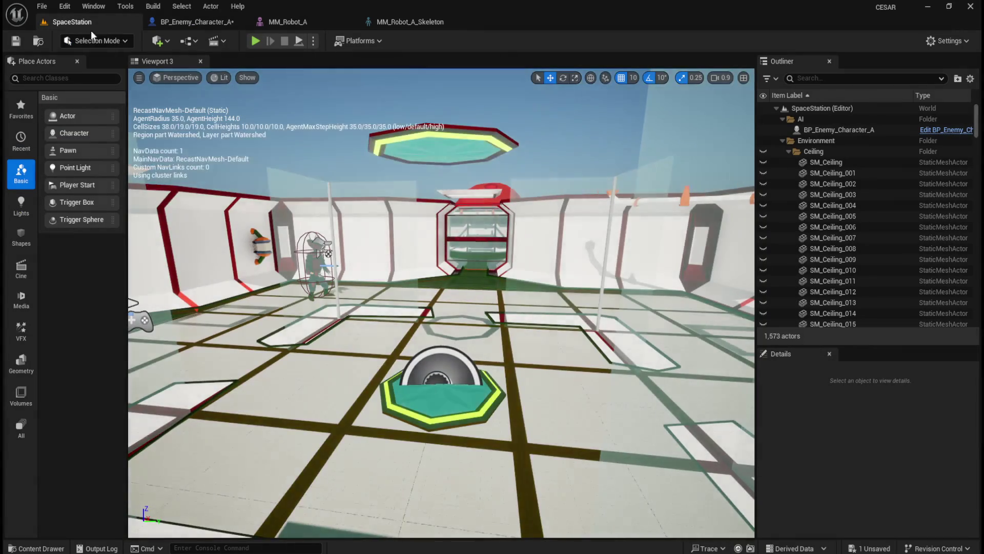
Fly to the enemy in the level, briefly check MM_Robot_A_Skeleton, then return to BP_Enemy_Character_A.
mouse_move(502, 359)
left_mouse_down()
mouse_move(500, 303)
mouse_move(493, 327)
mouse_move(501, 323)
mouse_move(457, 284)
left_mouse_up()
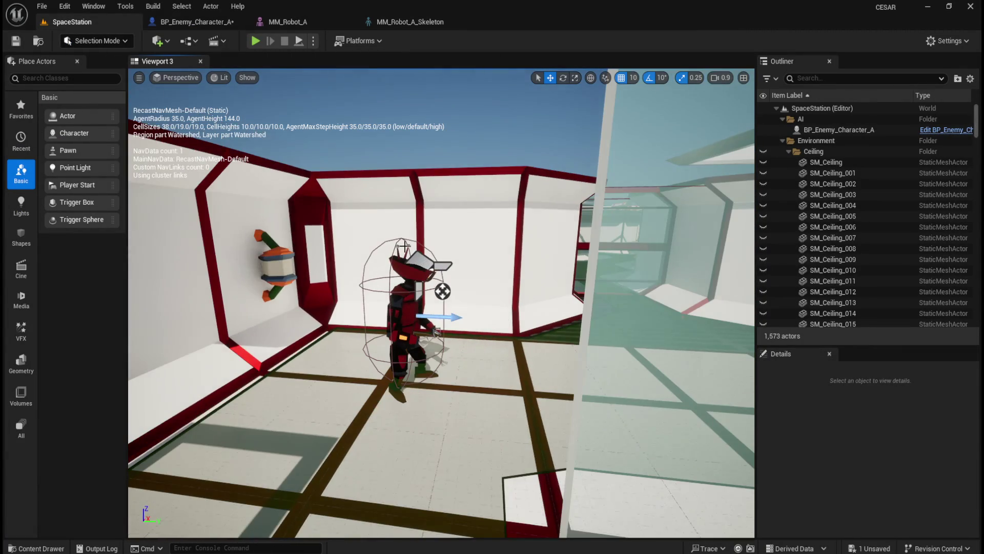
left_click(420, 22)
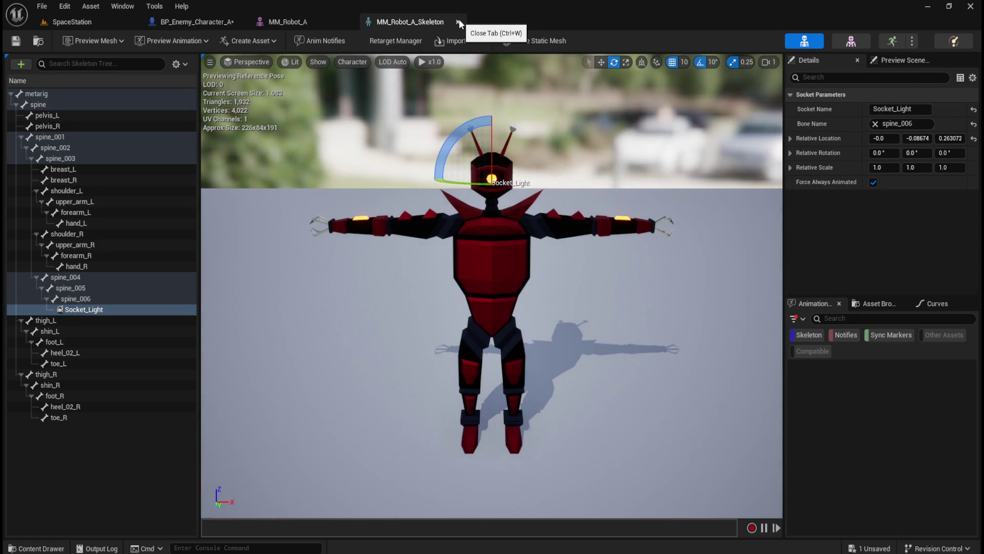
left_click(459, 23)
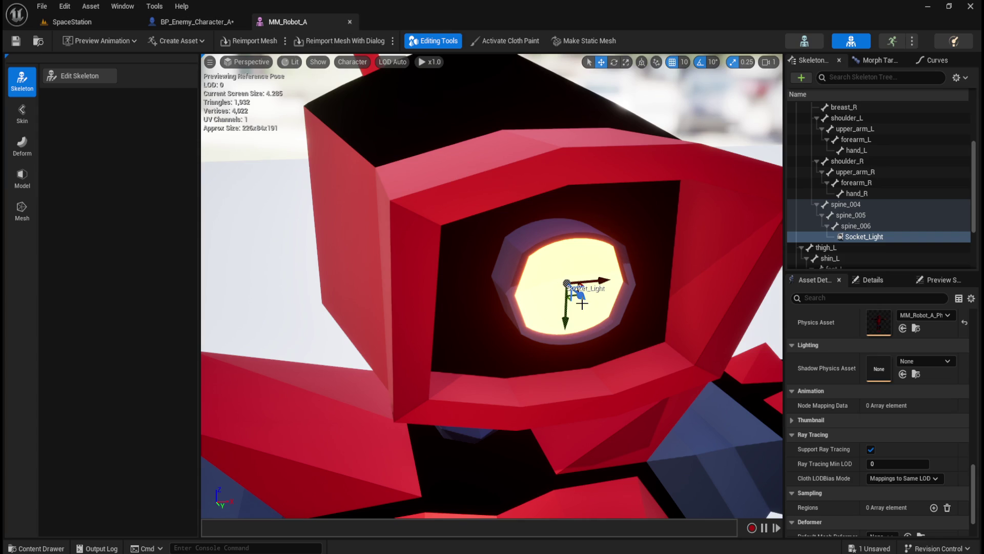
left_click(78, 22)
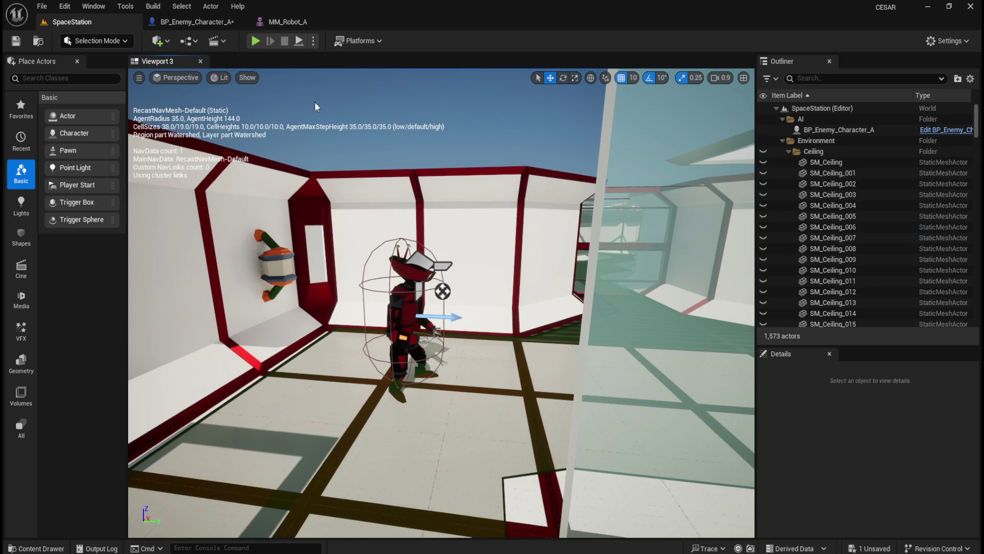
left_click(194, 22)
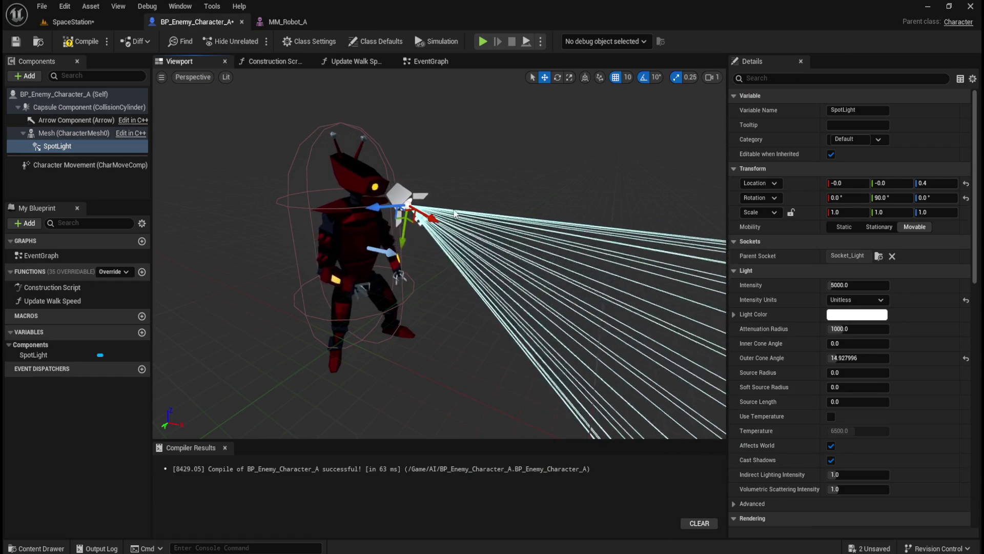
Undo the SpotLight's location, source radius and intensity edits, then compile and save BP_Enemy_Character_A.
key("ctrl+z")
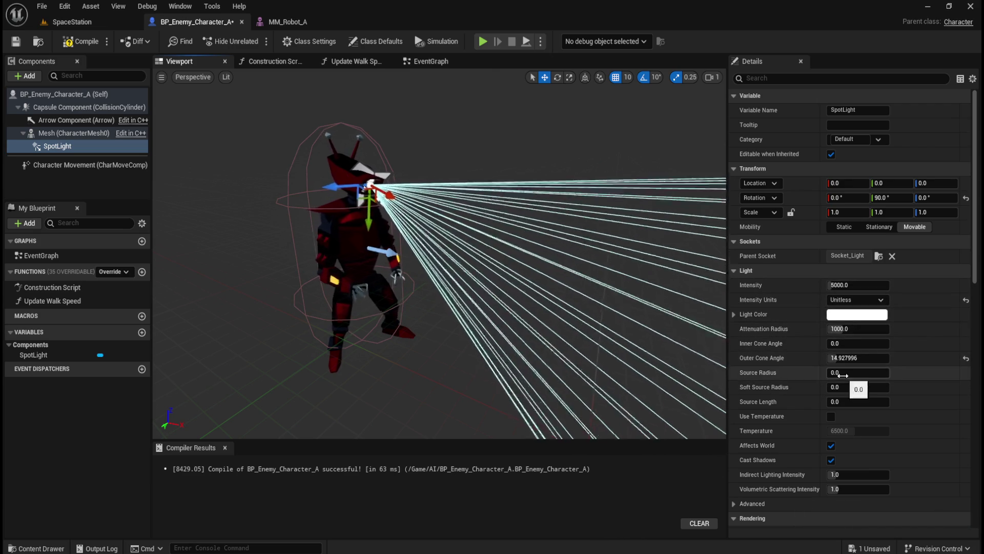
left_click_drag(871, 373, 854, 373)
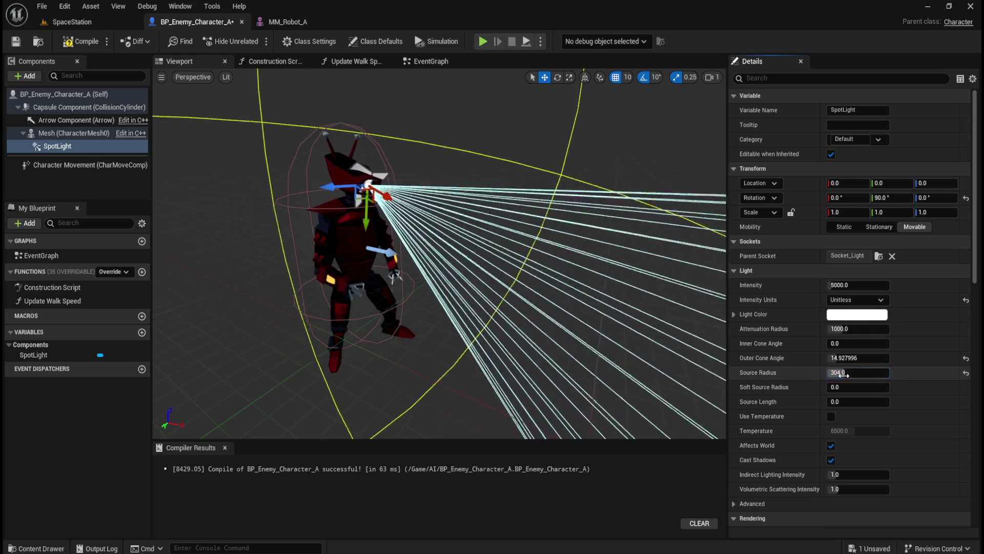
key("ctrl+z")
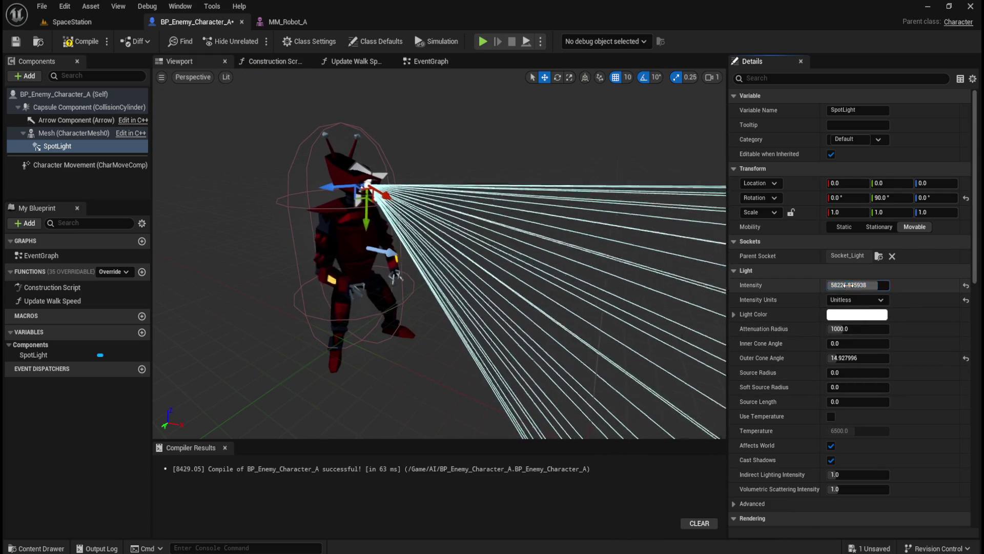
key("ctrl+z")
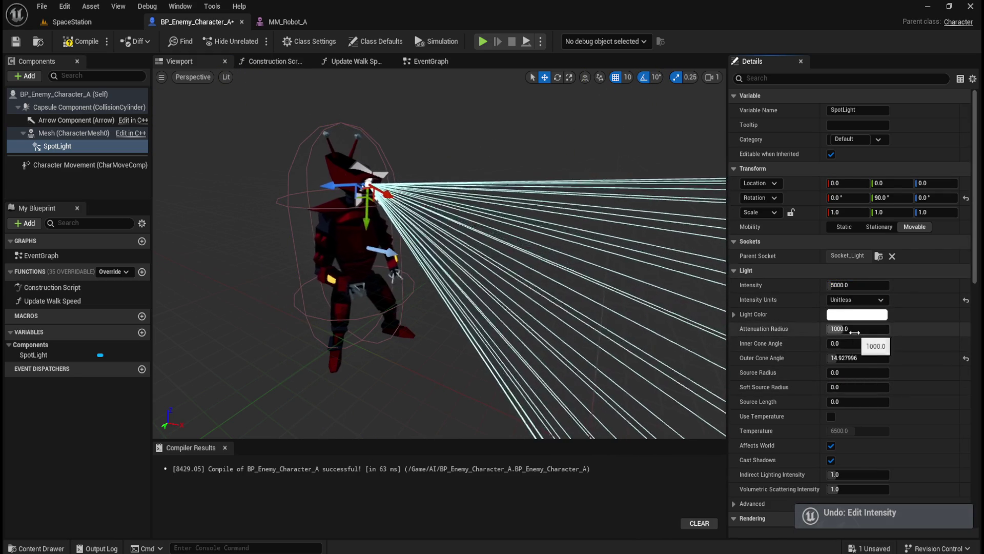
scroll(815, 384, "down", 5)
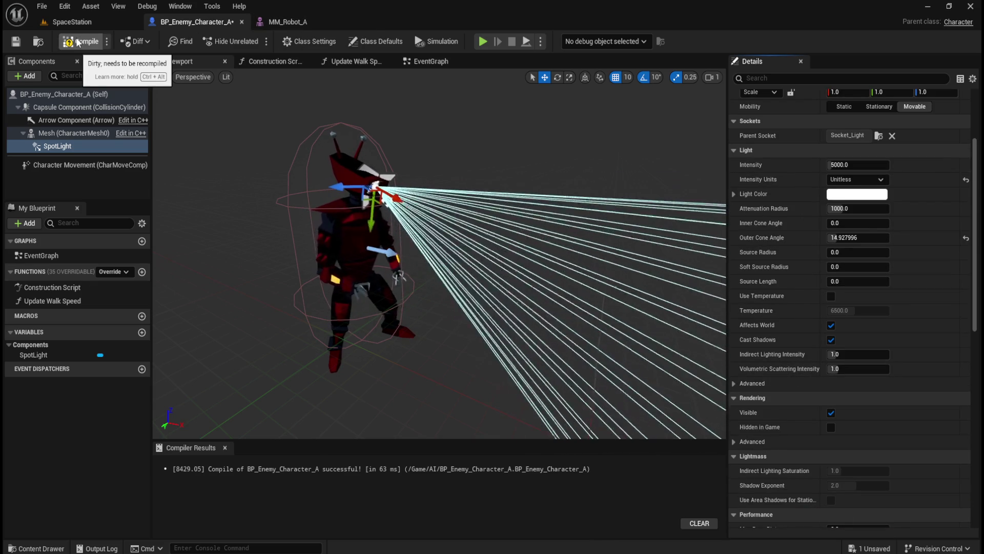
left_click(78, 42)
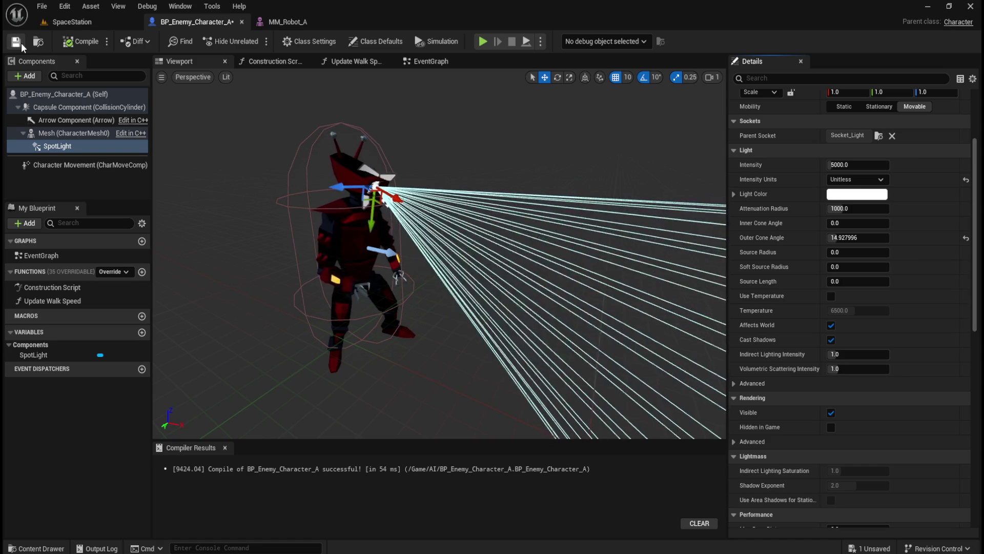
left_click(72, 21)
Simulate the SpaceStation level, stop it, and check MM_Robot_A before returning to BP_Enemy_Character_A.
left_click(313, 41)
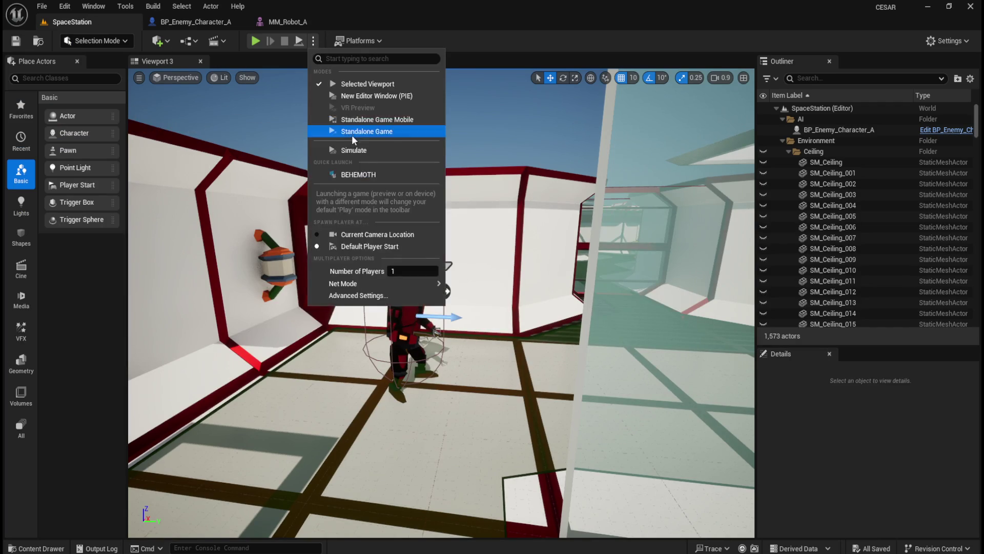
left_click(365, 151)
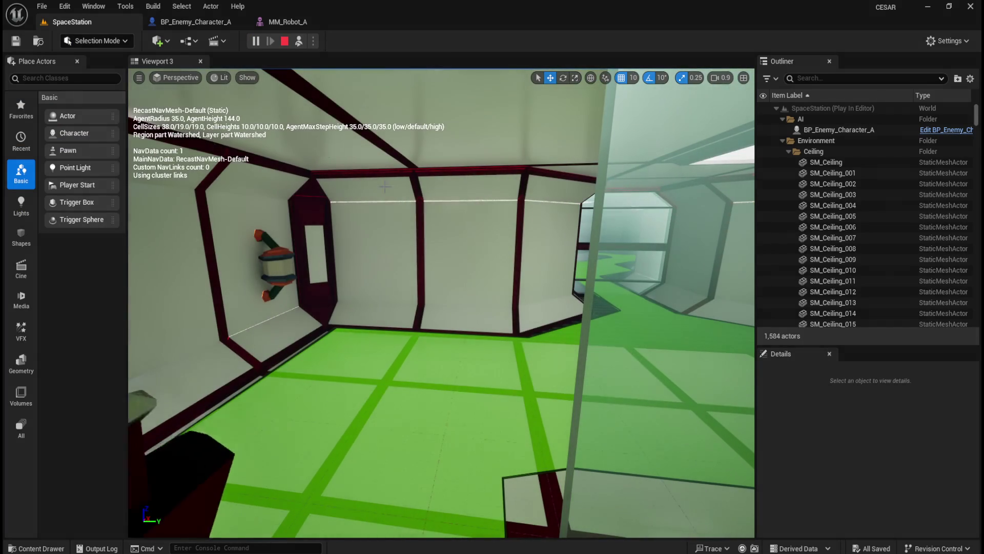
left_click(285, 43)
left_click(286, 20)
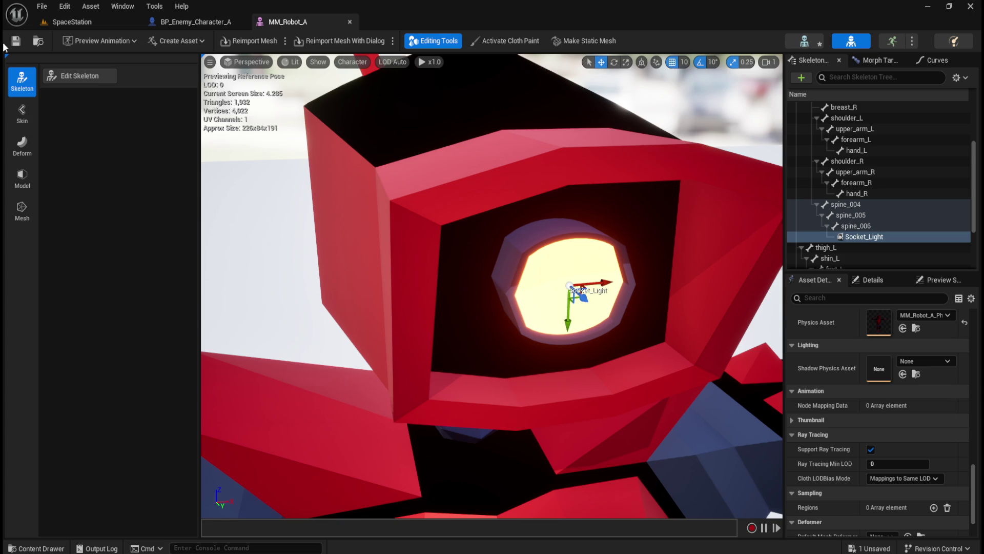
left_click(169, 22)
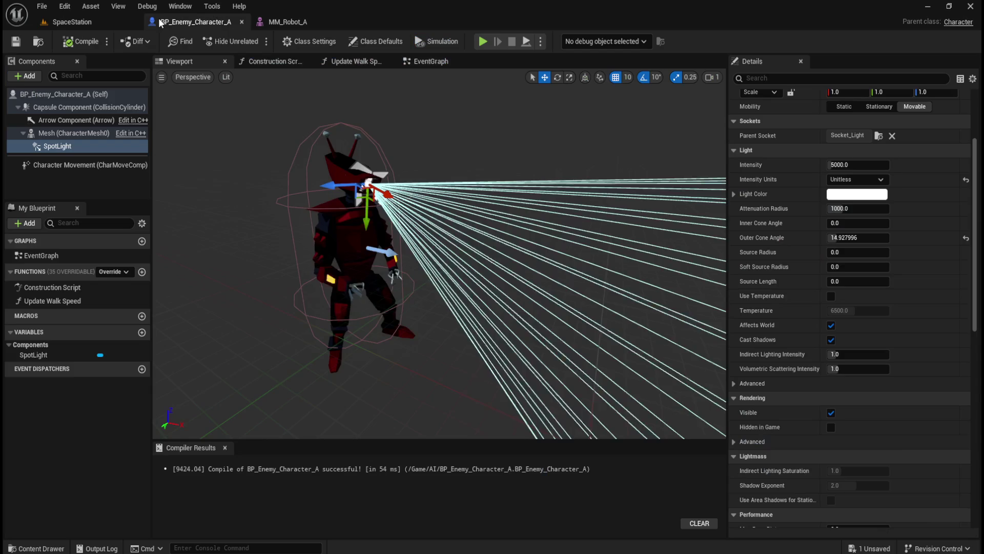
Reattach the SpotLight to Socket_Light and undo the source length and cone edits, keeping outer cone 14.93.
left_click(69, 148)
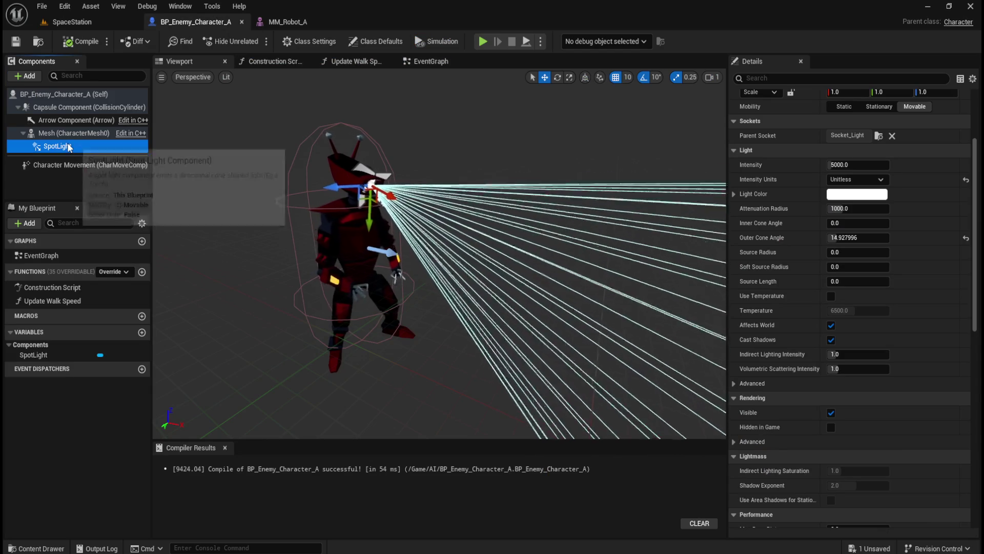
scroll(851, 205, "up", 3)
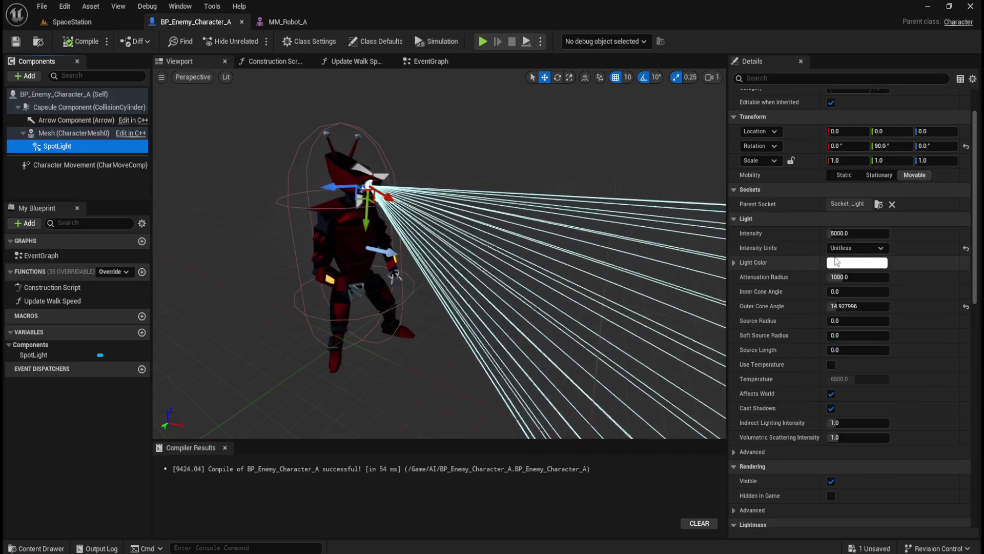
left_click(869, 204)
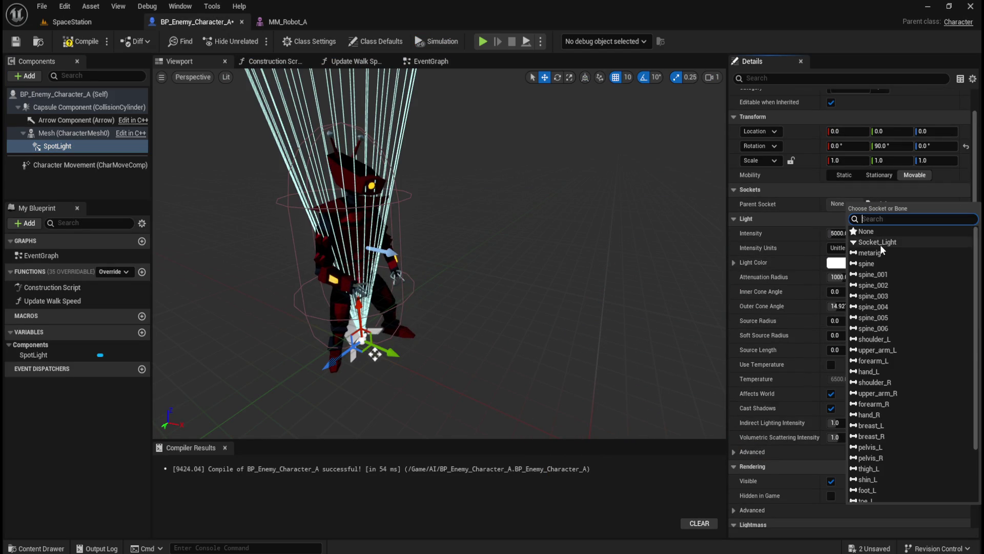
left_click(881, 245)
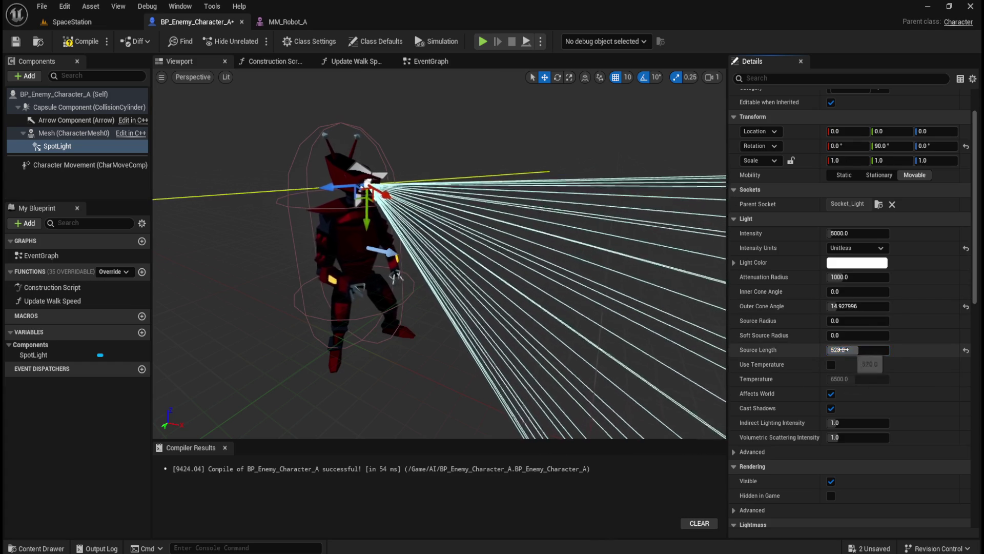
key("ctrl+z")
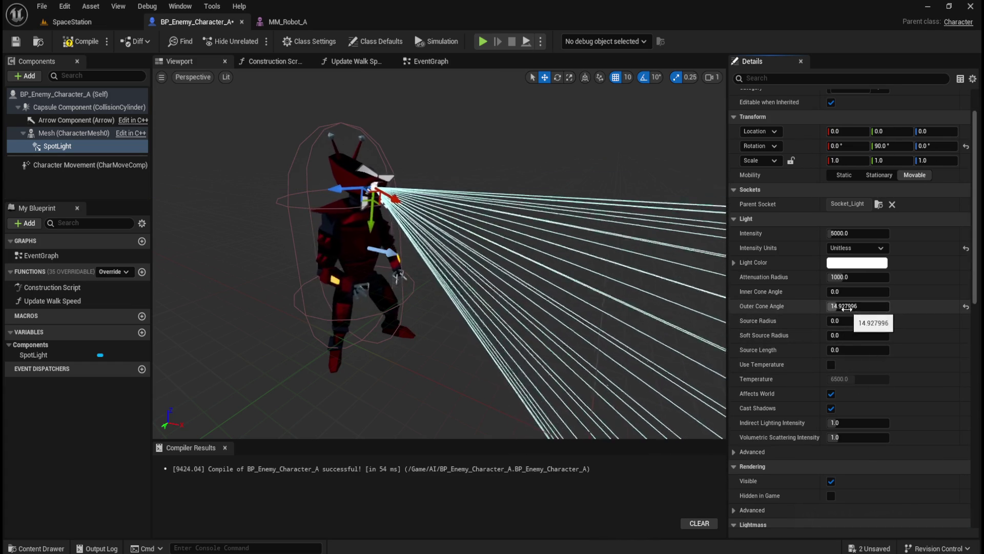
mouse_move(858, 291)
left_mouse_down()
mouse_move(882, 292)
mouse_move(841, 291)
mouse_move(866, 291)
left_mouse_up()
key("ctrl+z")
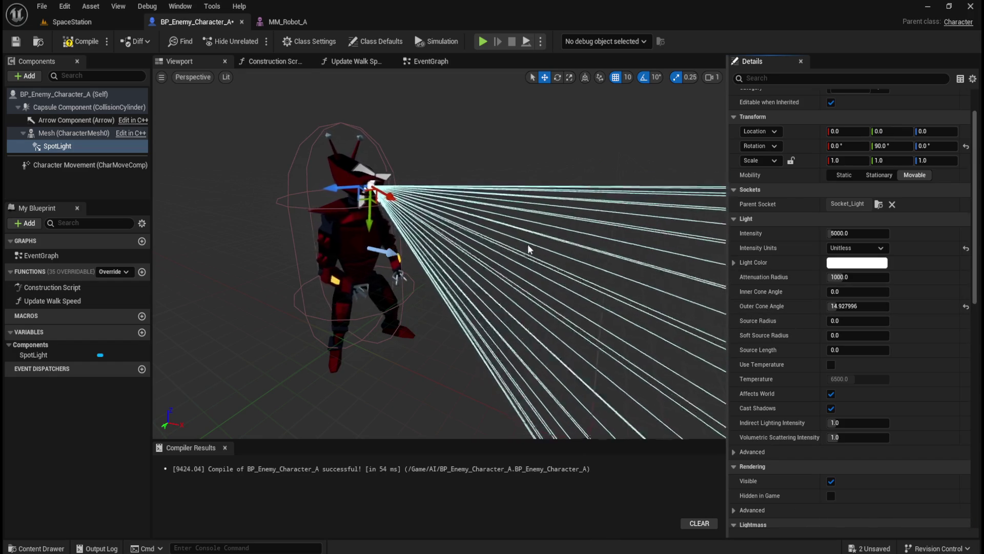
mouse_move(530, 275)
left_mouse_down()
mouse_move(615, 275)
mouse_move(497, 275)
mouse_move(574, 274)
mouse_move(565, 285)
left_mouse_up()
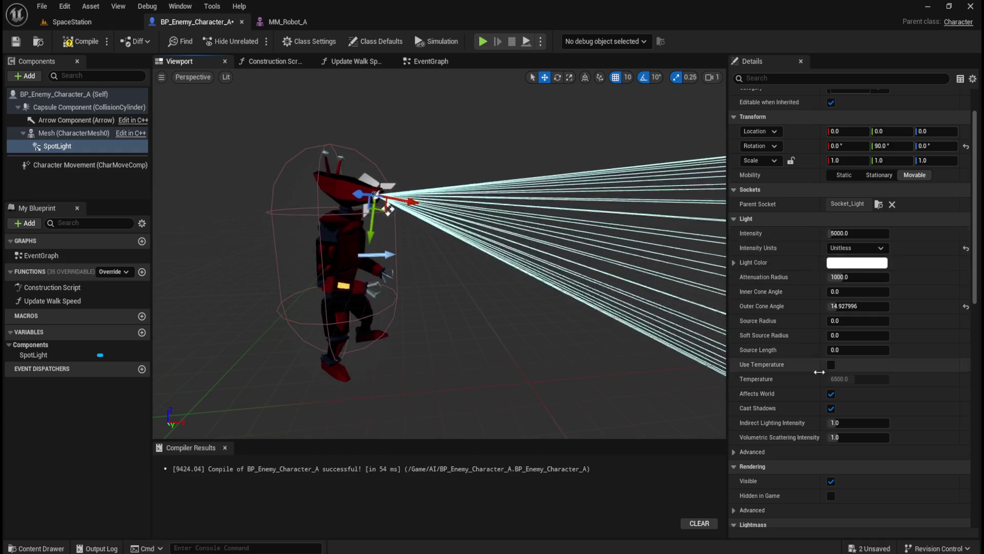
scroll(815, 405, "down", 5)
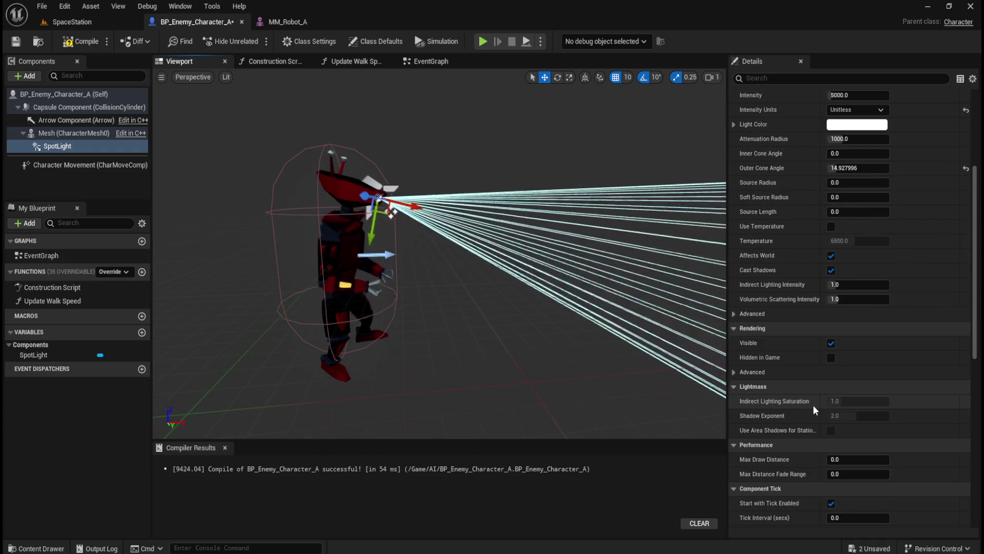
scroll(814, 407, "down", 5)
scroll(813, 405, "down", 3)
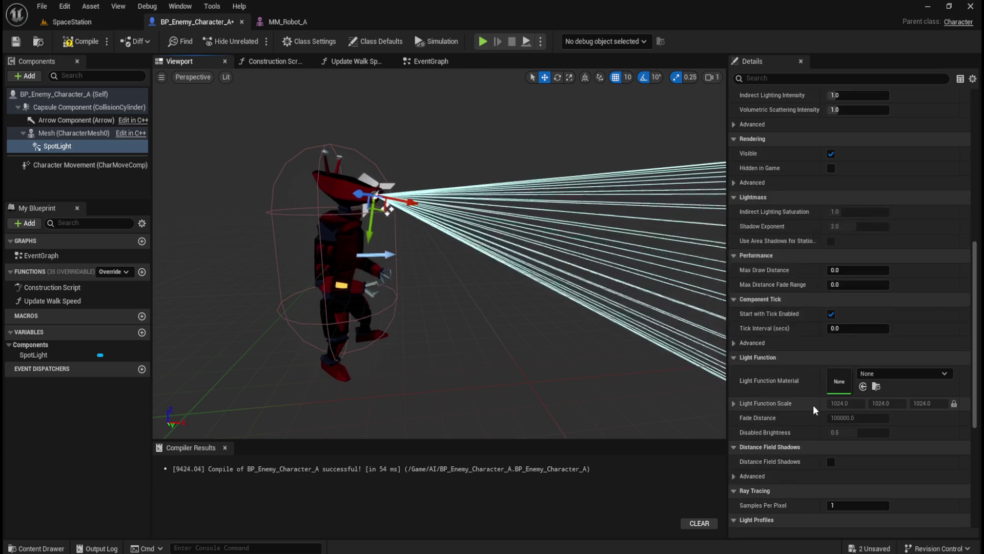
scroll(811, 386, "down", 2)
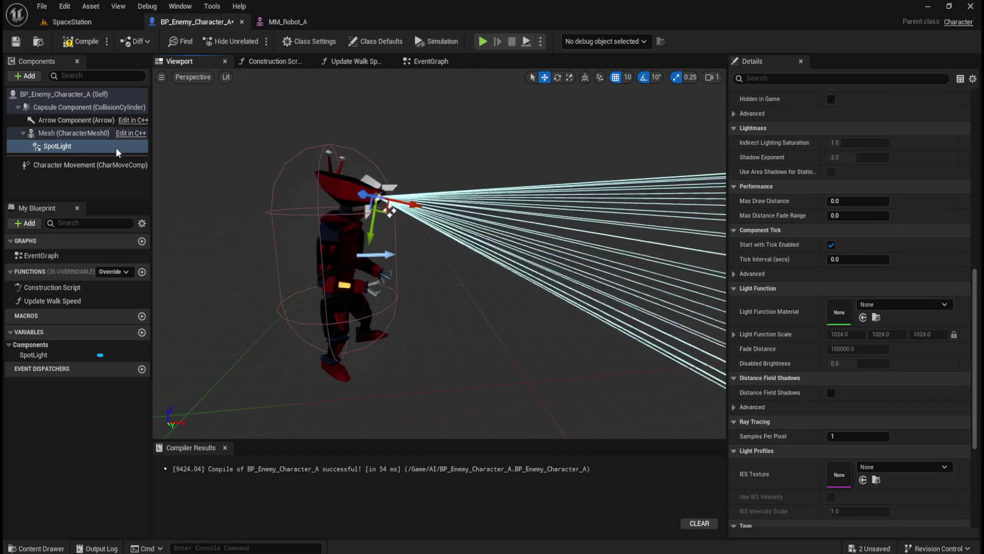
left_click(60, 146)
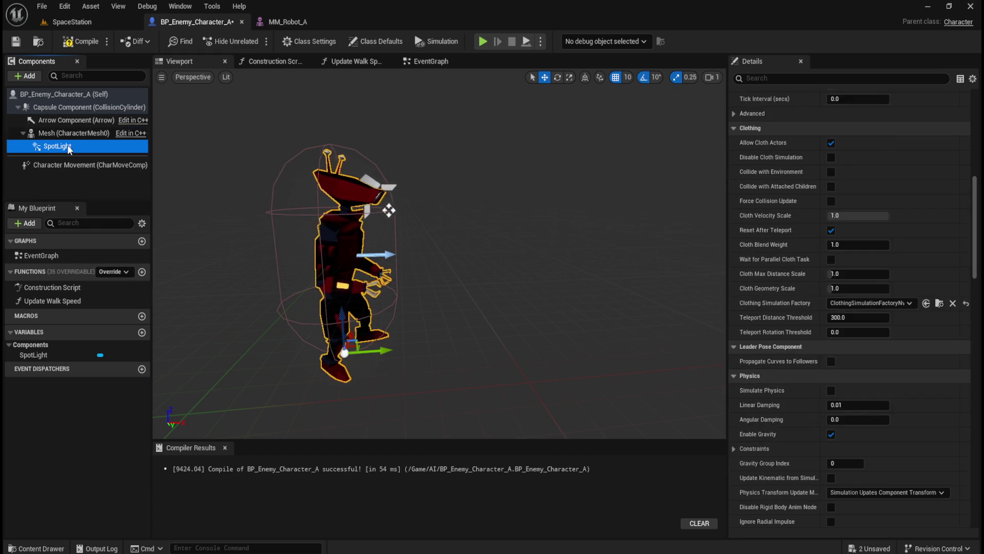
scroll(389, 177, "up", 5)
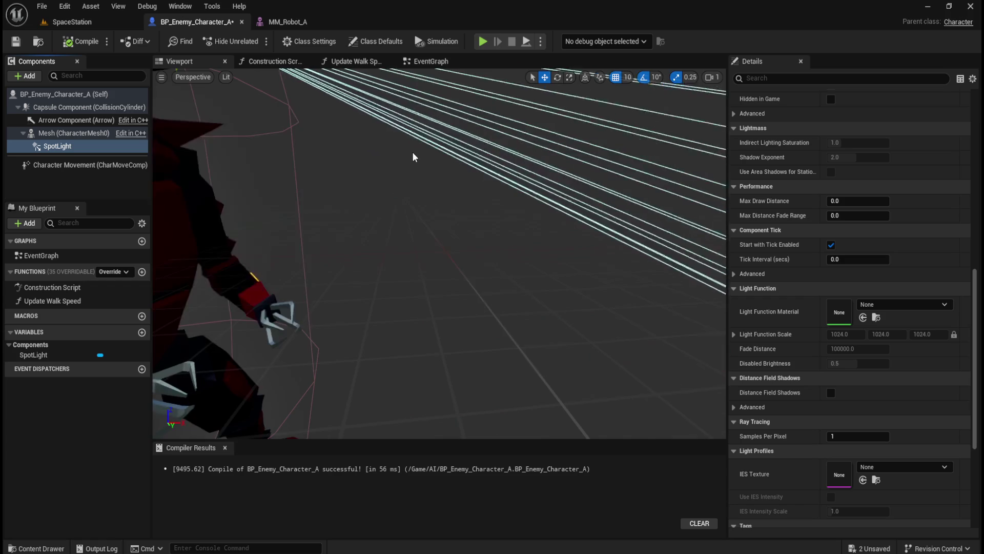
scroll(416, 156, "down", 3)
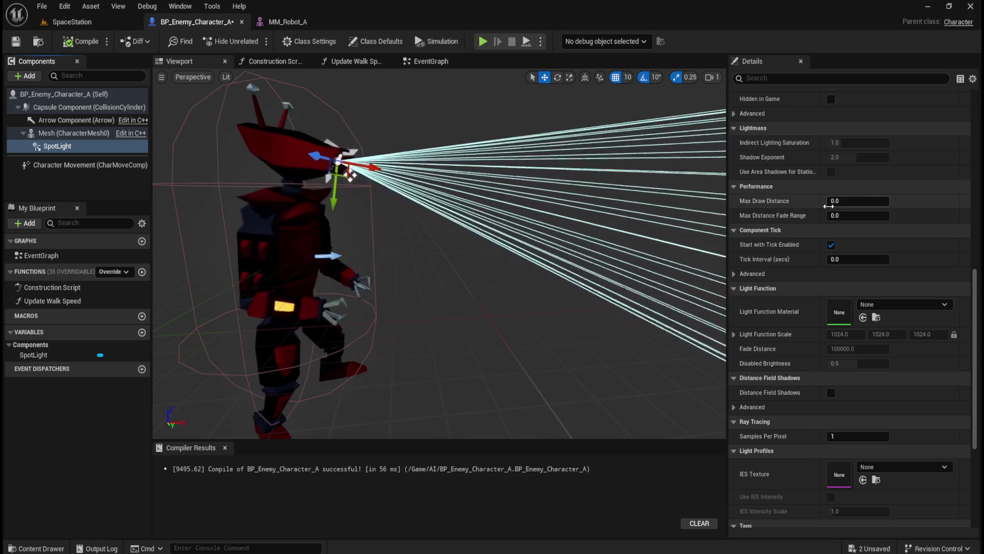
scroll(863, 230, "up", 8)
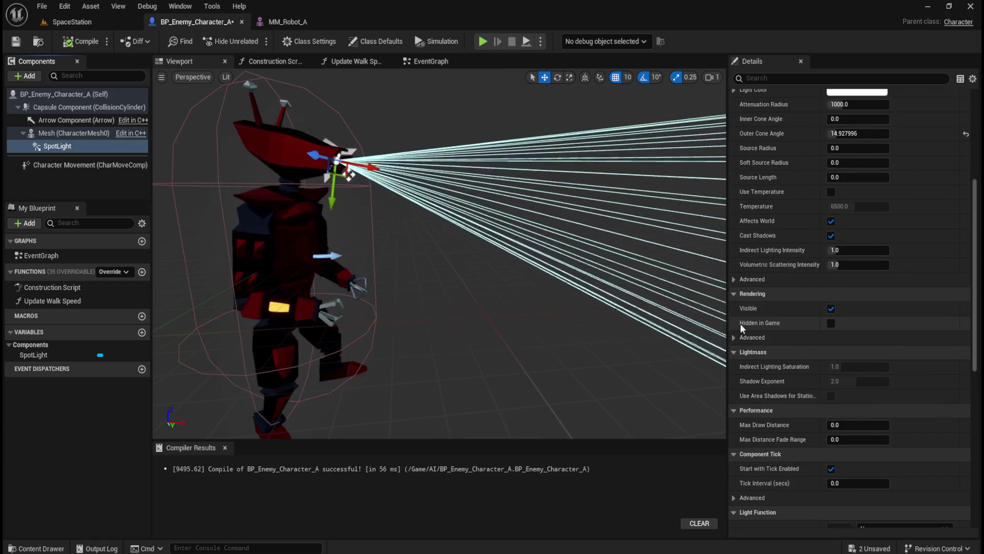
scroll(831, 364, "up", 2)
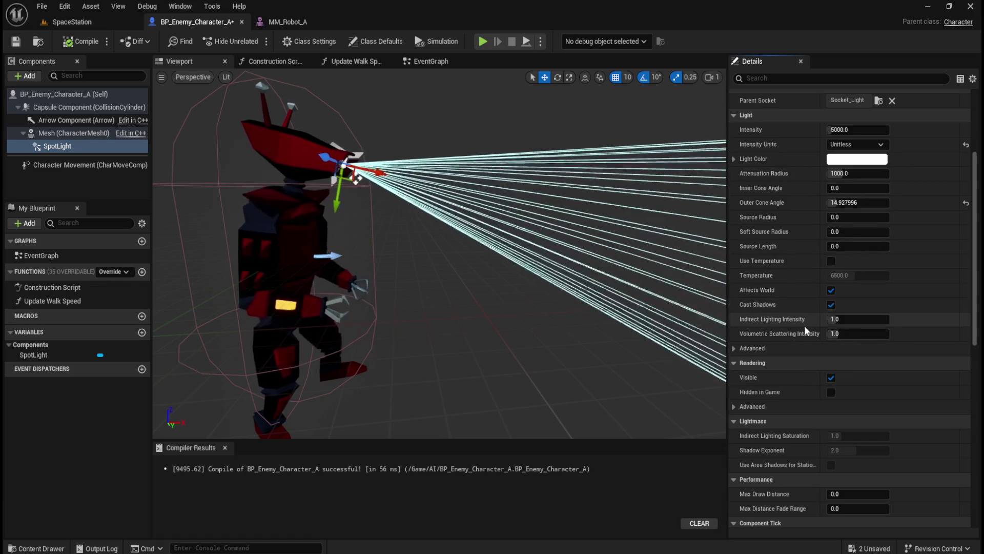
scroll(823, 319, "up", 1)
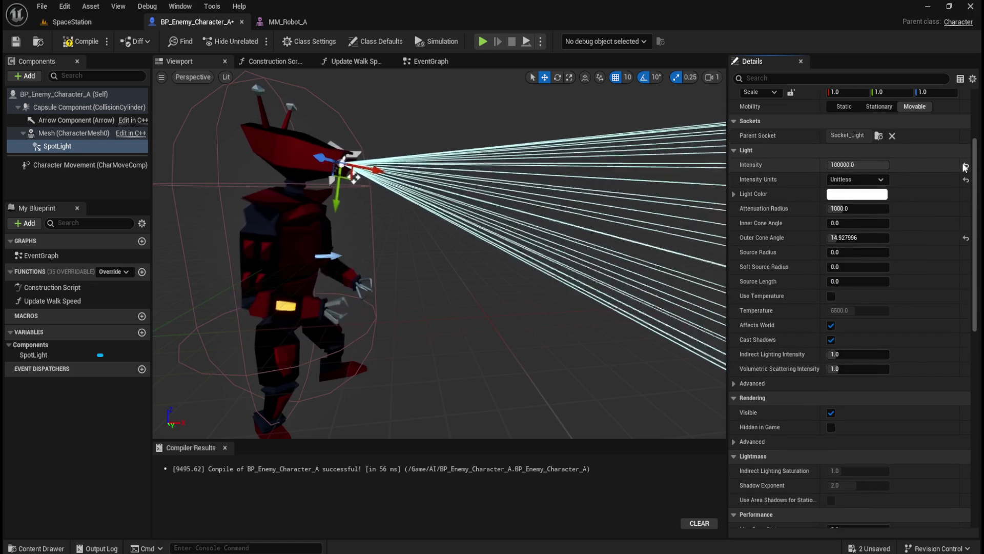
scroll(905, 269, "up", 3)
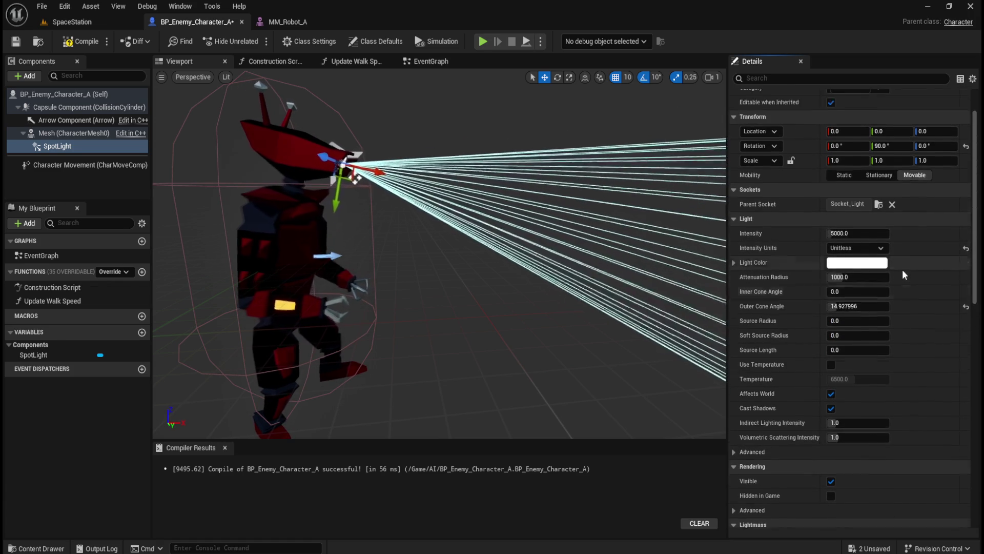
scroll(903, 269, "up", 1)
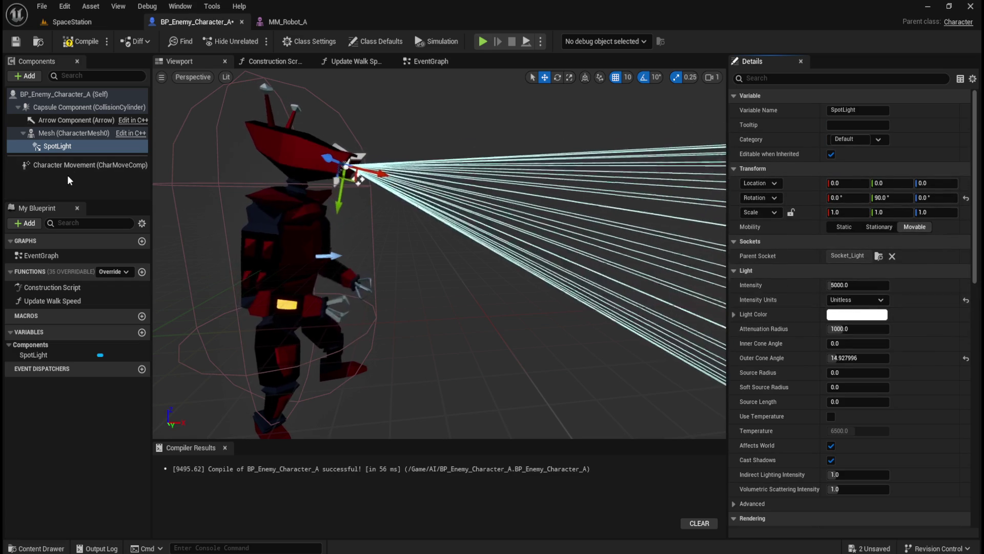
left_click(81, 146)
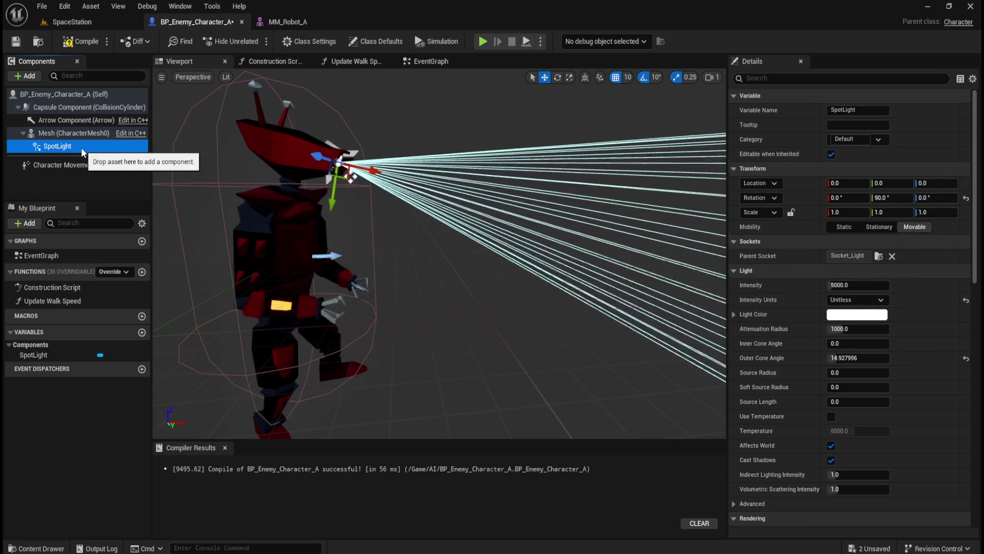
left_click(61, 134)
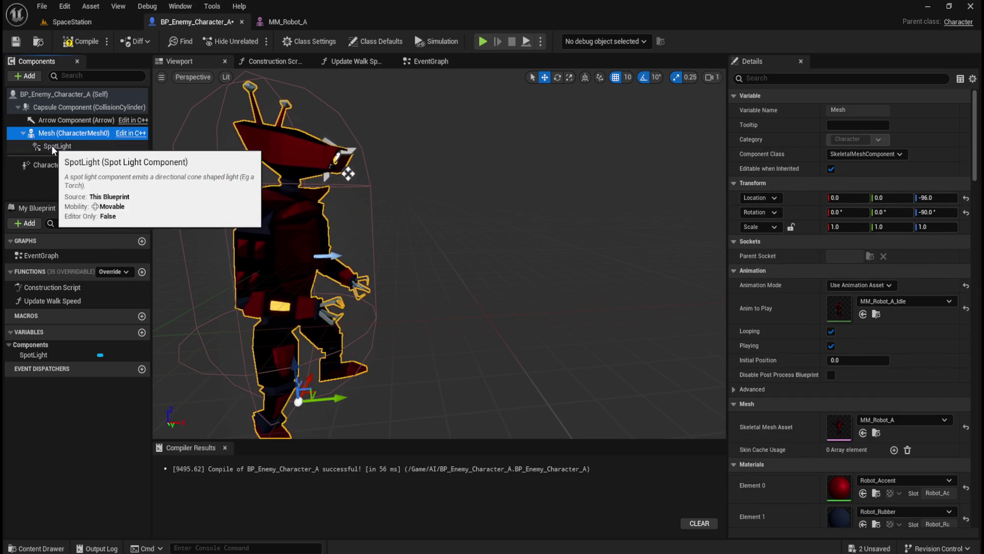
left_click(52, 146)
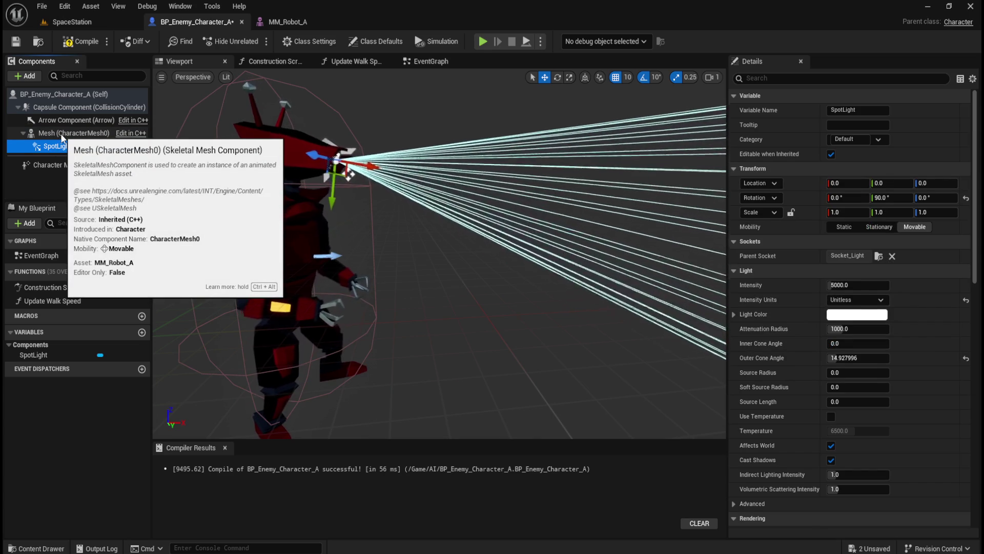
left_click(62, 134)
left_click(54, 146)
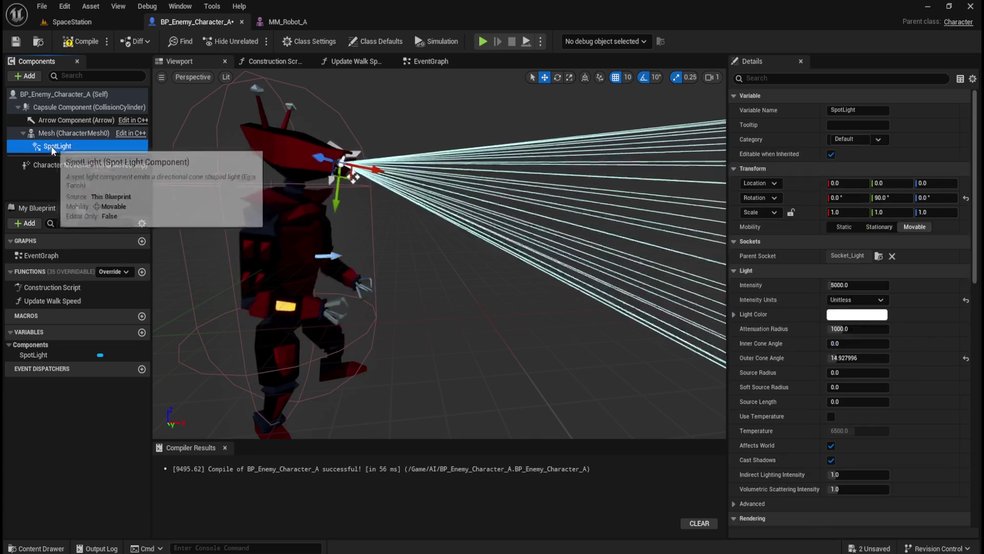
left_click_drag(55, 148, 61, 133)
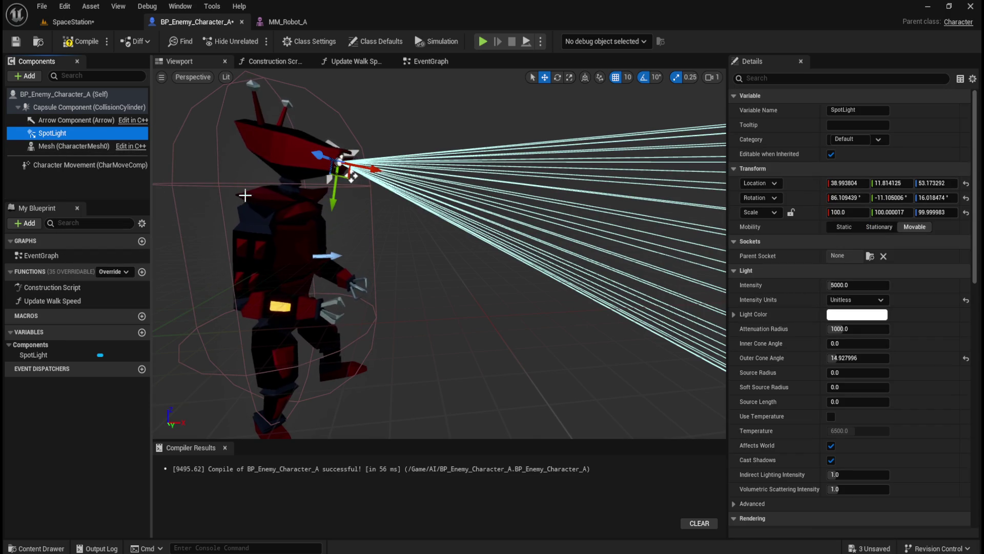
key("ctrl+z")
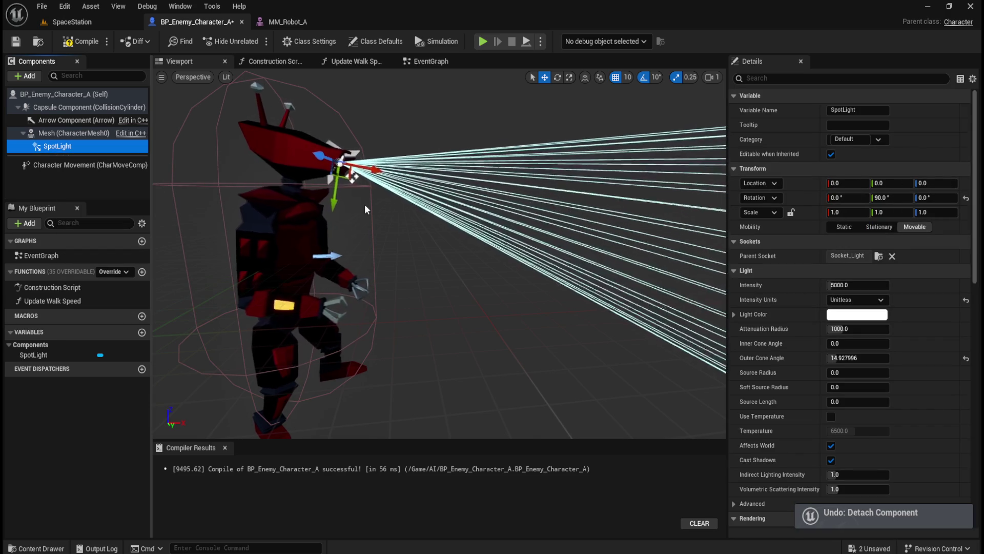
left_click(883, 302)
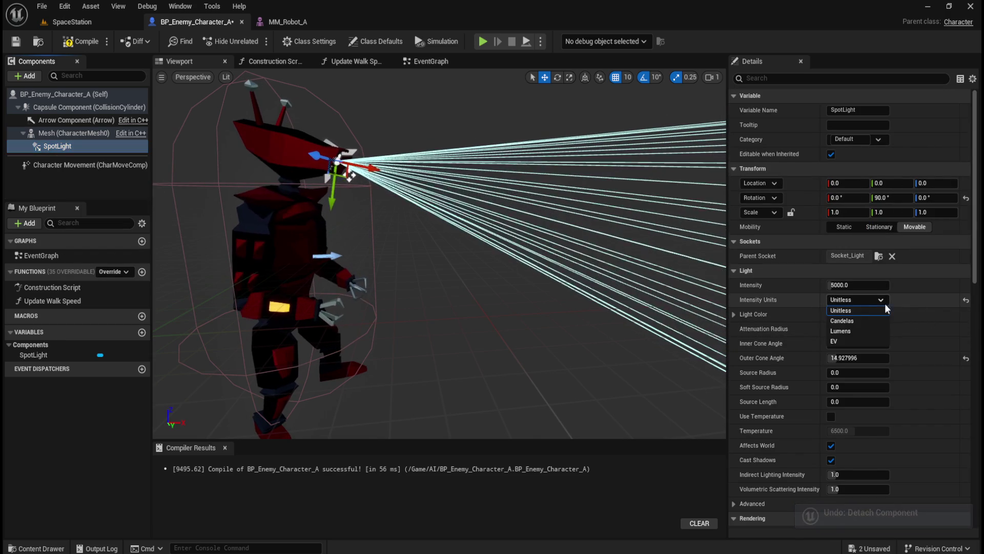
left_click(870, 321)
left_click(866, 299)
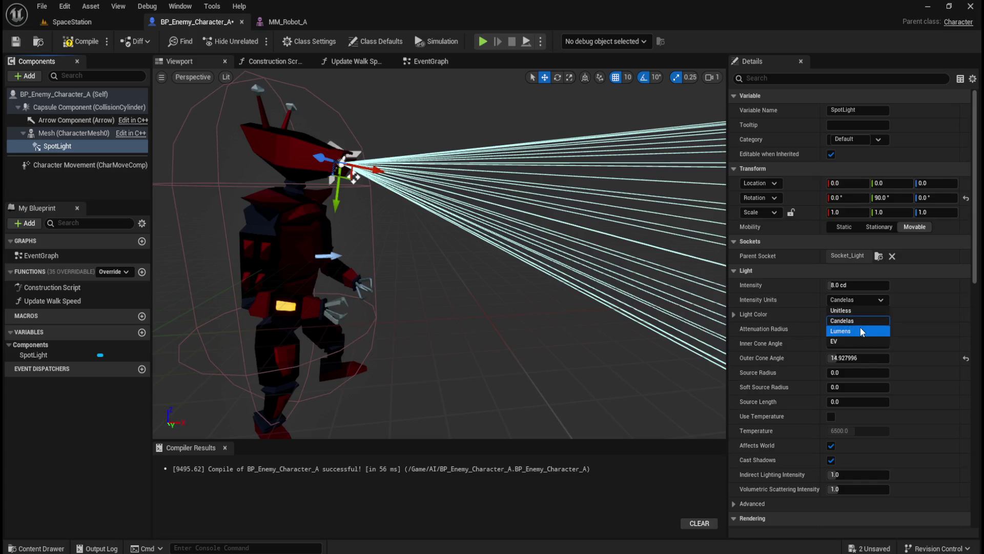
left_click(860, 331)
left_click(868, 300)
left_click(854, 337)
left_click(858, 300)
left_click(858, 311)
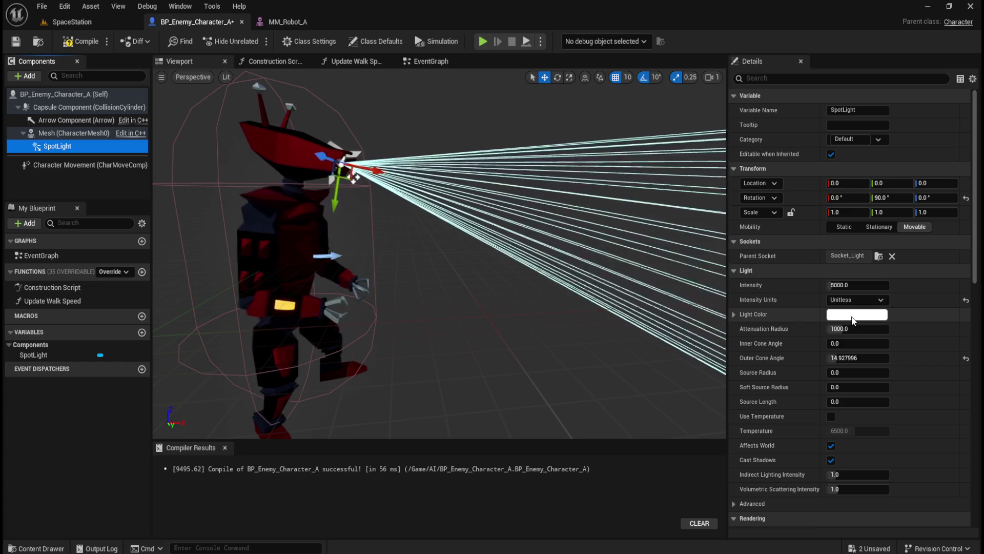
scroll(367, 144, "up", 4)
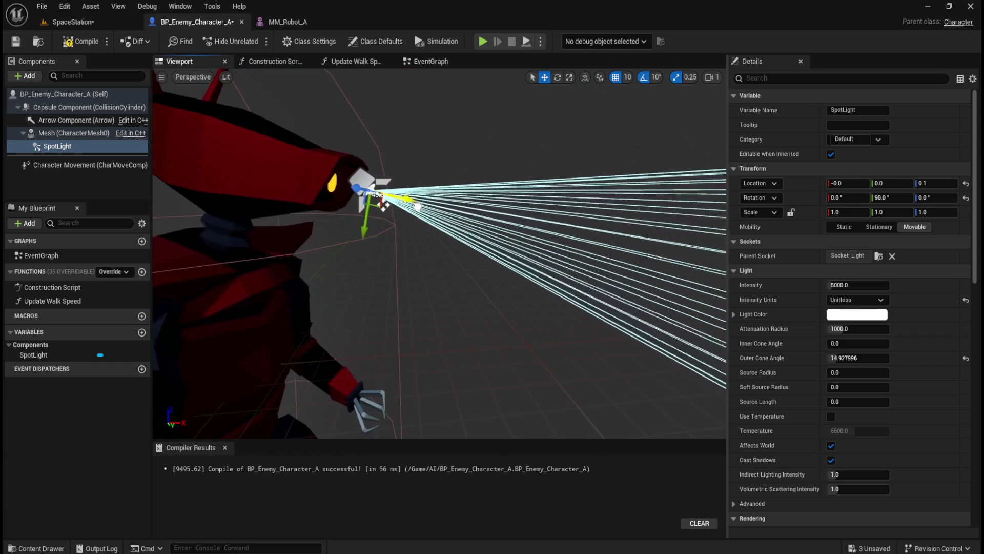
left_click_drag(410, 204, 418, 206)
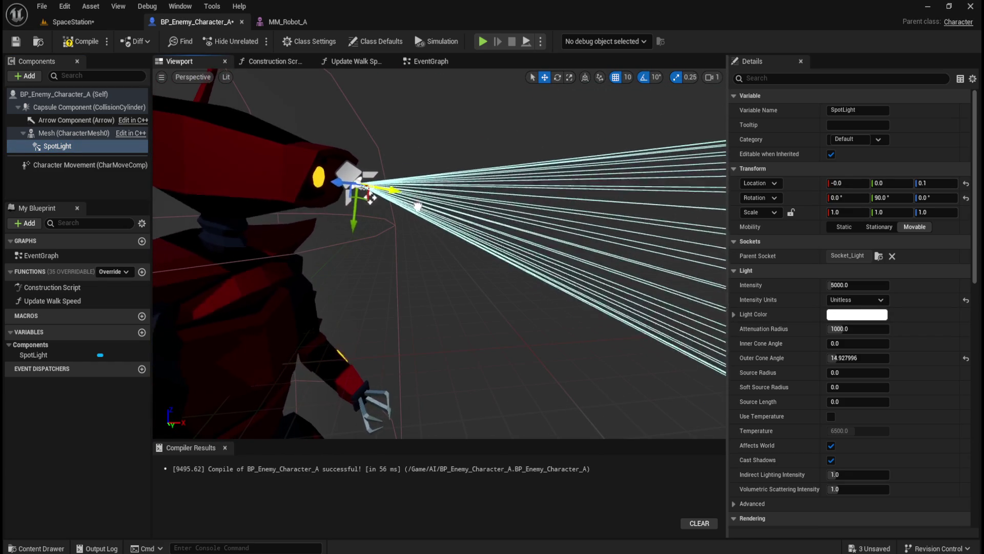
key("ctrl+z")
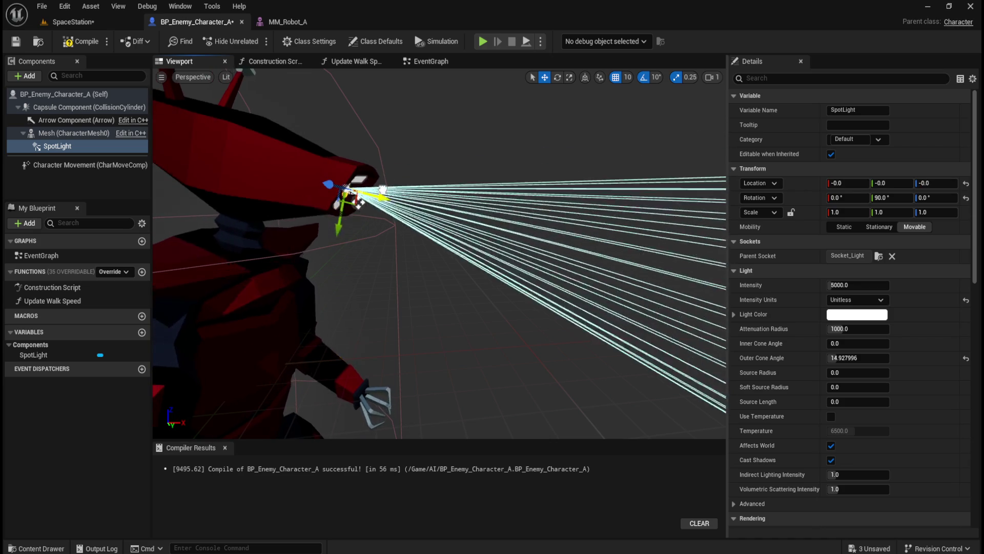
Select the SpotLight and review its Socket_Light settings while orbiting and zooming around the robot.
scroll(446, 236, "down", 5)
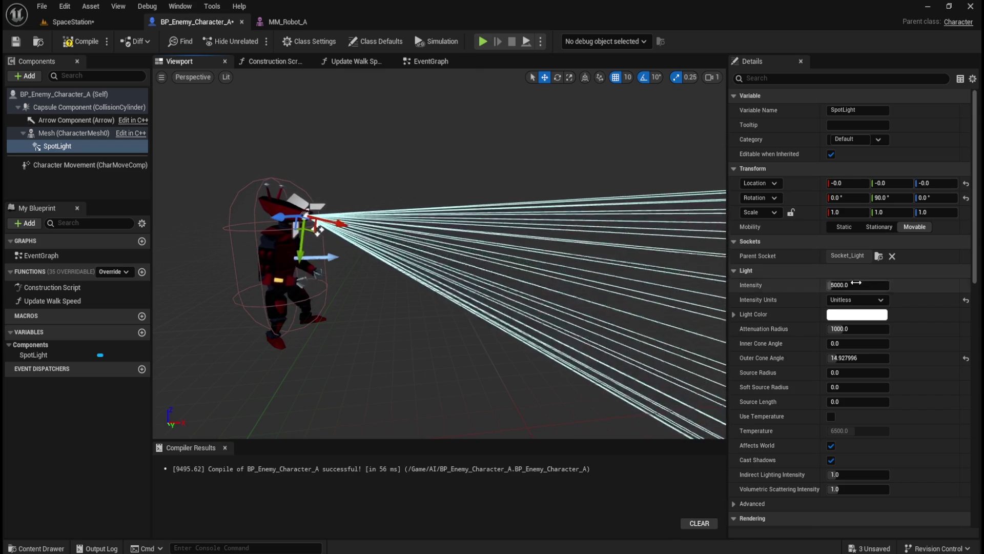
left_click(76, 133)
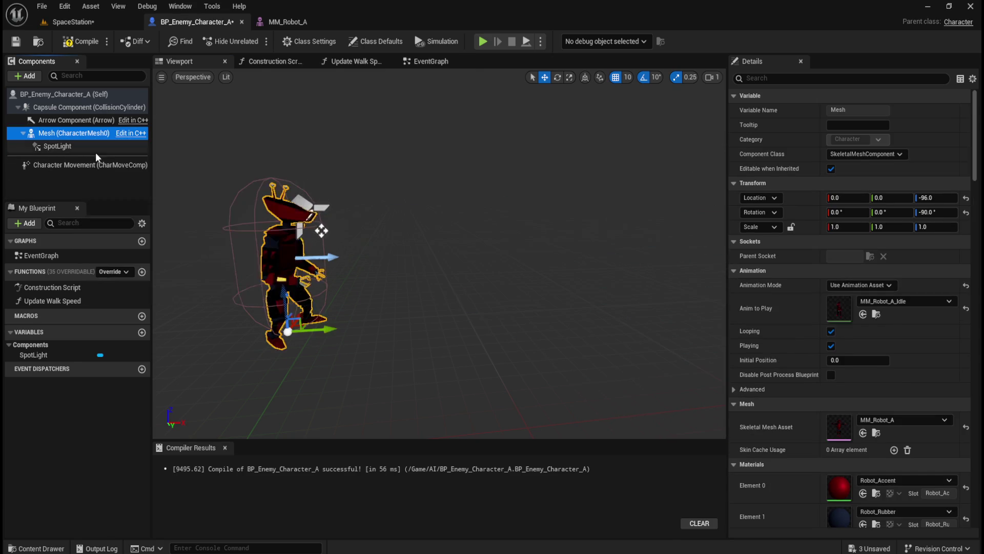
scroll(294, 174, "up", 5)
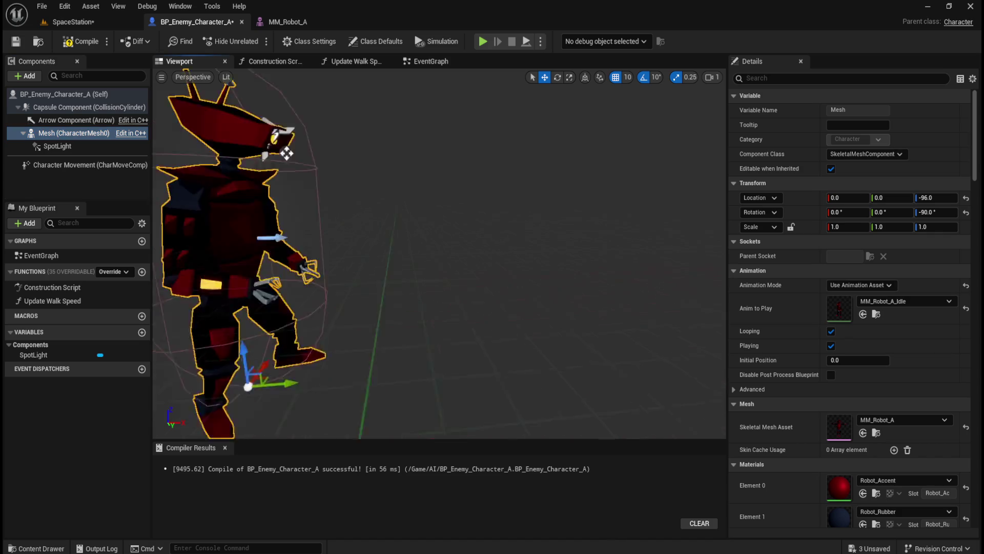
left_click_drag(294, 175, 246, 174)
scroll(436, 211, "up", 5)
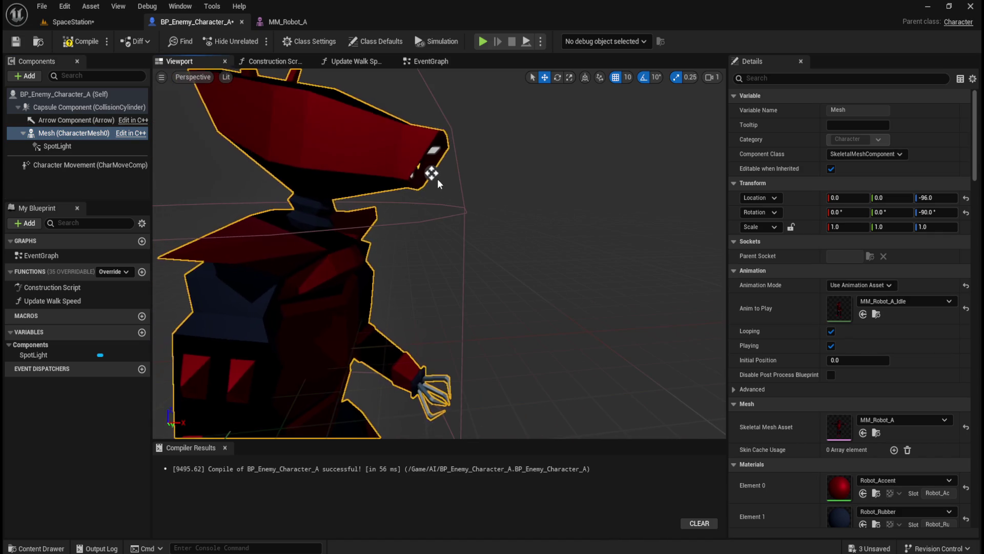
left_click(62, 146)
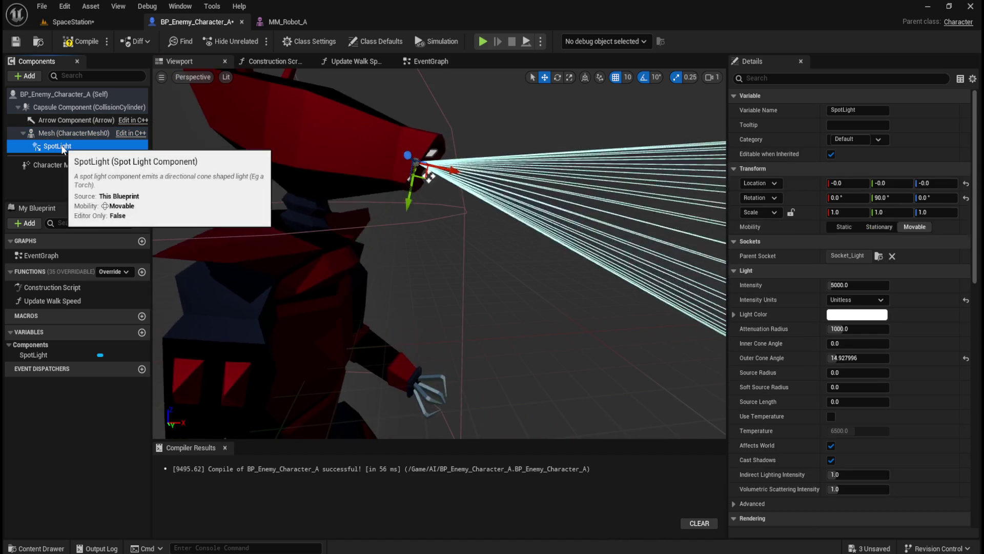
left_click(423, 175)
left_click(82, 148)
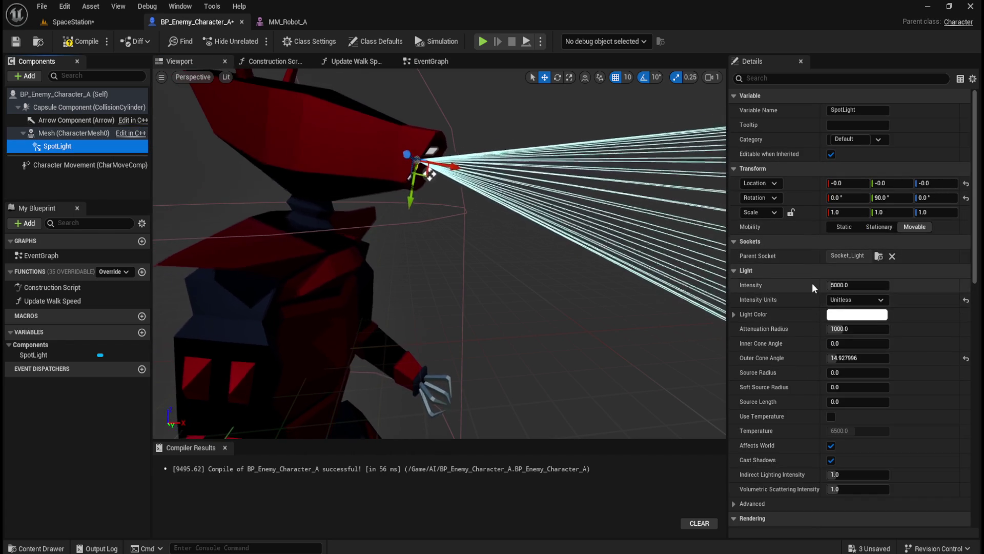
scroll(551, 263, "down", 5)
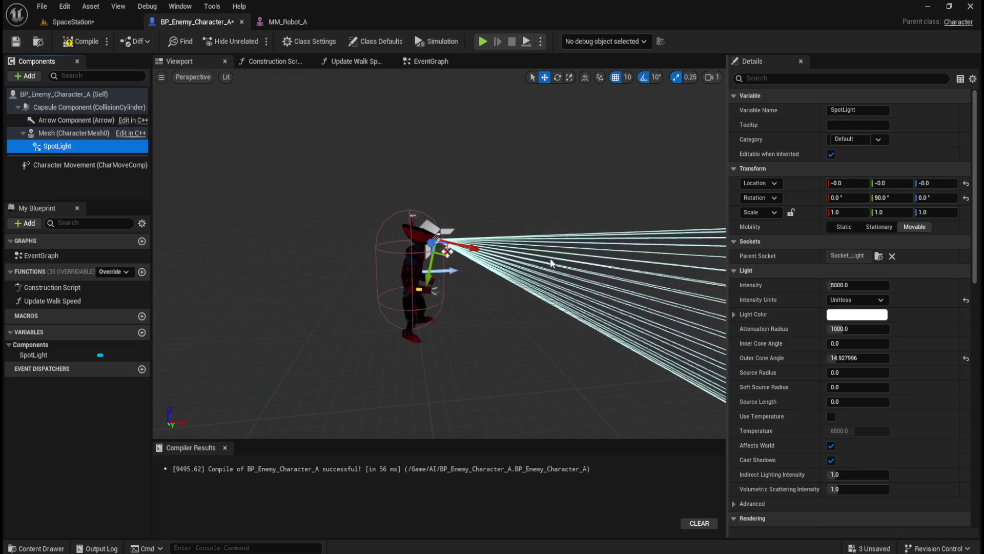
left_click_drag(552, 263, 513, 225)
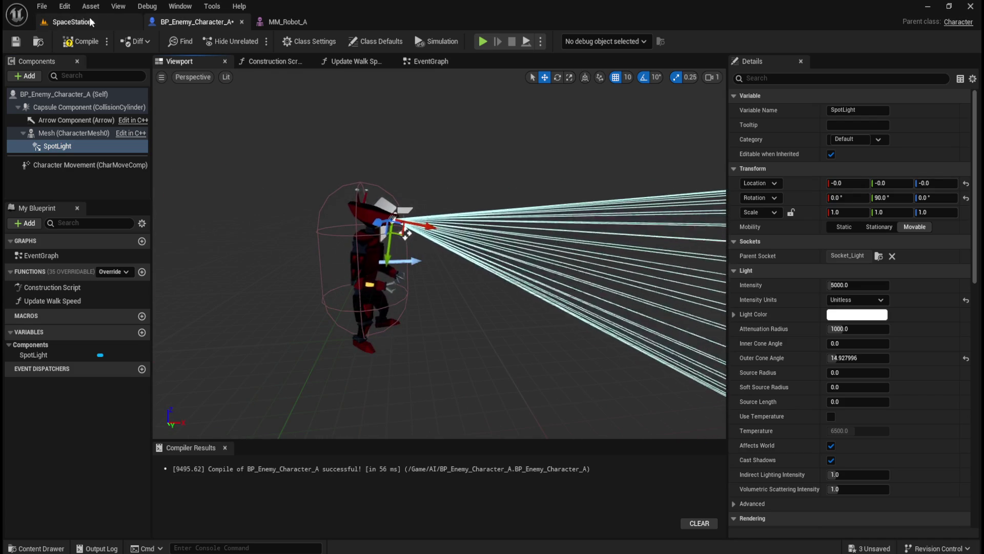
left_click(287, 23)
scroll(544, 280, "down", 10)
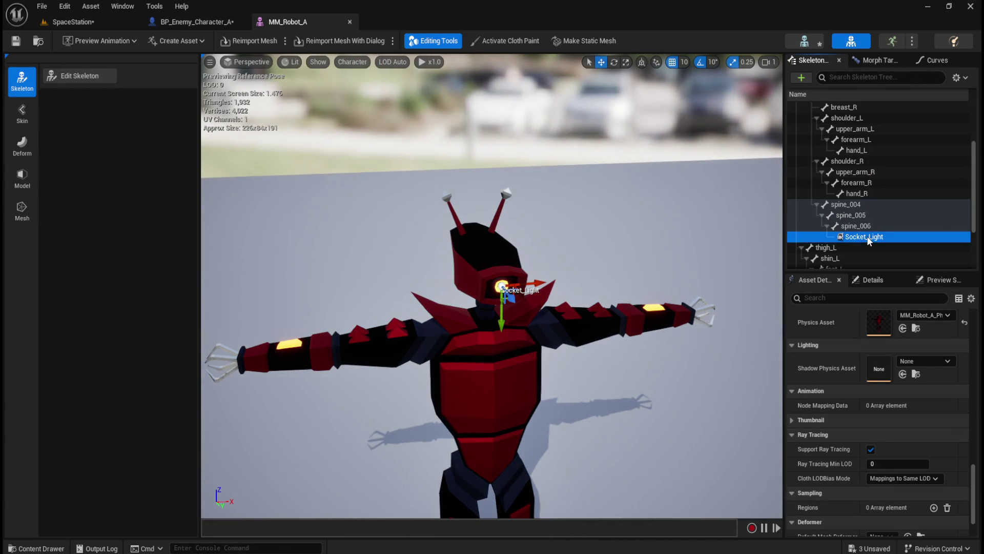
left_click(868, 236)
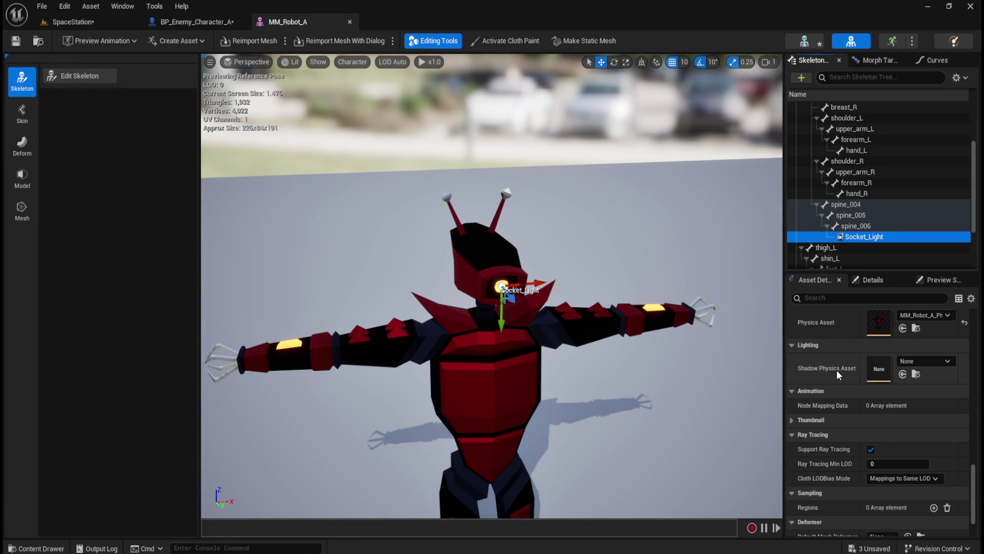
scroll(836, 368, "down", 3)
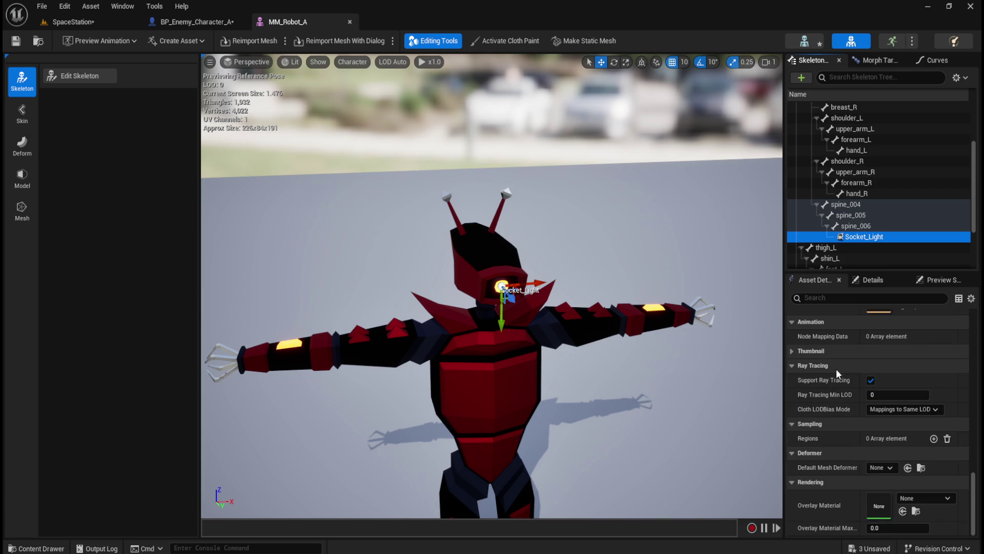
scroll(841, 408, "up", 5)
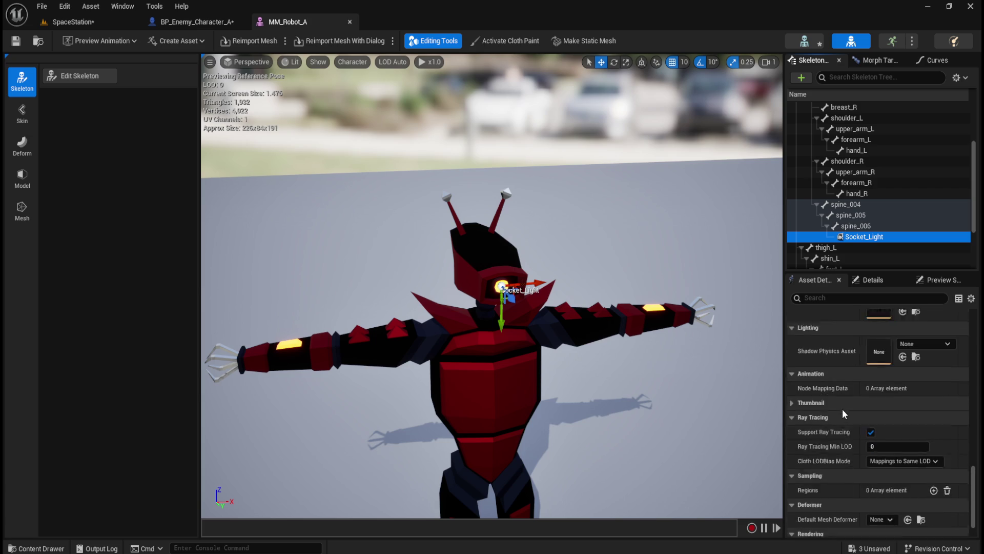
scroll(844, 408, "up", 10)
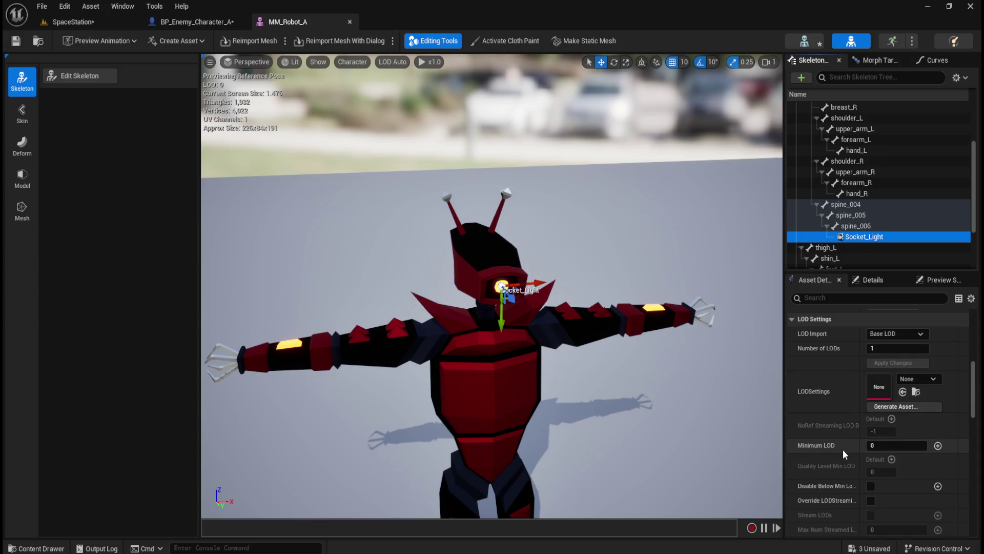
scroll(844, 449, "up", 15)
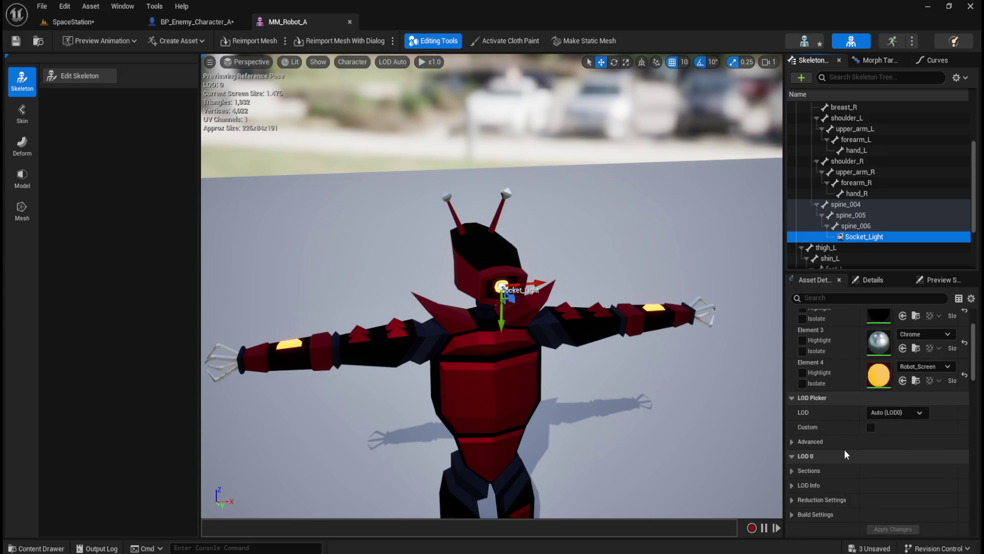
scroll(844, 449, "up", 2)
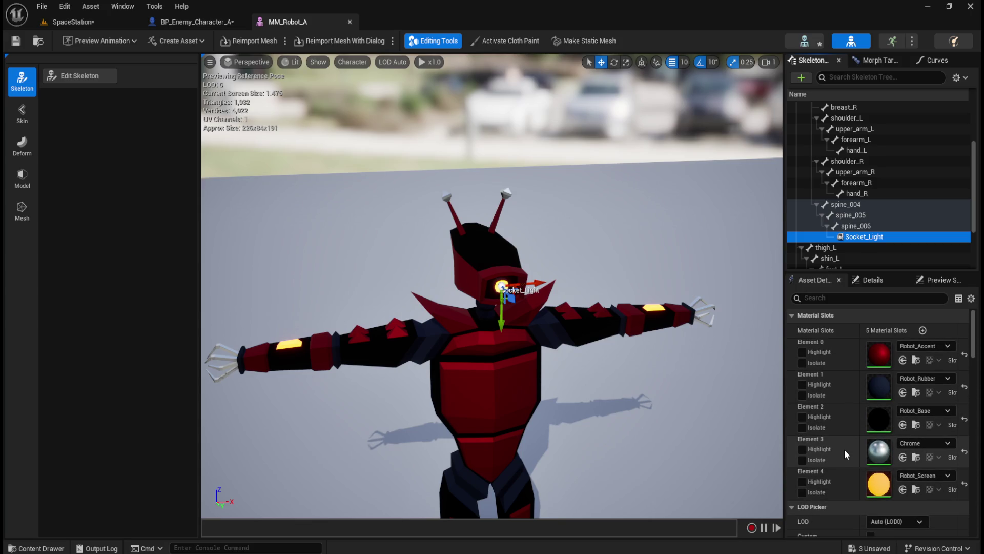
left_click(197, 24)
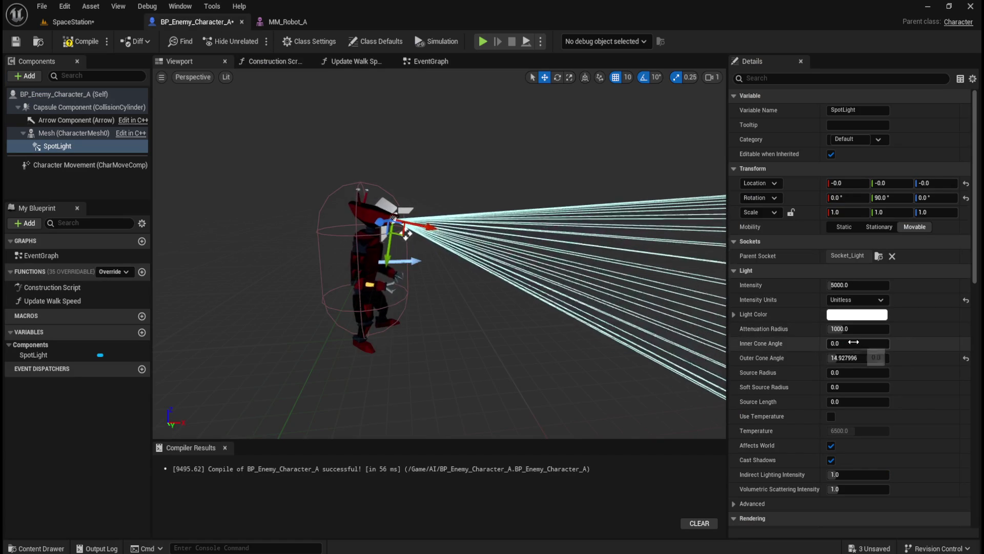
Widen the SpotLight's inner cone, set source radius 200, and raise the soft source radius.
mouse_move(846, 342)
left_mouse_down()
mouse_move(871, 343)
mouse_move(862, 343)
mouse_move(871, 328)
mouse_move(979, 329)
mouse_move(849, 329)
left_mouse_up()
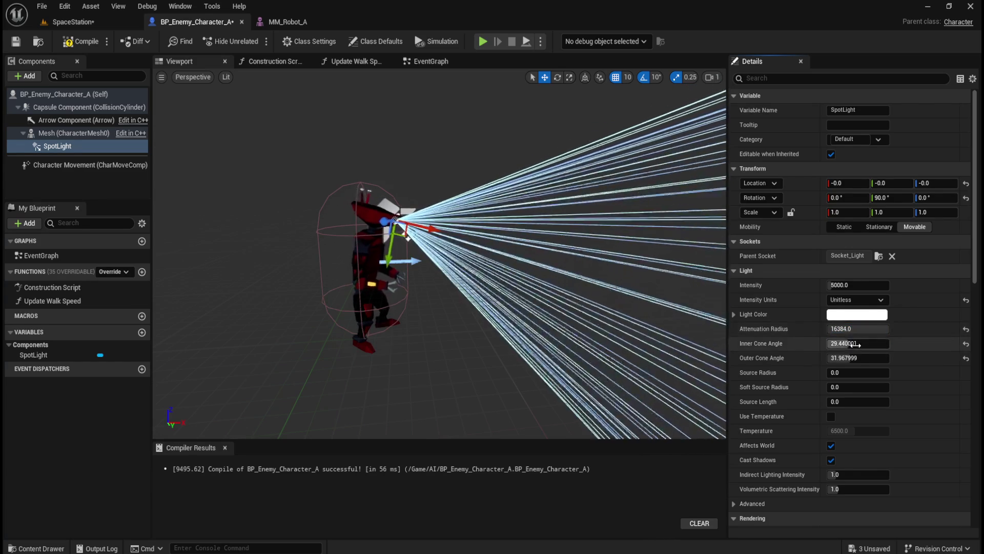
type("200")
key("Return")
mouse_move(856, 387)
left_mouse_down()
mouse_move(882, 388)
mouse_move(866, 402)
mouse_move(887, 402)
left_mouse_up()
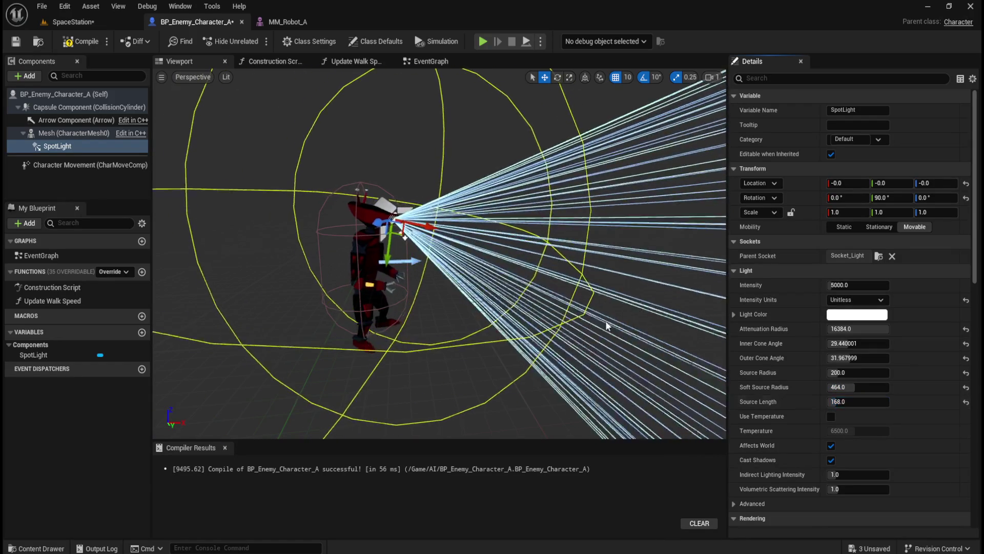
left_click(97, 22)
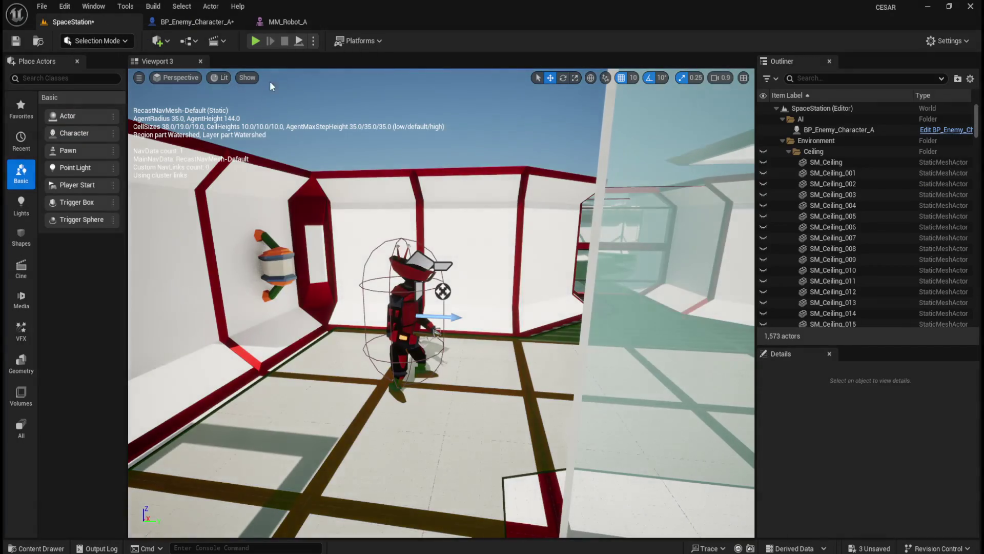
Simulate the level, following the robot down the corridor, then return to BP_Enemy_Character_A.
left_click(314, 41)
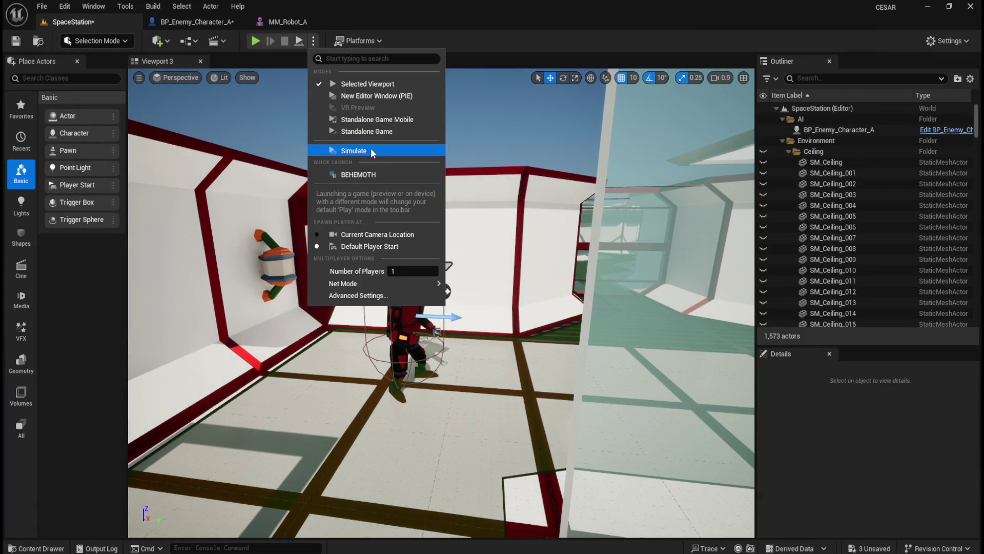
left_click(370, 150)
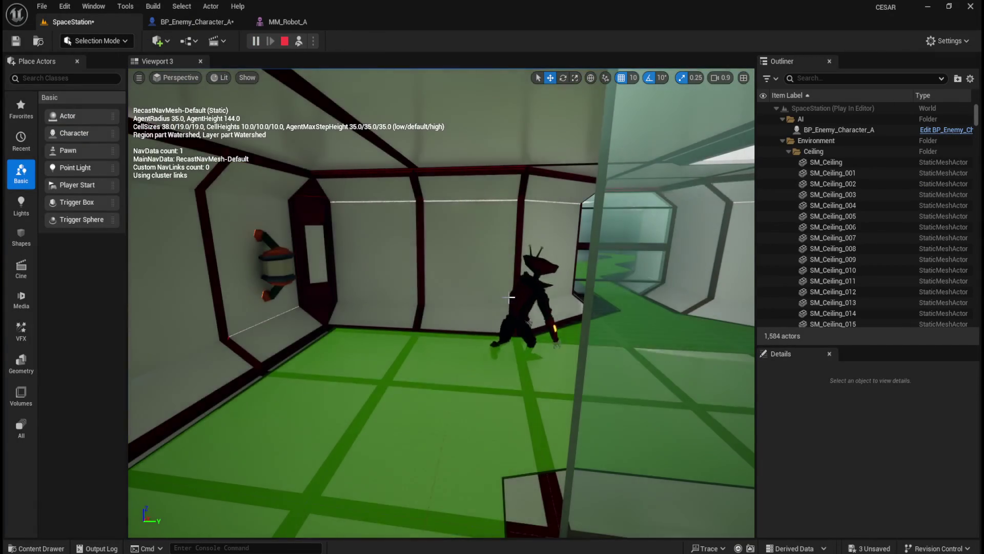
mouse_move(509, 297)
left_mouse_down()
mouse_move(531, 276)
mouse_move(513, 271)
mouse_move(530, 270)
left_mouse_up()
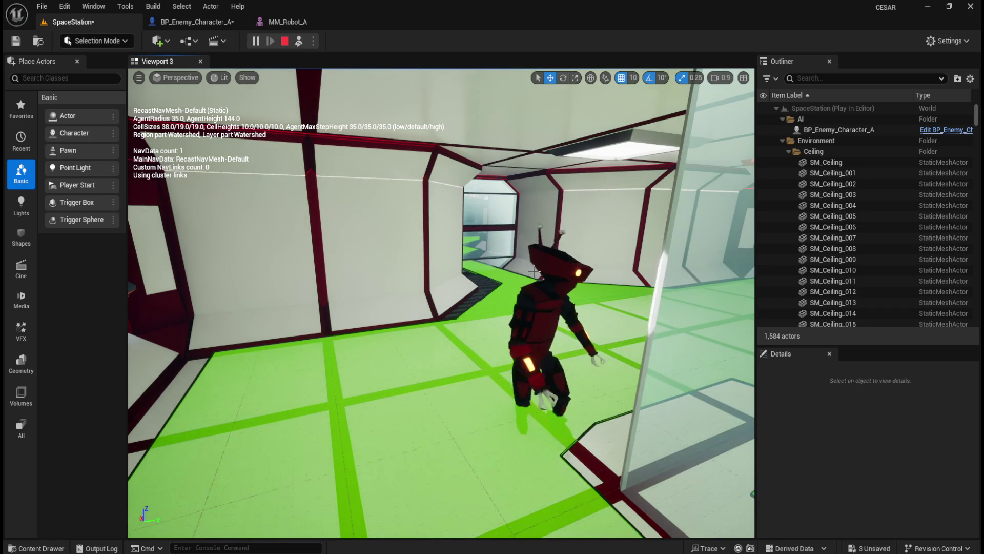
left_click_drag(534, 271, 532, 276)
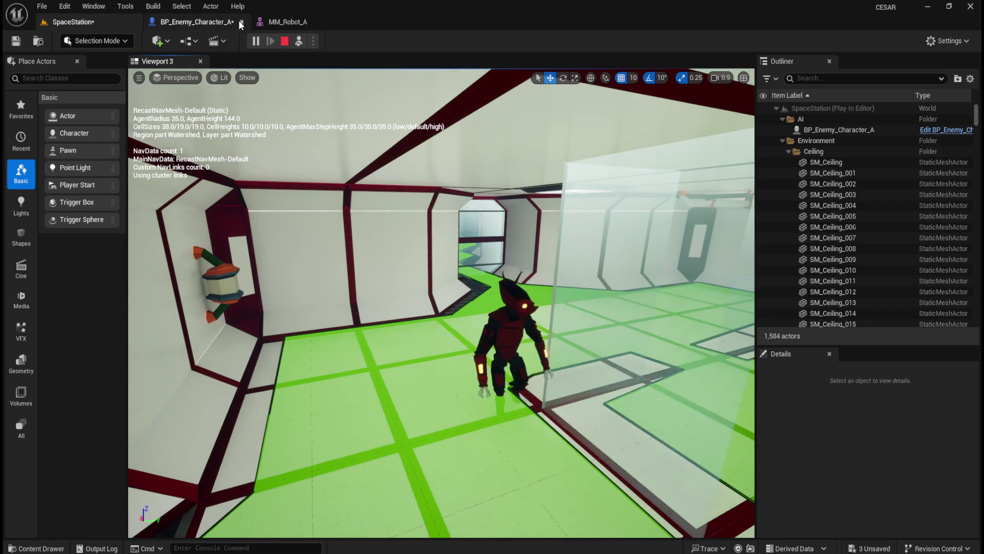
mouse_move(462, 215)
left_mouse_down()
mouse_move(561, 154)
mouse_move(390, 159)
mouse_move(441, 174)
mouse_move(418, 277)
left_mouse_up()
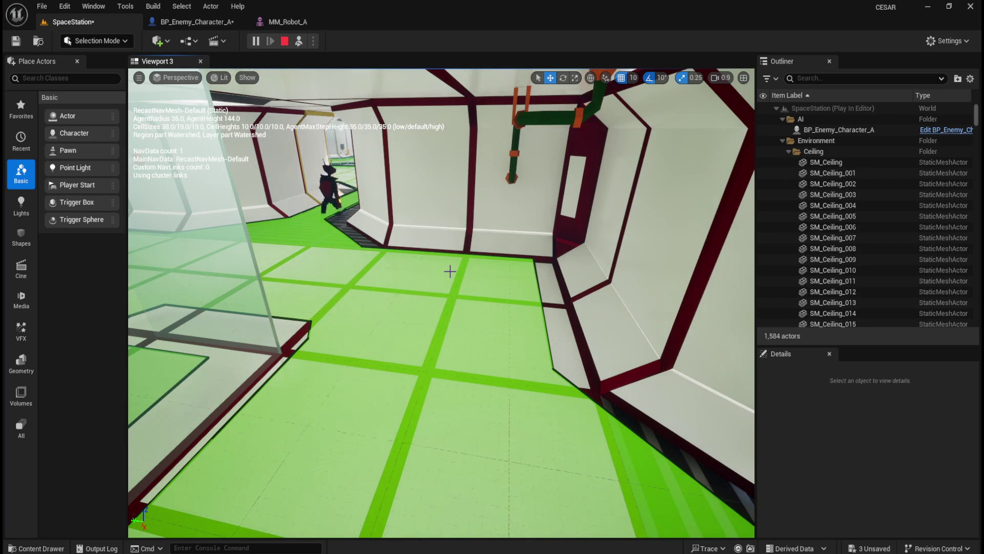
left_click(214, 23)
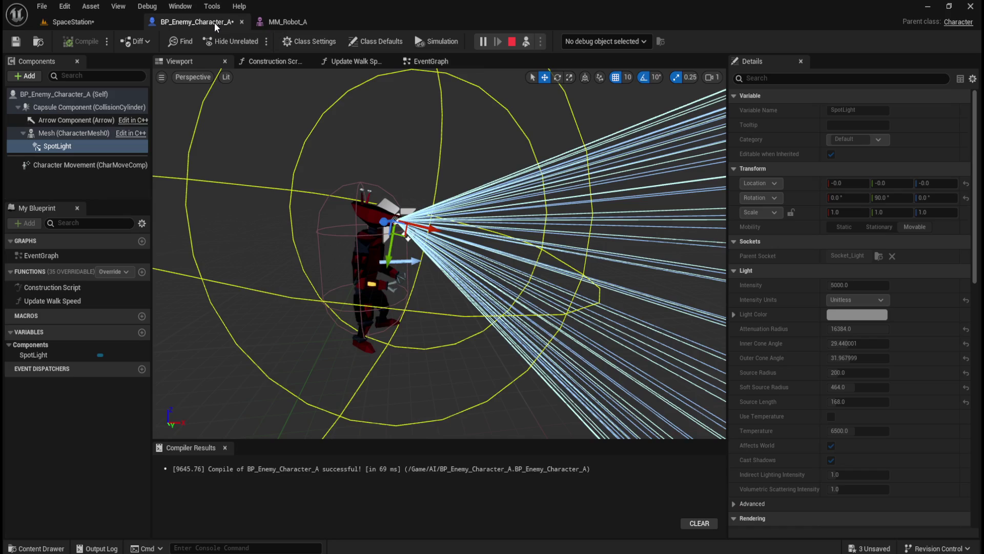
Switch between the Mesh and SpotLight components and bring up the SpotLight's options.
left_click(73, 133)
left_click(66, 146)
left_click(67, 133)
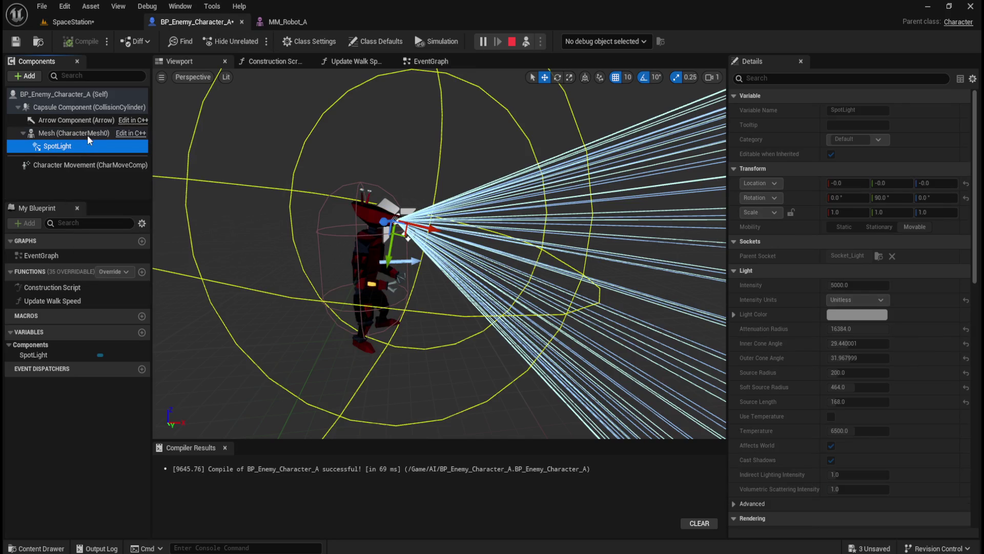
left_click(66, 146)
left_click(60, 134)
left_click(402, 226)
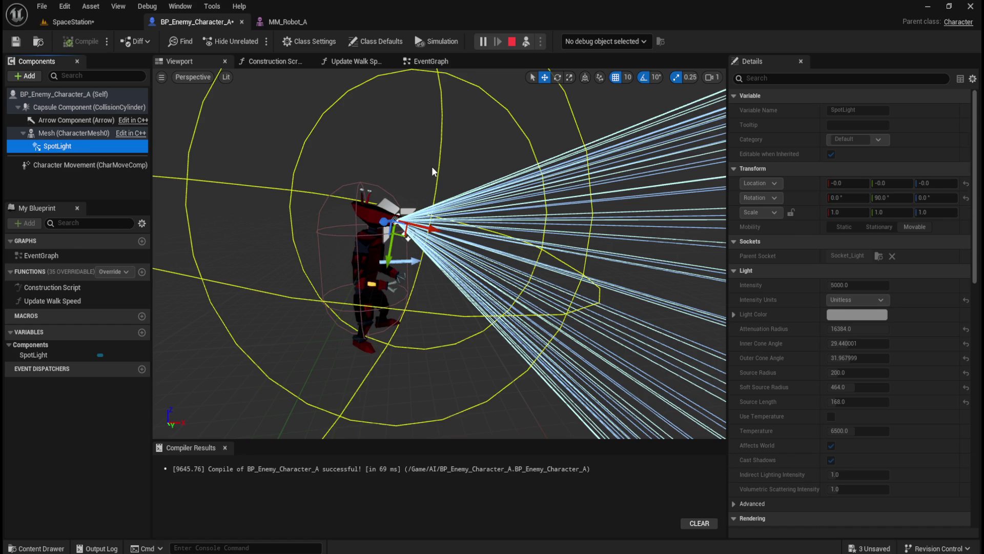
left_click(66, 133)
left_click(65, 147)
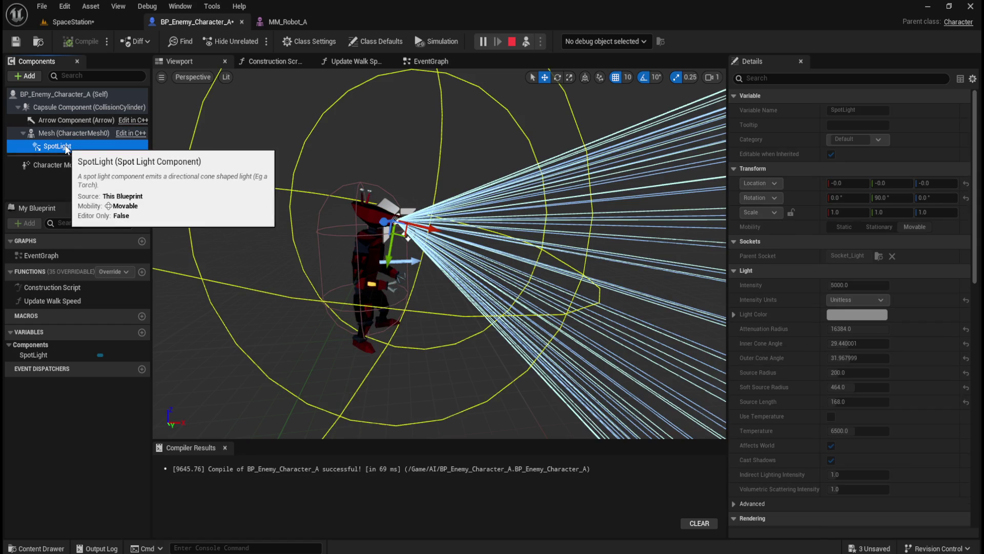
left_click(66, 133)
left_click(65, 146)
right_click(55, 149)
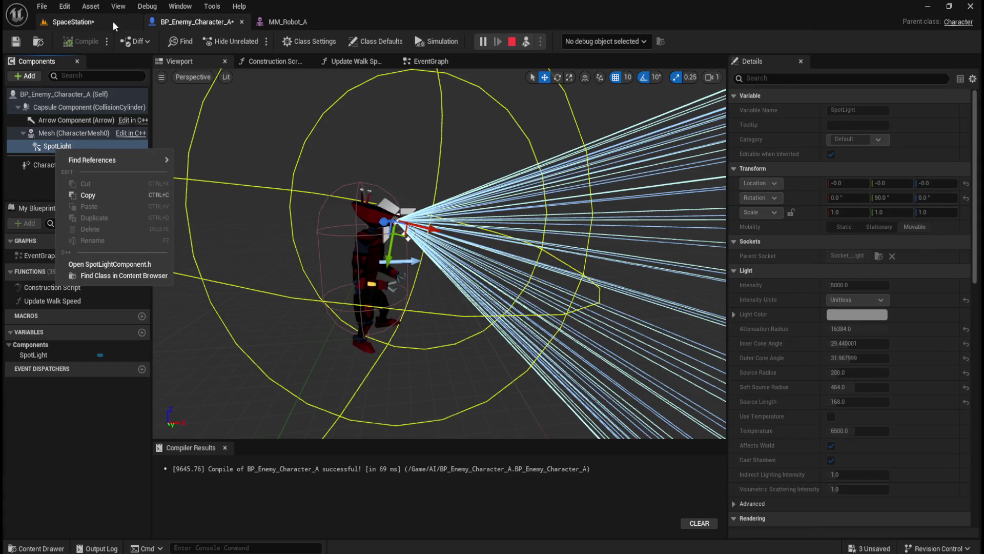
Stop the SpaceStation simulation and go back to BP_Enemy_Character_A.
left_click(128, 26)
left_click(285, 41)
left_click(199, 22)
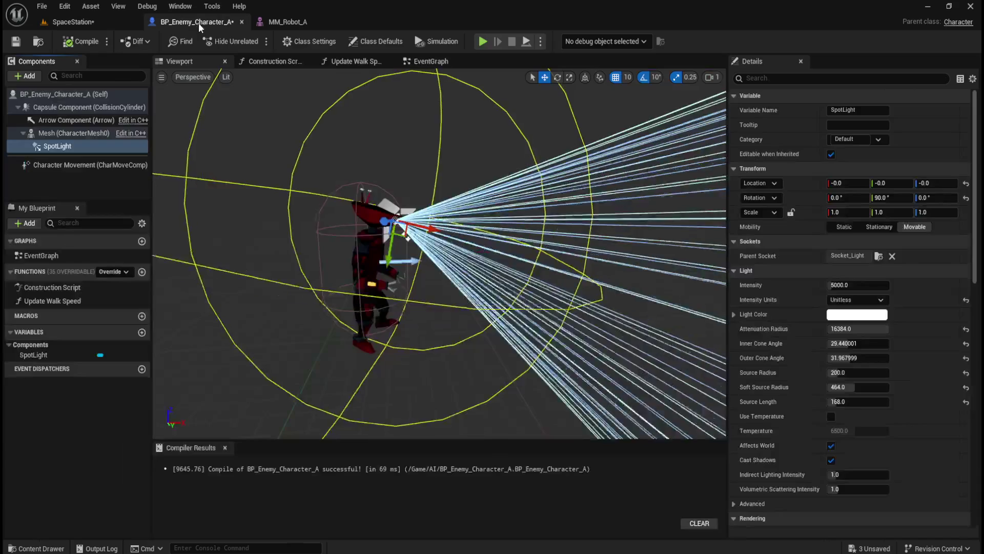
Delete the SpotLight component so only the robot Mesh remains.
left_click(66, 134)
left_click(57, 146)
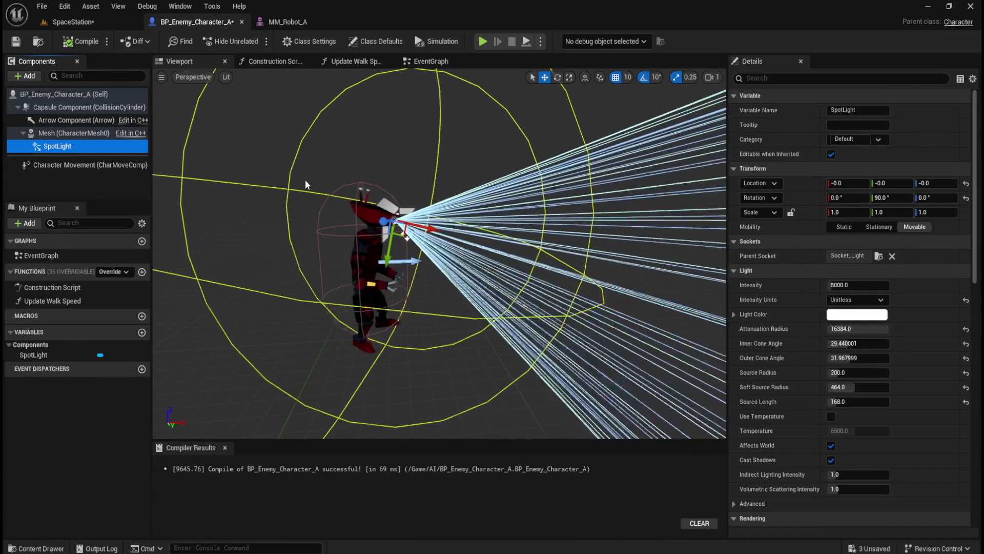
key("Delete")
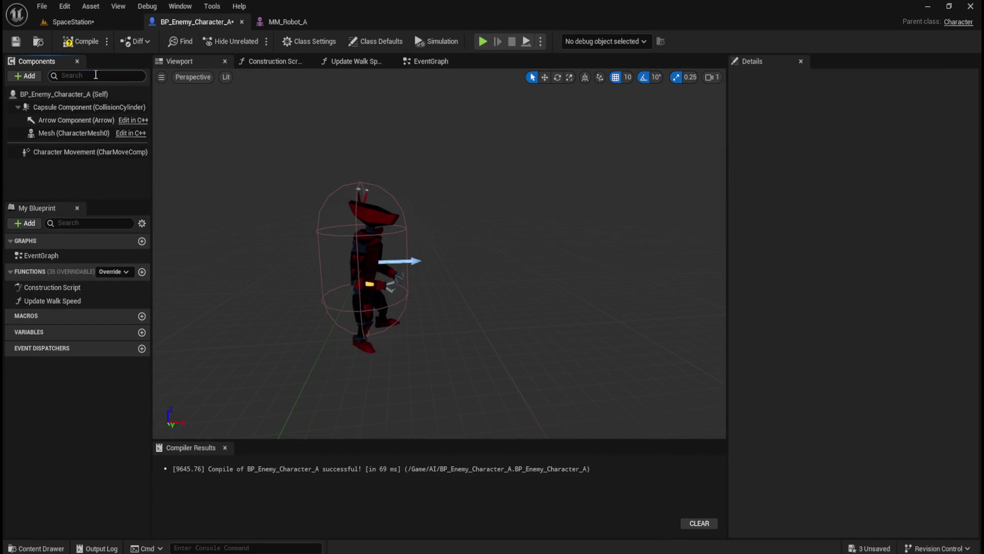
Add a Rect Light component under the Mesh.
left_click(27, 76)
left_click(77, 71)
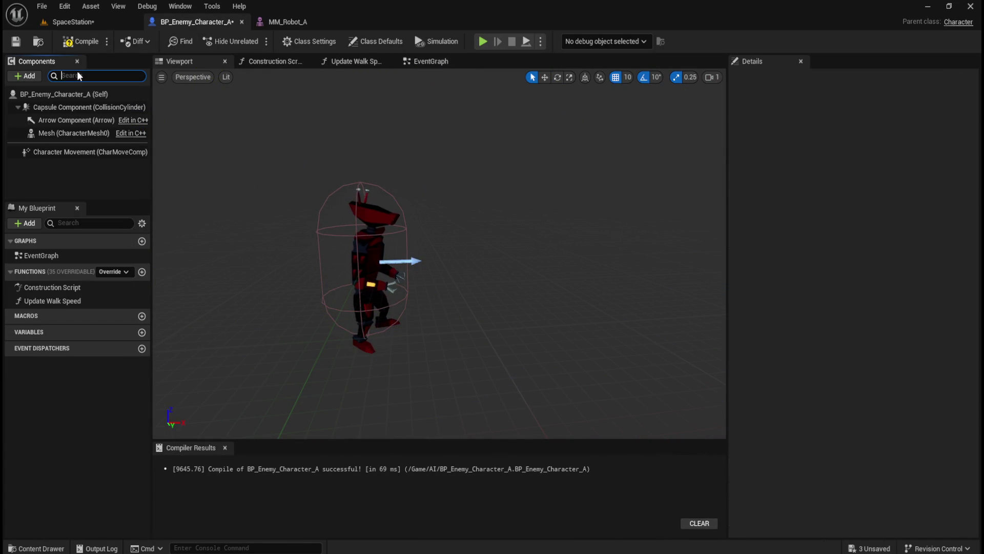
left_click(69, 132)
left_click(30, 78)
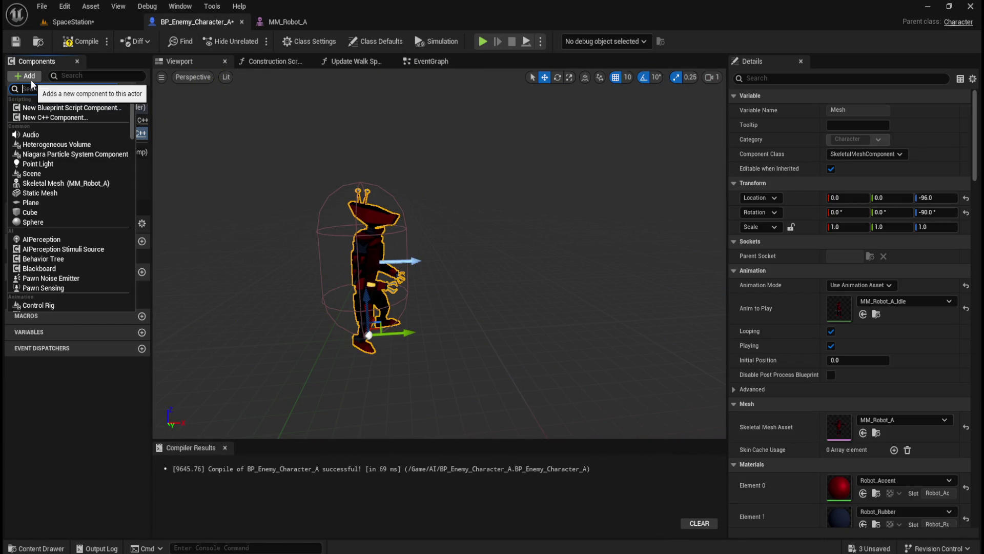
type("ght")
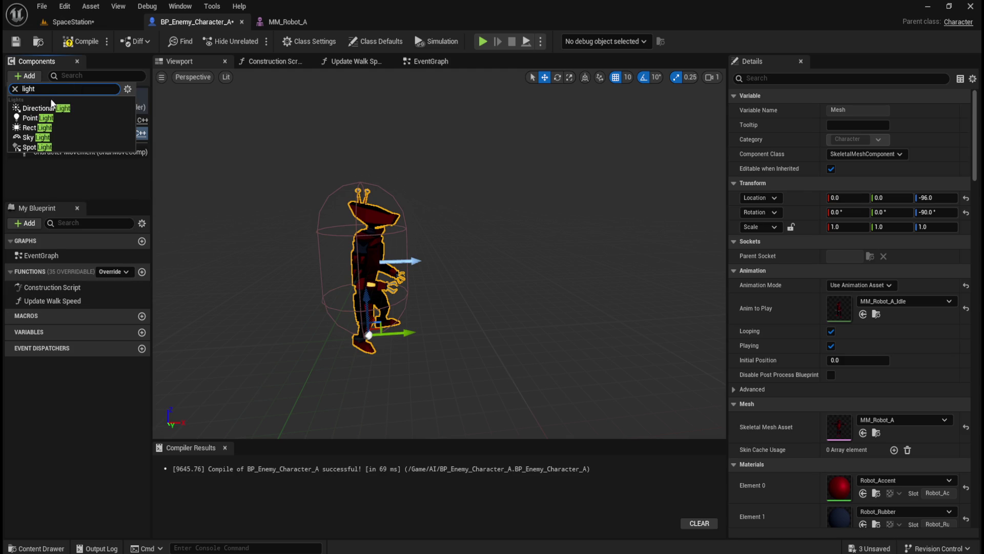
left_click(43, 128)
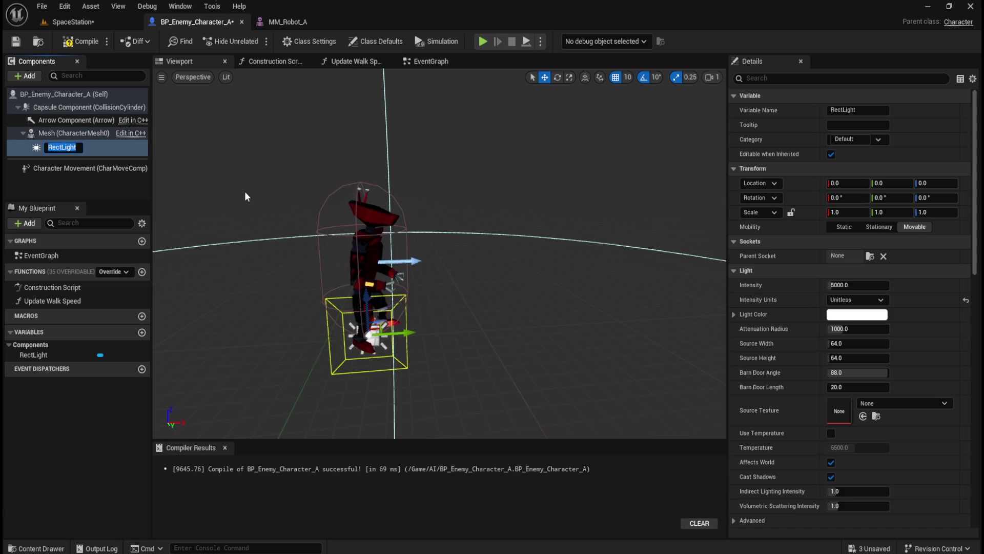
left_click(59, 133)
left_click(53, 146)
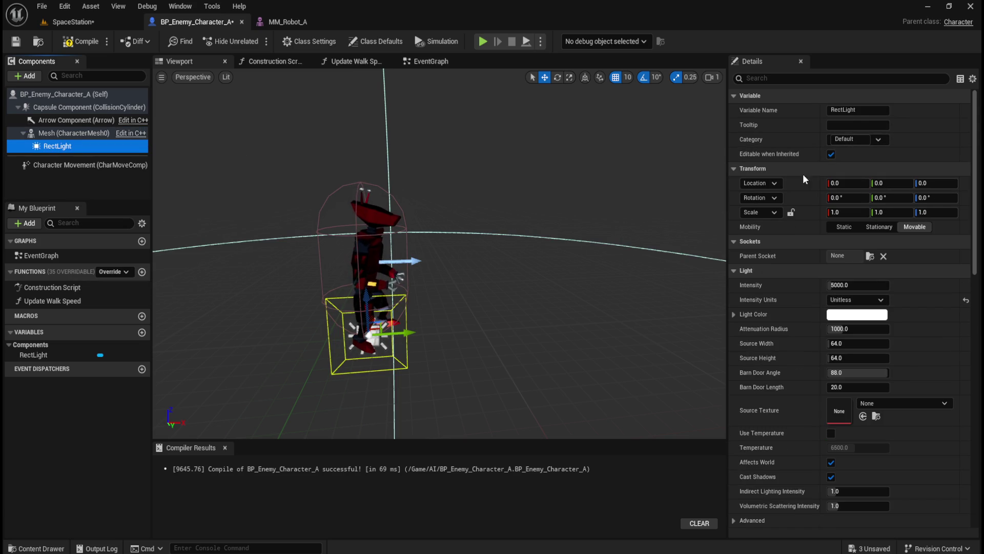
Attach the RectLight to Socket_Light and lengthen its barn doors to about 175.57.
left_click(870, 257)
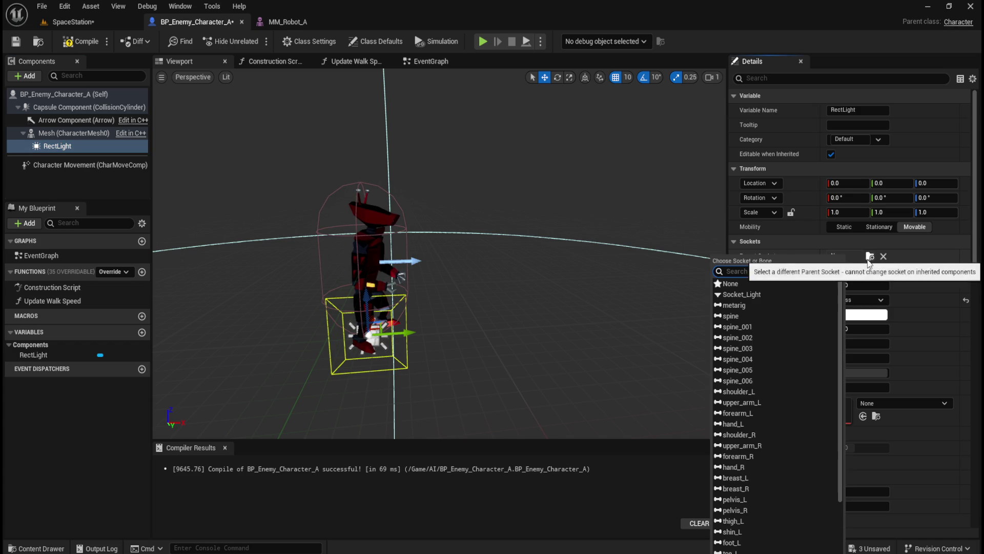
left_click(772, 295)
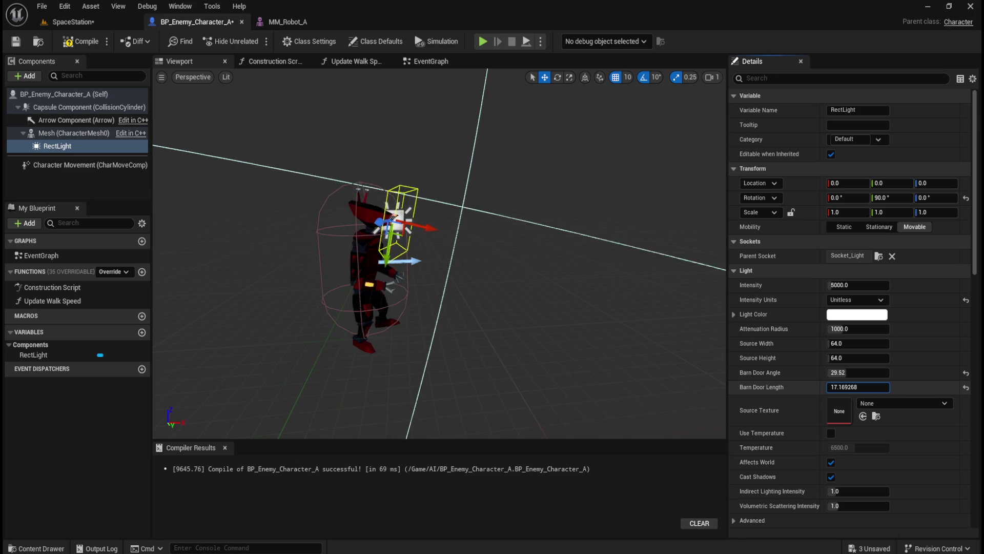
left_click_drag(865, 387, 865, 385)
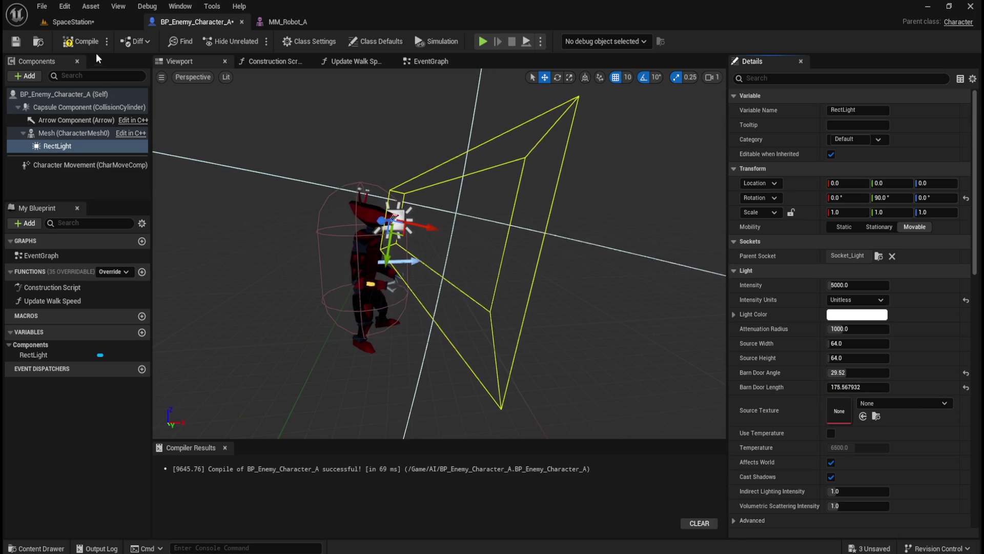
Compile and save BP_Enemy_Character_A, then return to the SpaceStation level.
left_click(87, 41)
left_click(21, 44)
left_click(72, 21)
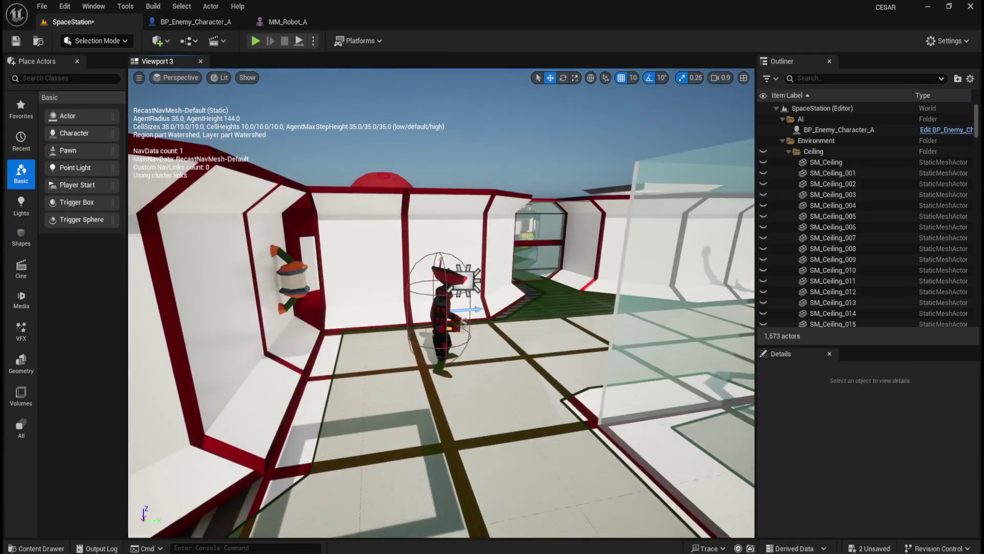
Simulate SpaceStation and fly the camera around the walking robot to inspect its eye light.
left_click(314, 41)
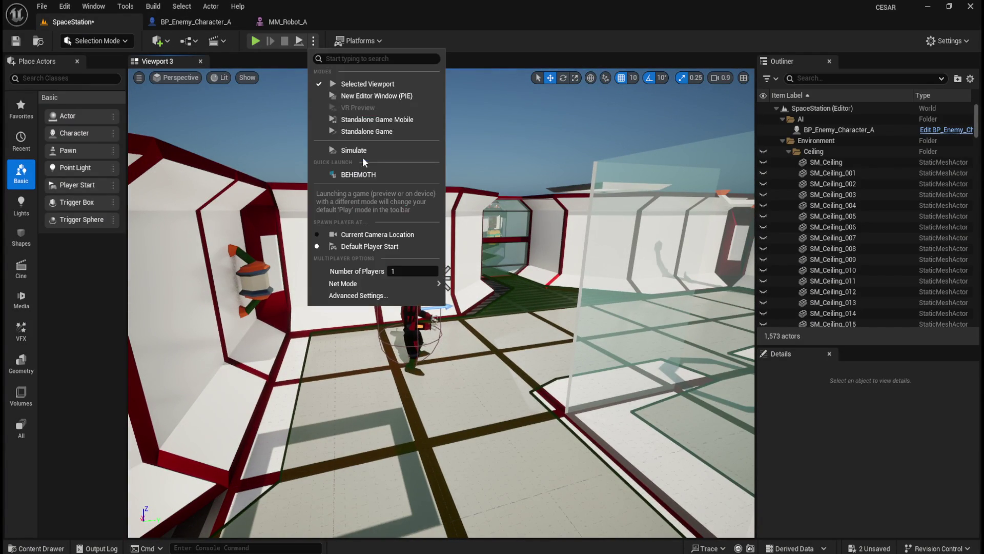
left_click(369, 150)
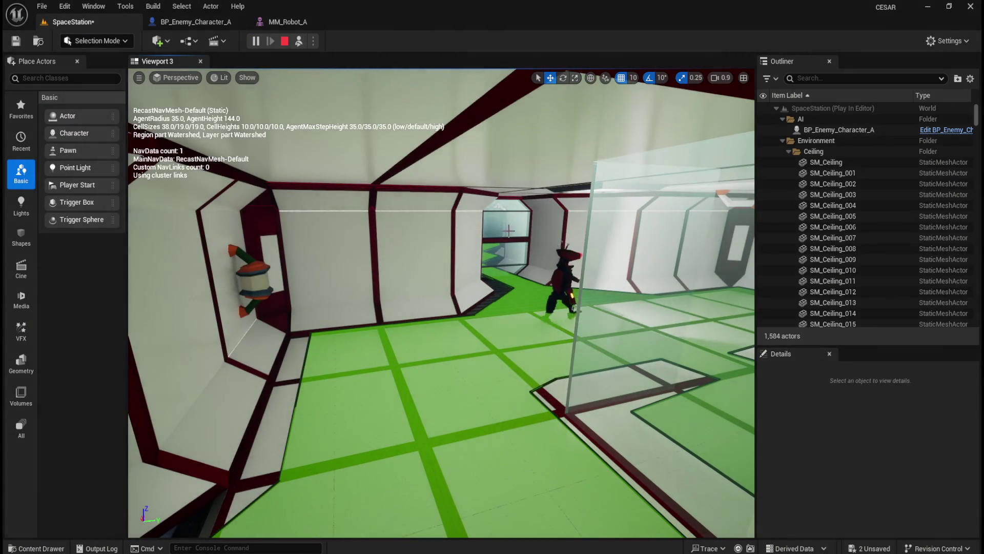
mouse_move(494, 243)
left_mouse_down()
mouse_move(512, 210)
mouse_move(507, 194)
mouse_move(494, 243)
mouse_move(464, 252)
left_mouse_up()
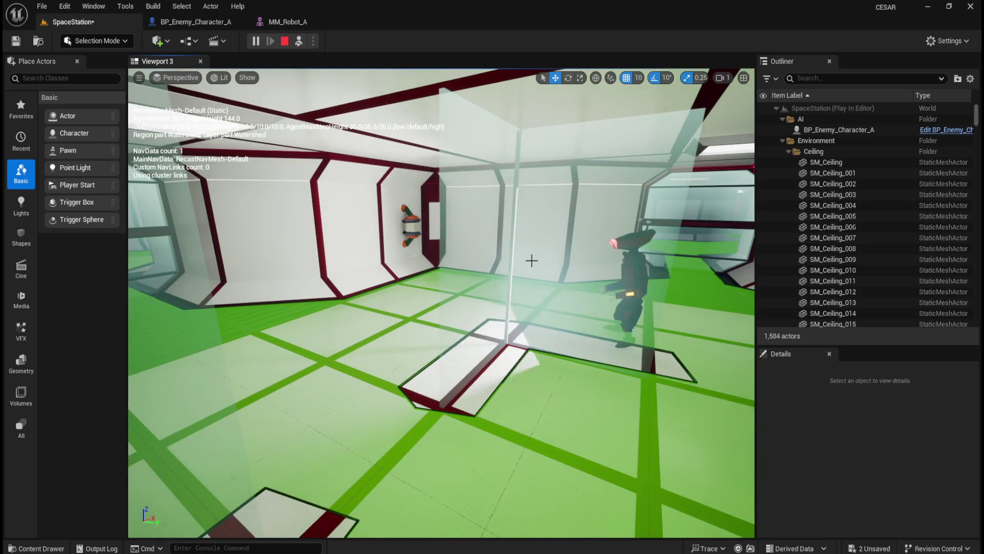
left_click_drag(532, 261, 532, 261)
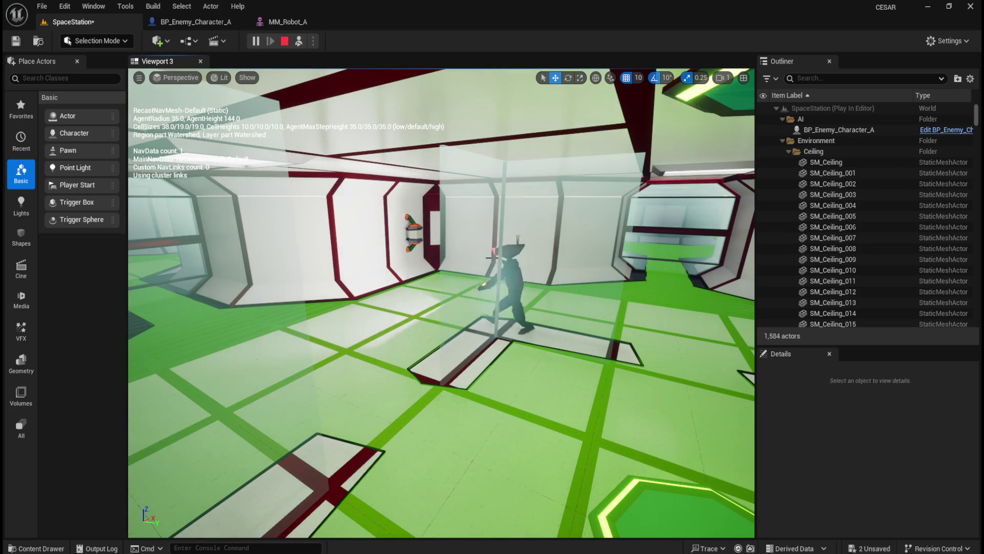
left_click_drag(493, 257, 462, 269)
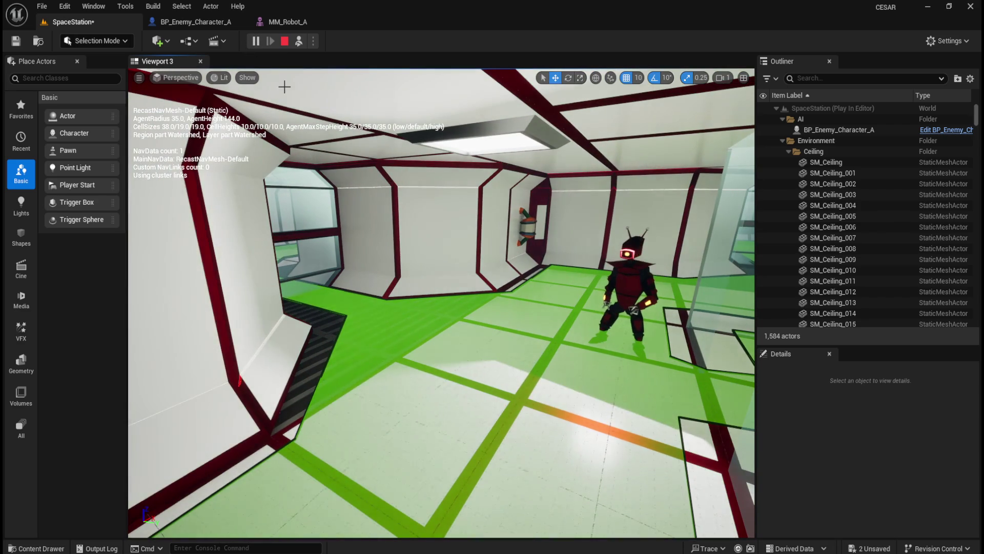
left_click(293, 21)
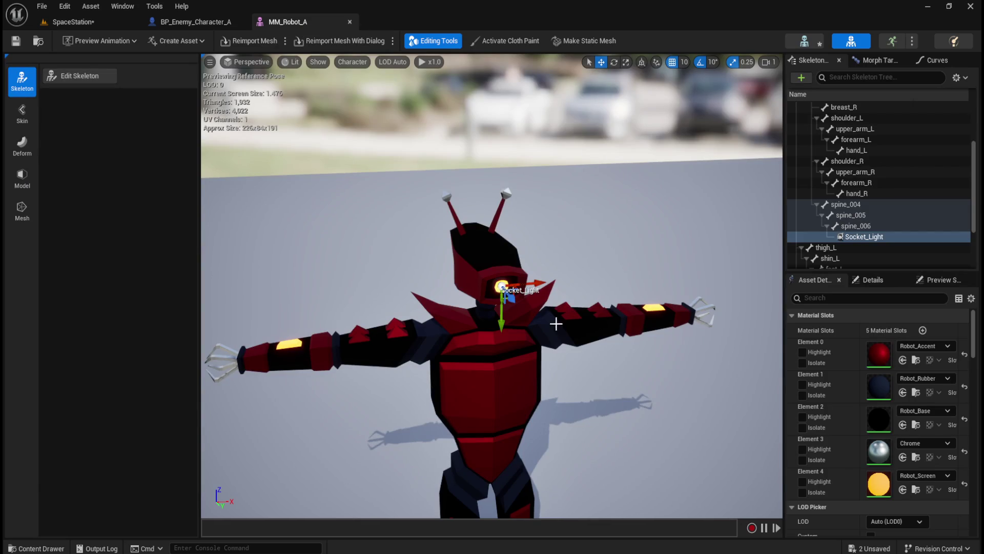
Frame Socket_Light in MM_Robot_A to check its position in the robot's eye.
key("f")
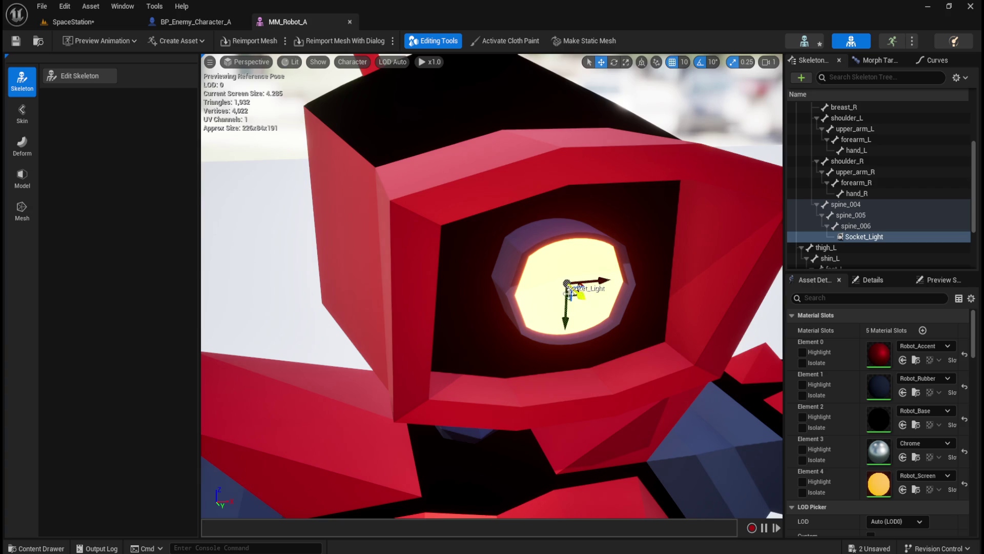
left_click(100, 22)
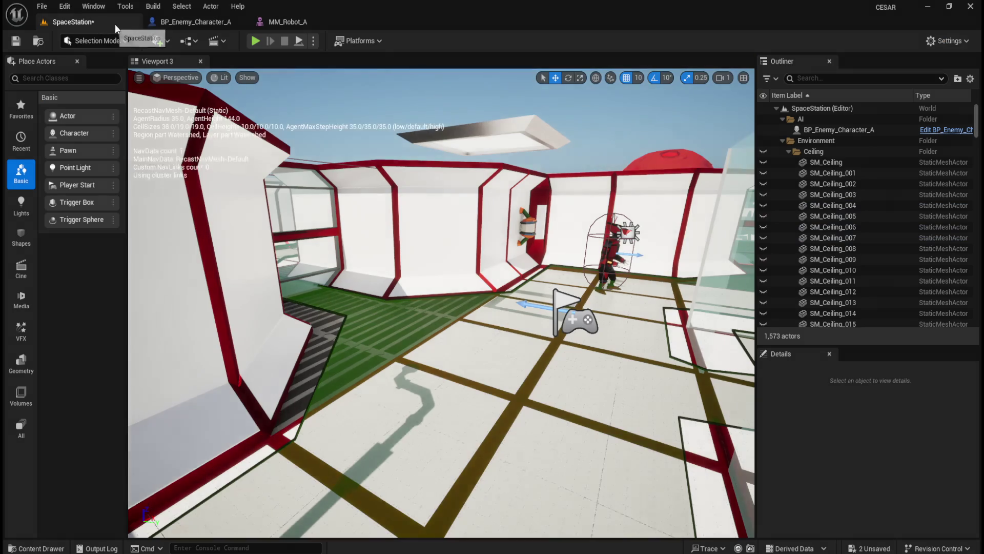
left_click(174, 22)
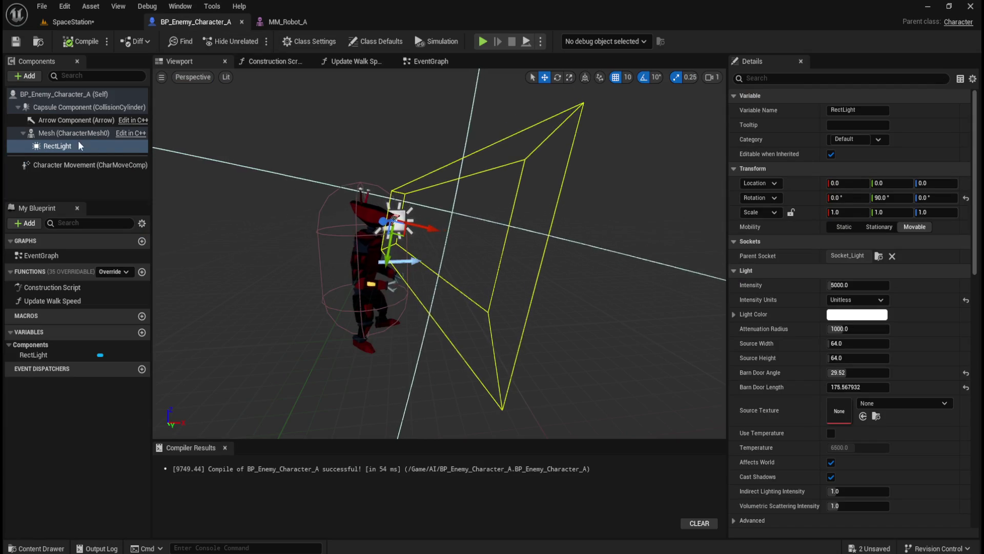
Clear and re-set the RectLight's Parent Socket to Socket_Light, then return to SpaceStation.
left_click(66, 134)
left_click(57, 146)
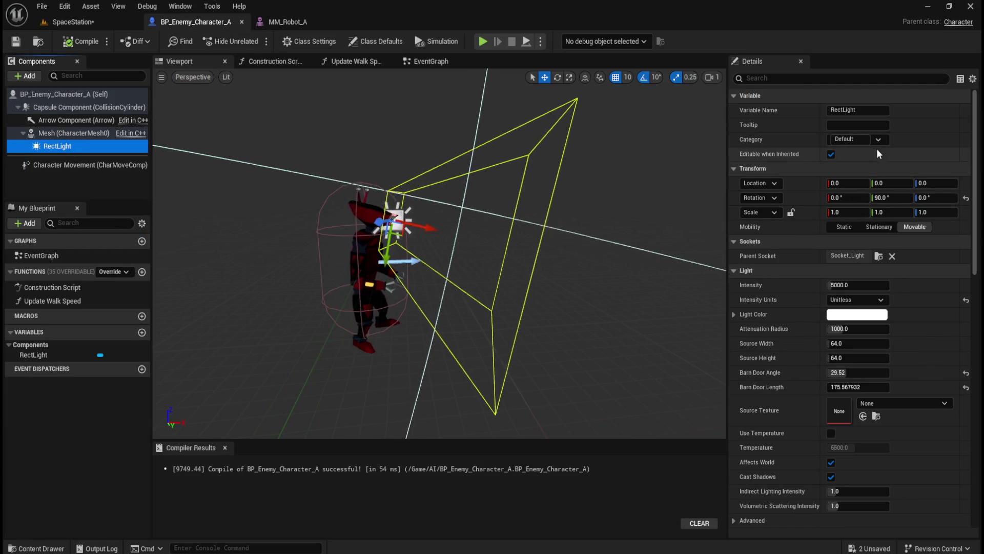
left_click(893, 256)
left_click(870, 255)
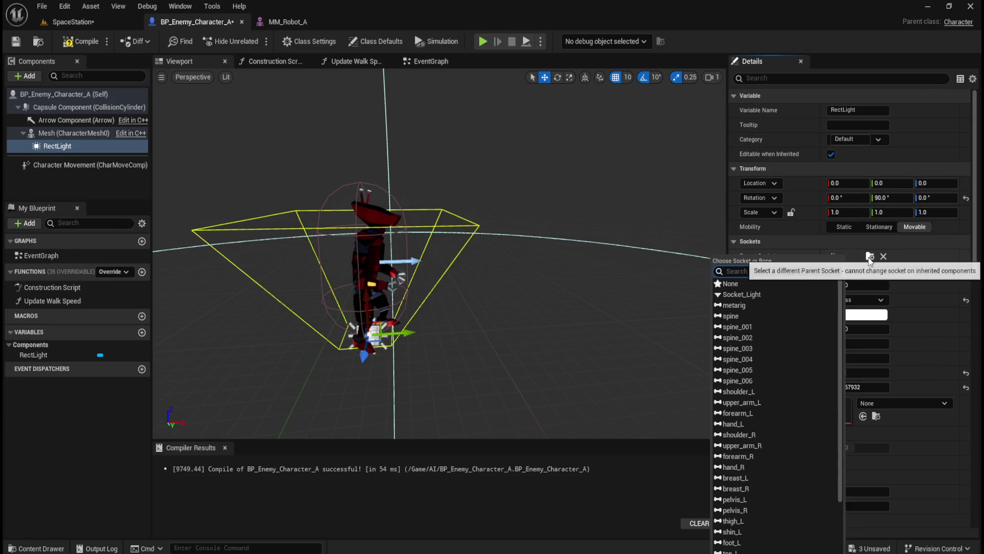
left_click(775, 295)
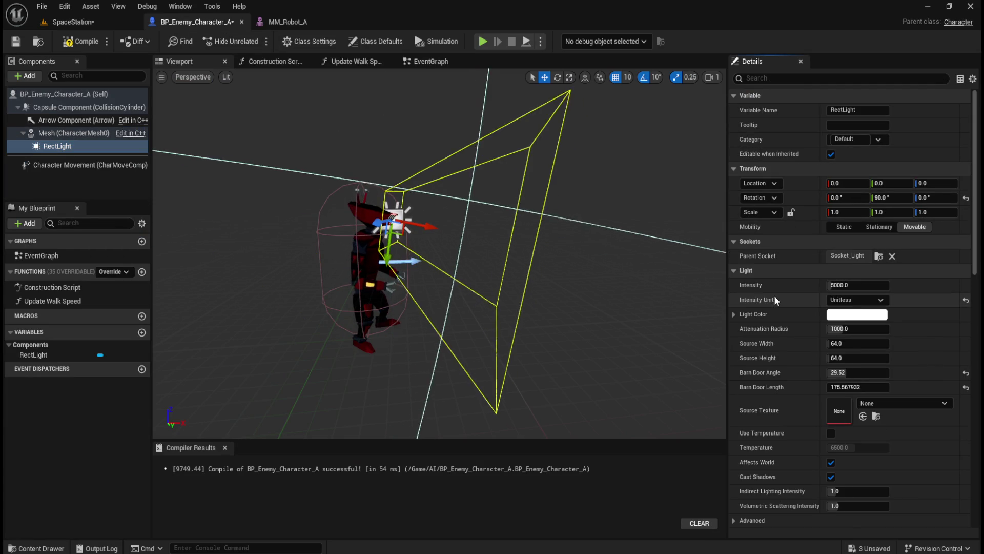
left_click(81, 24)
left_click(313, 43)
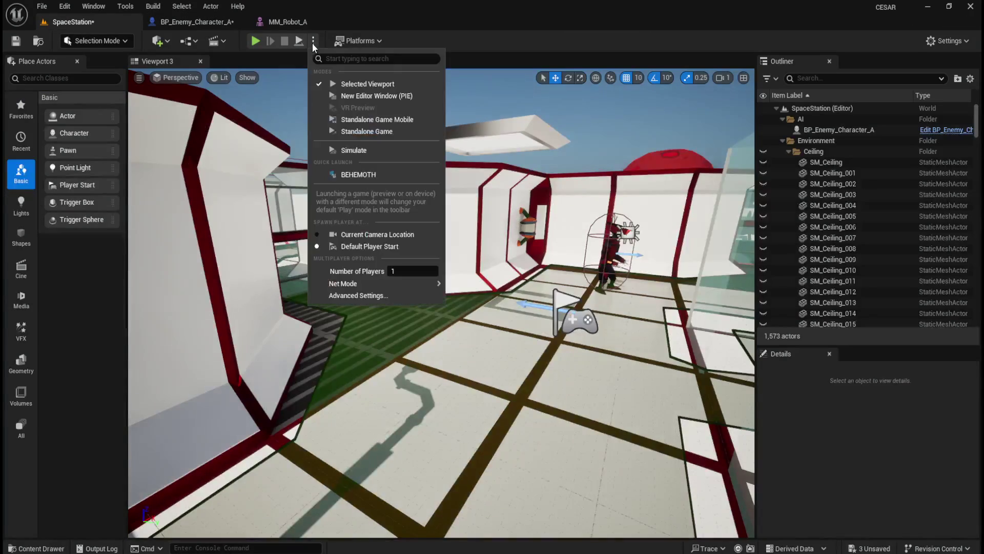
Play the level in the selected viewport, stop, and pull the view back over the room.
left_click(350, 150)
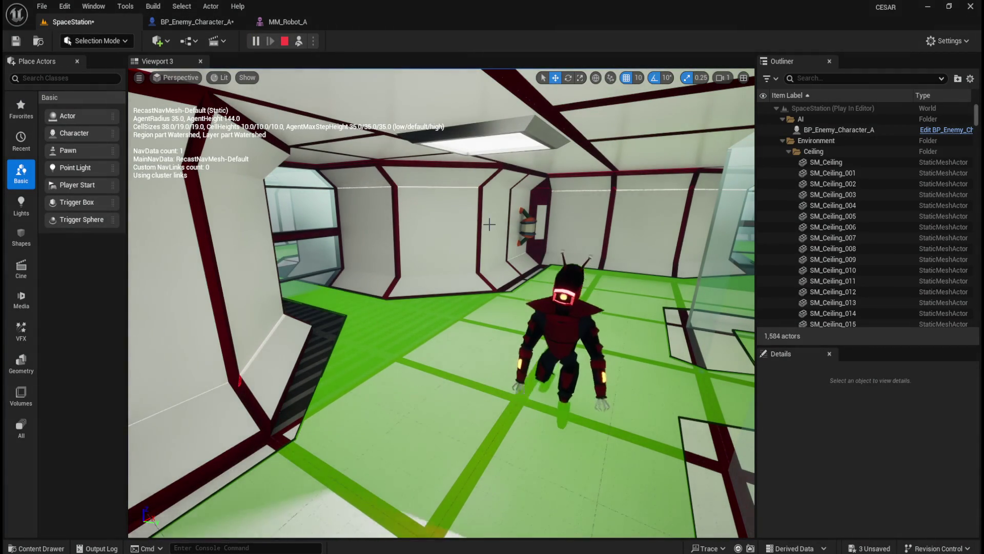
left_click(287, 38)
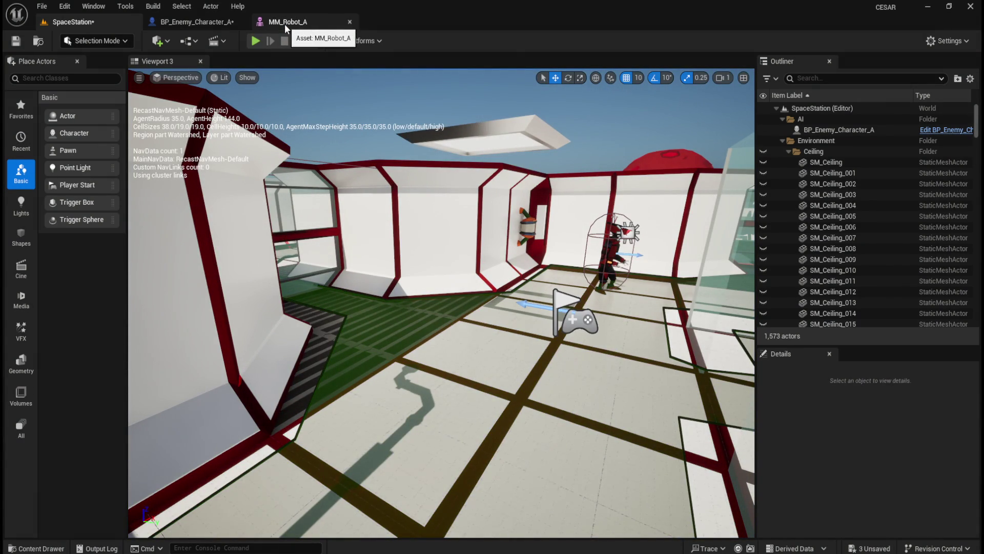
left_click_drag(455, 224, 335, 132)
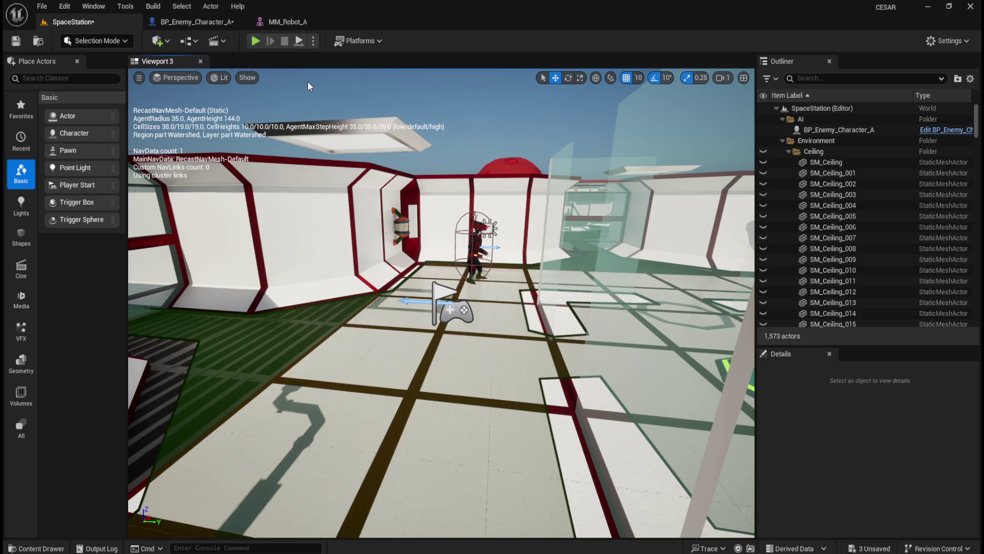
Simulate the level to follow the robot's eye beam, then stop and focus the Blueprint's RectLight.
left_click(313, 41)
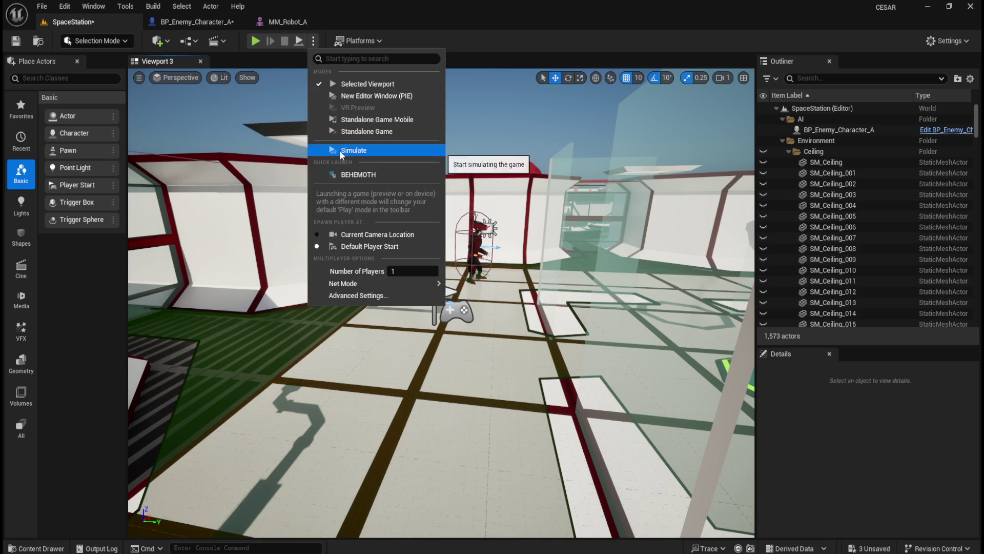
left_click(339, 150)
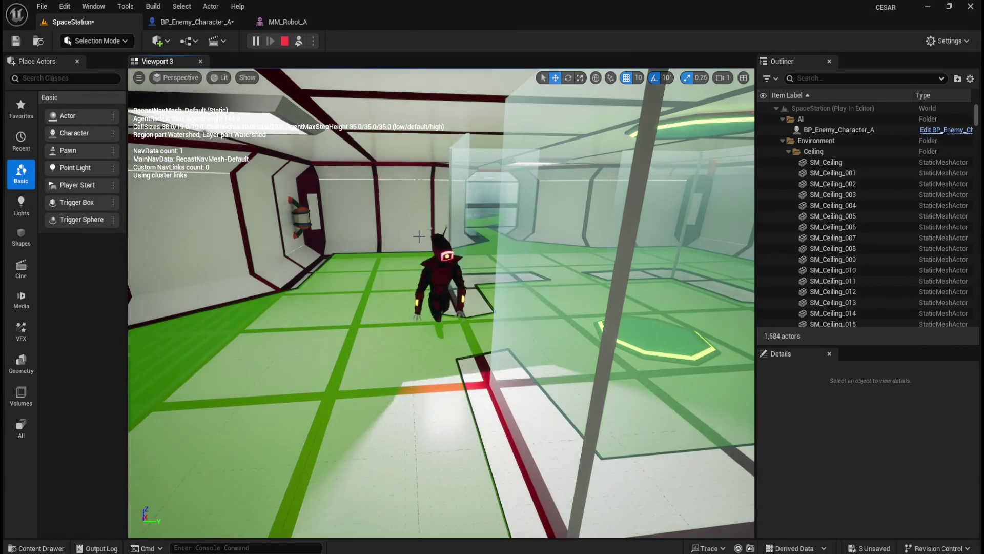
left_click_drag(419, 236, 559, 237)
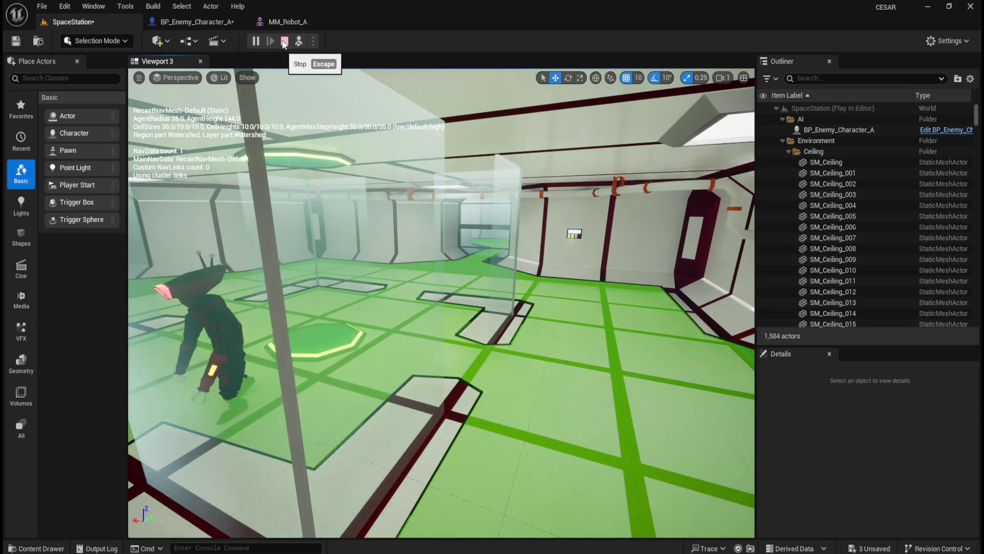
left_click(285, 41)
left_click(206, 18)
left_click(75, 145)
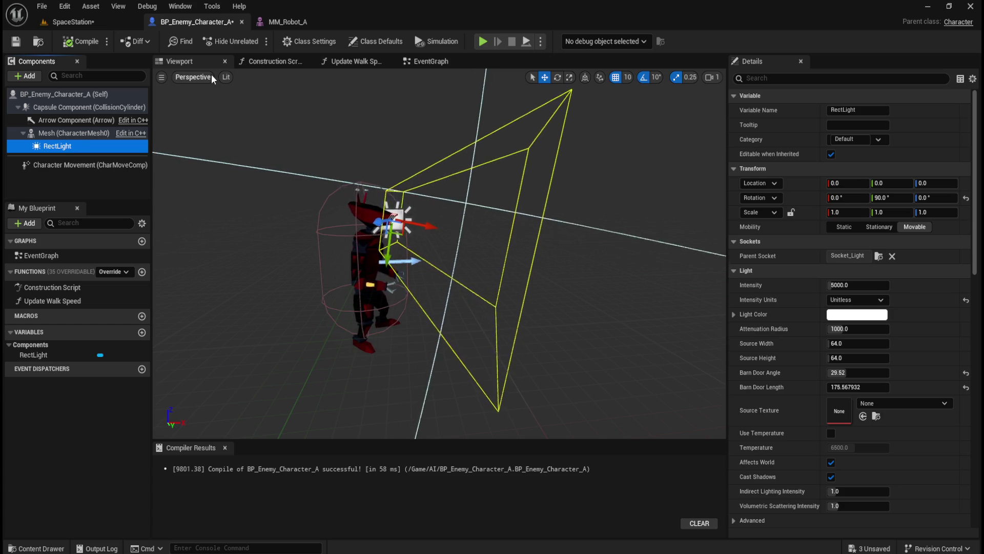
Preview the character in Unlit shading, then switch back to Lit.
left_click(227, 77)
left_click(256, 105)
left_click(230, 77)
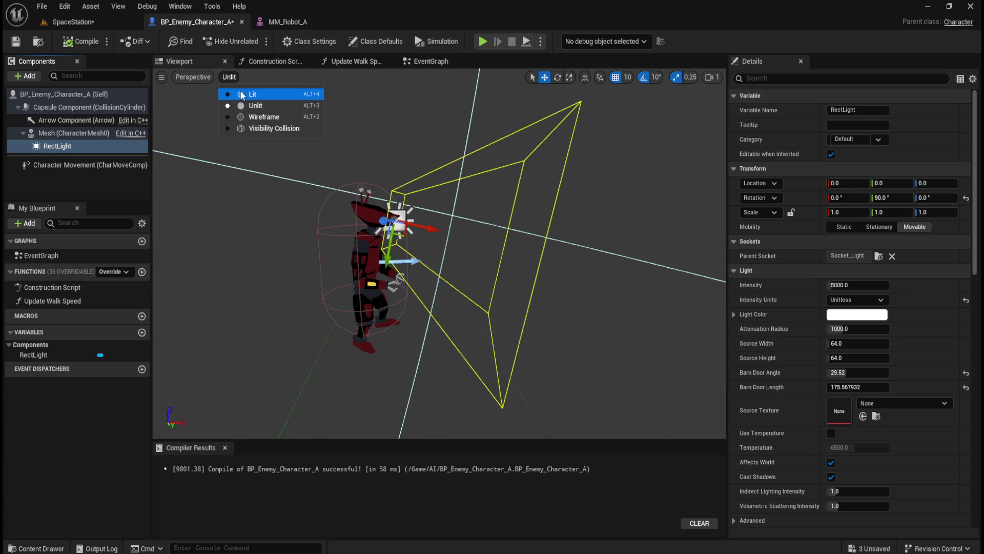
left_click(244, 94)
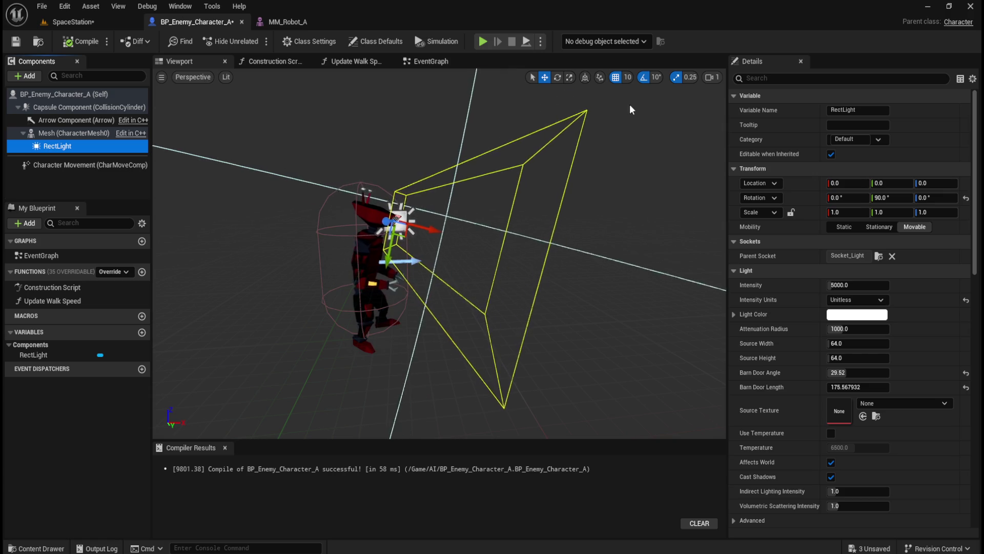
Shrink the RectLight's attenuation radius to about 223.
scroll(570, 198, "up", 5)
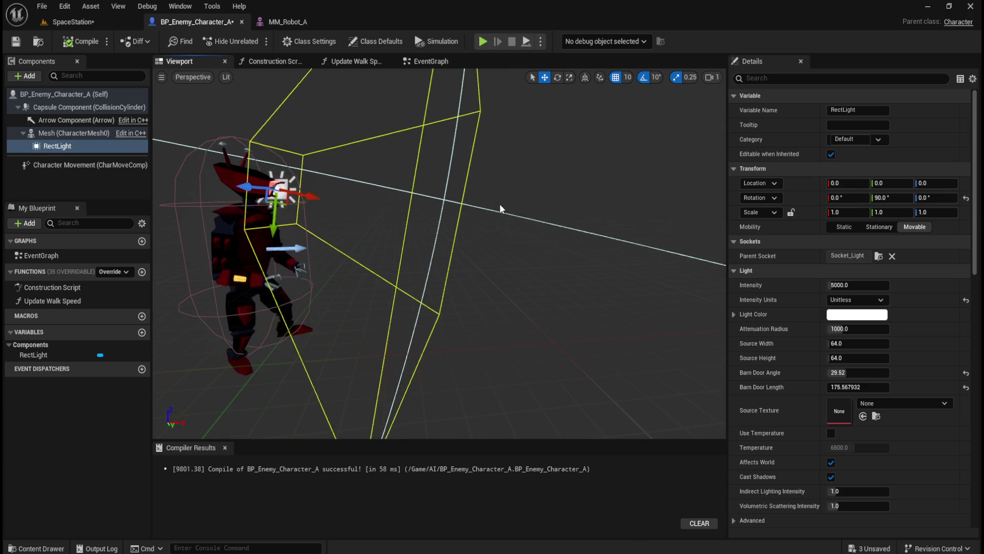
scroll(517, 198, "down", 8)
scroll(510, 238, "up", 3)
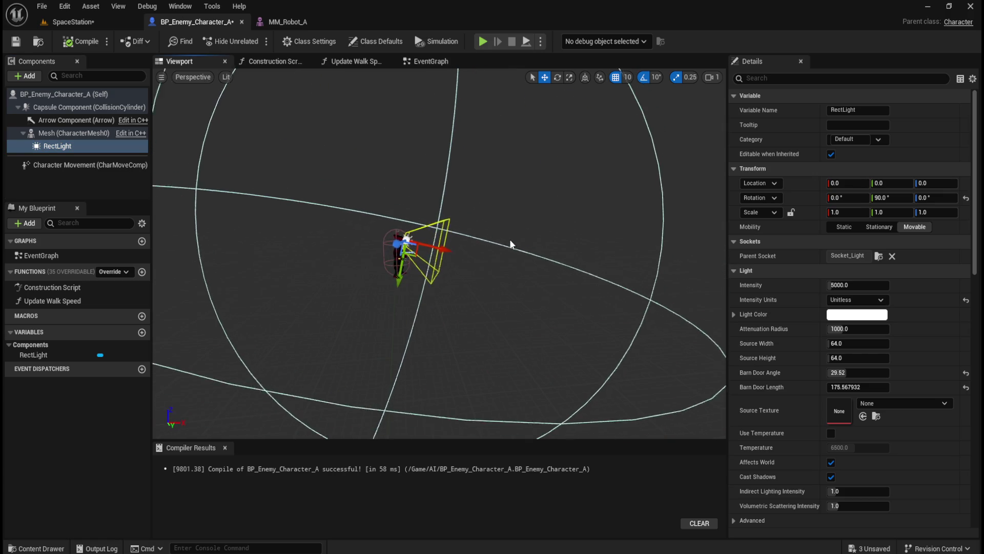
scroll(510, 238, "up", 5)
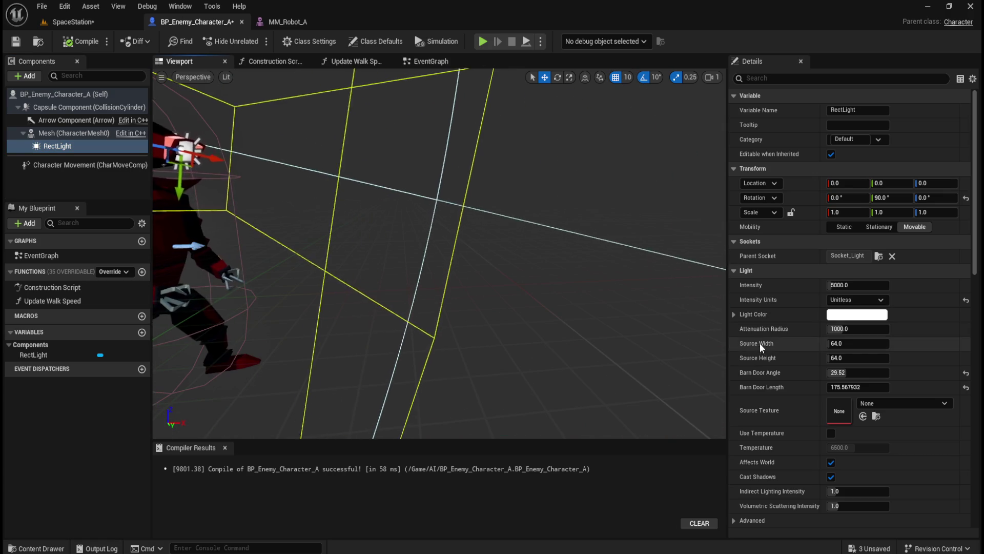
scroll(546, 314, "down", 5)
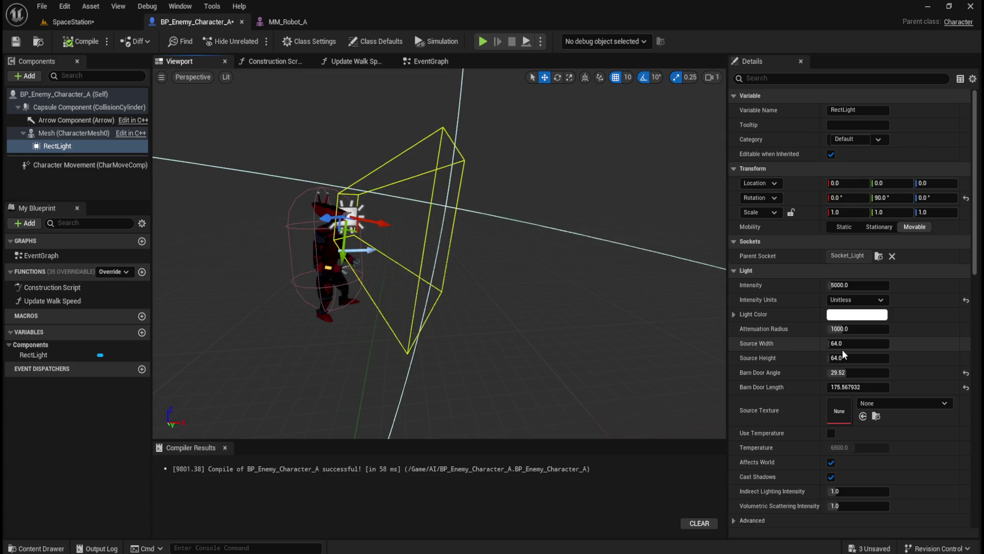
mouse_move(851, 329)
left_mouse_down()
mouse_move(820, 329)
mouse_move(866, 343)
left_mouse_up()
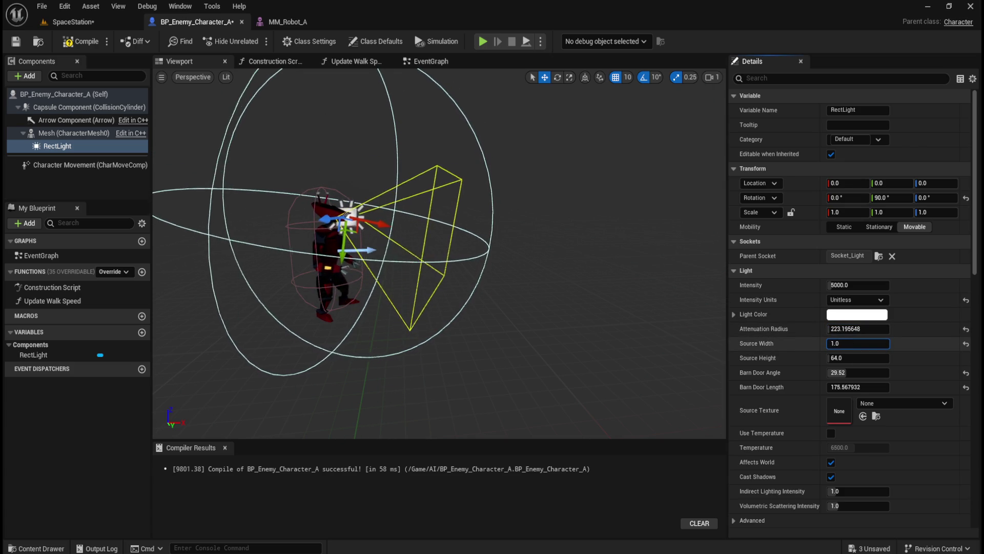
Orbit to the robot's front and keep the light's X and Y scale at 1.0.
left_click_drag(575, 269, 581, 253)
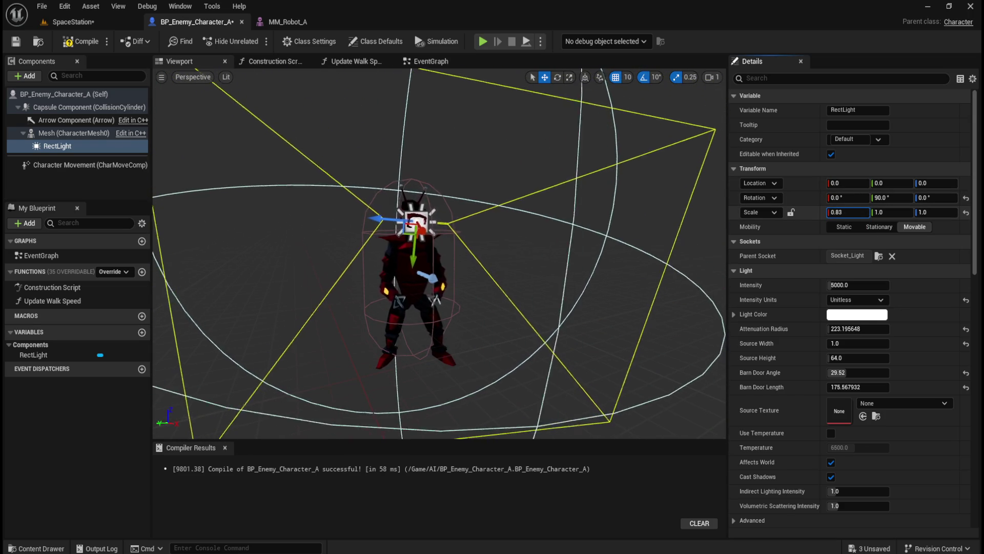
left_click_drag(854, 212, 840, 212)
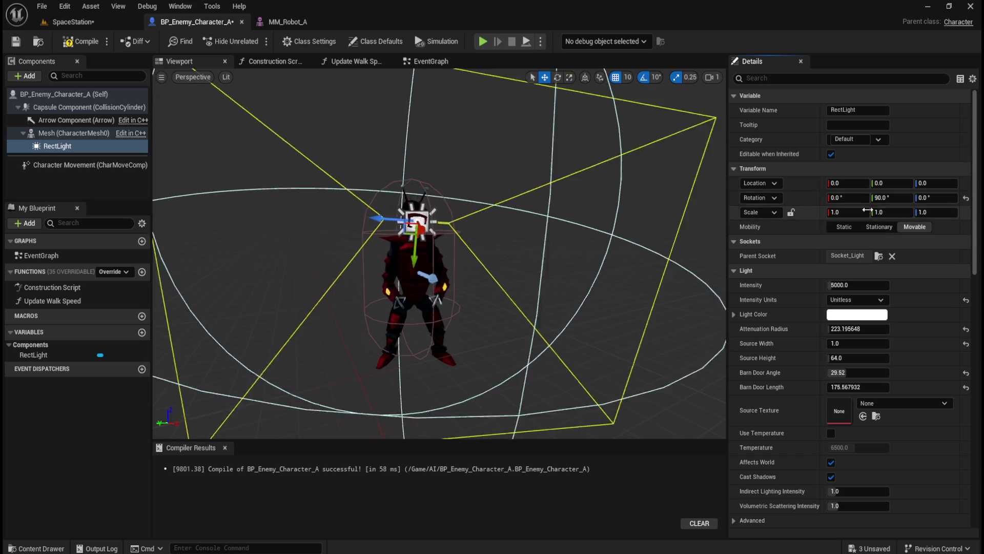
left_click_drag(877, 212, 956, 214)
left_click(966, 212)
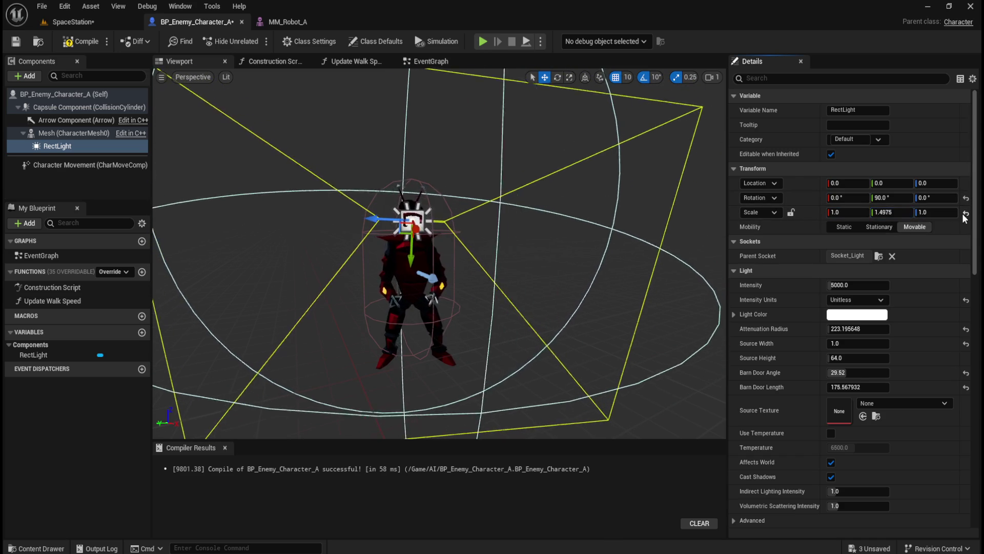
Set the RectLight Source Width to 32 and Source Height to 16.
left_click_drag(866, 343, 860, 343)
left_click(861, 343)
type("32")
key("Return")
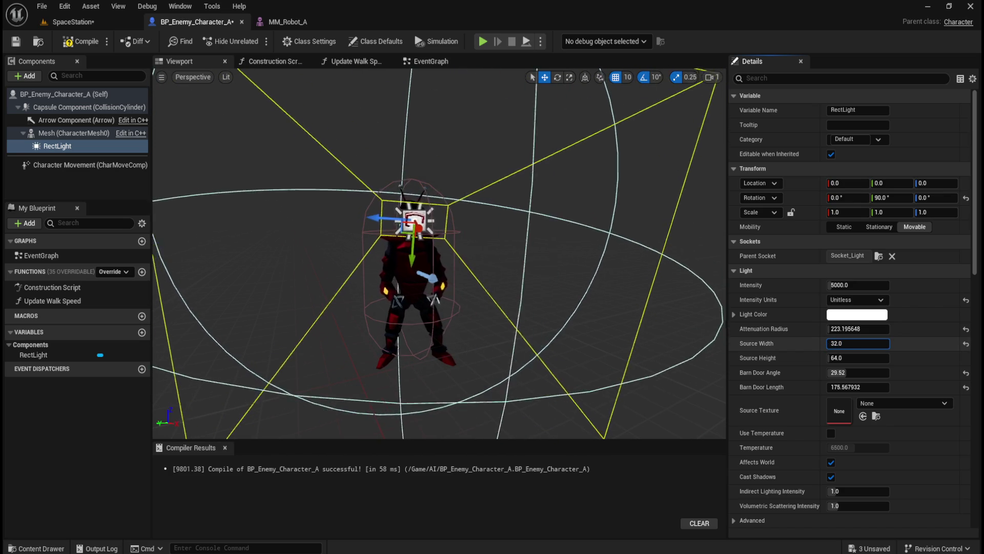
left_click(859, 358)
type("16")
key("Return")
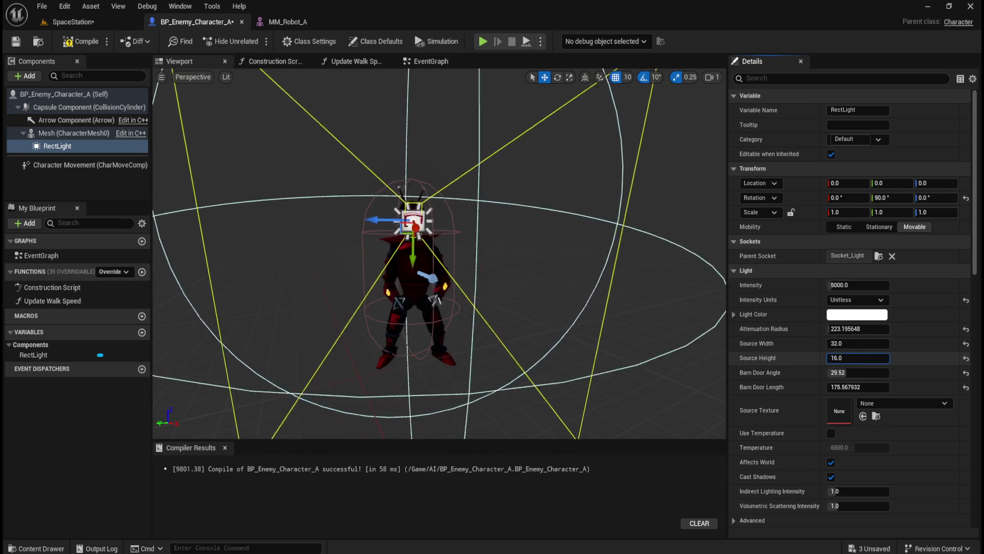
Narrow the RectLight's barn door angle.
scroll(516, 236, "up", 5)
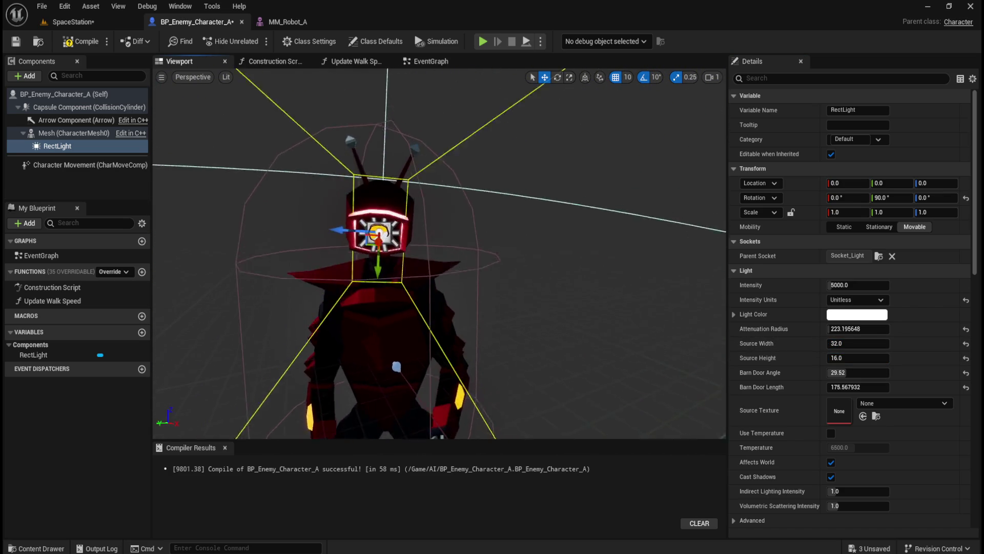
scroll(451, 212, "up", 5)
scroll(451, 221, "down", 5)
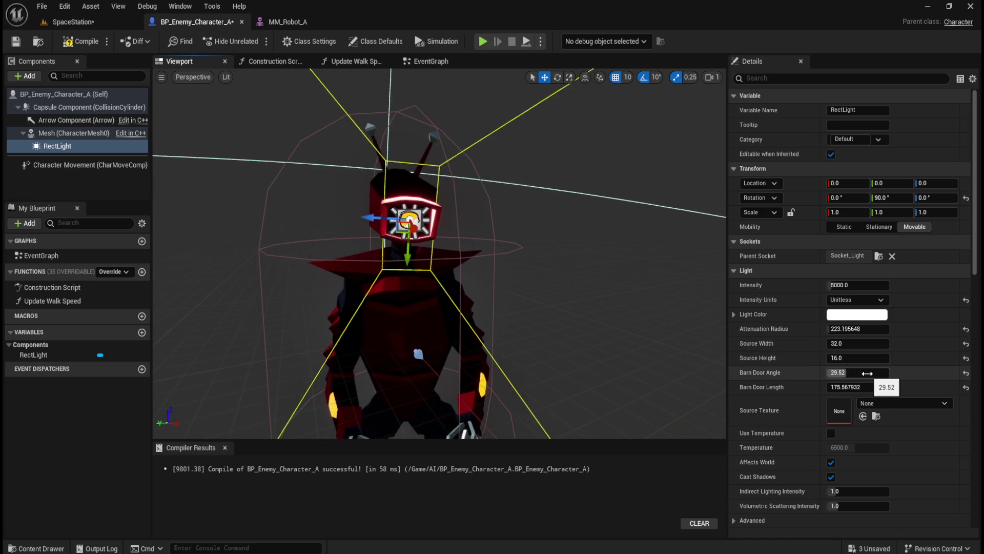
mouse_move(867, 374)
left_mouse_down()
mouse_move(841, 373)
mouse_move(852, 358)
mouse_move(841, 358)
mouse_move(871, 361)
left_mouse_up()
type("6")
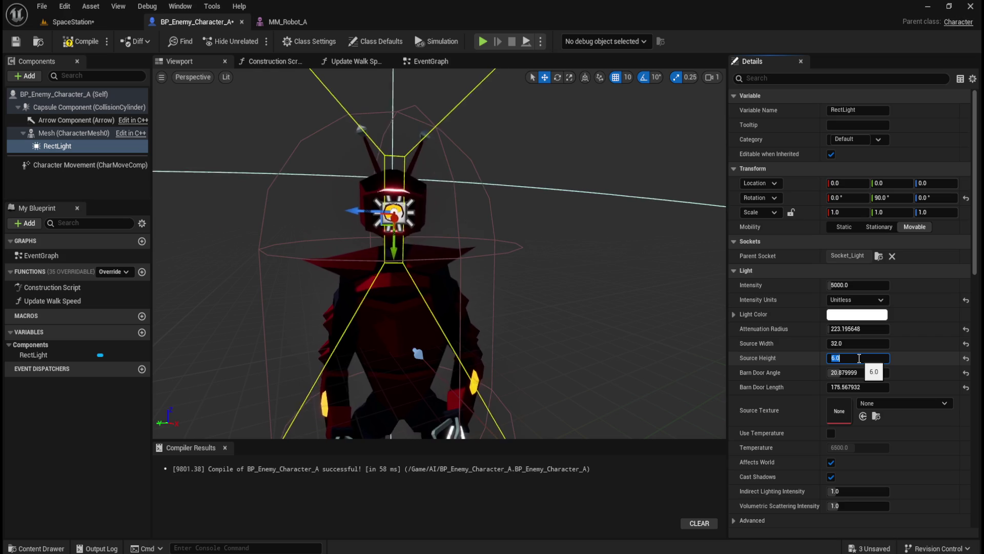
Confirm a 6.0 source height and adjust the barn door angle while orbiting the robot's head.
key("Return")
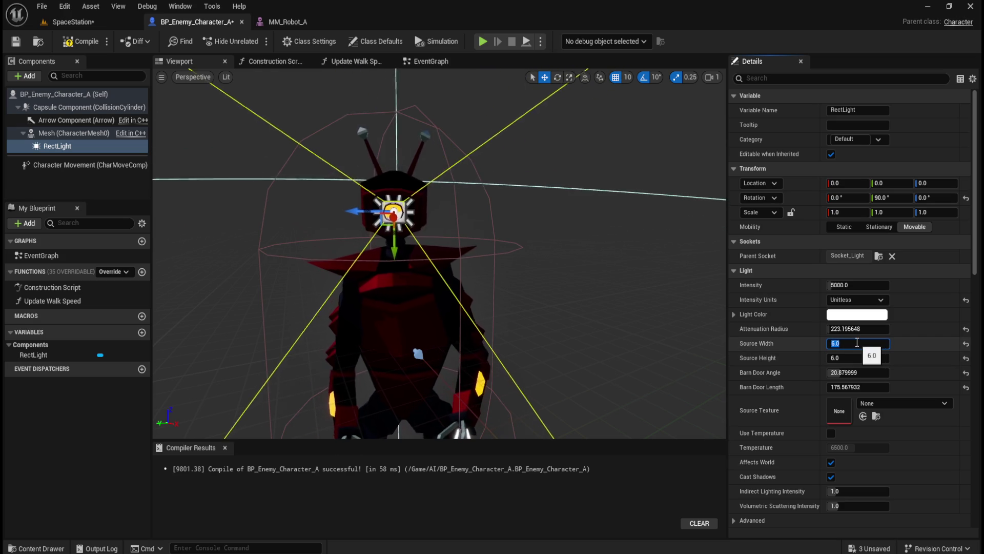
left_click_drag(574, 289, 552, 287)
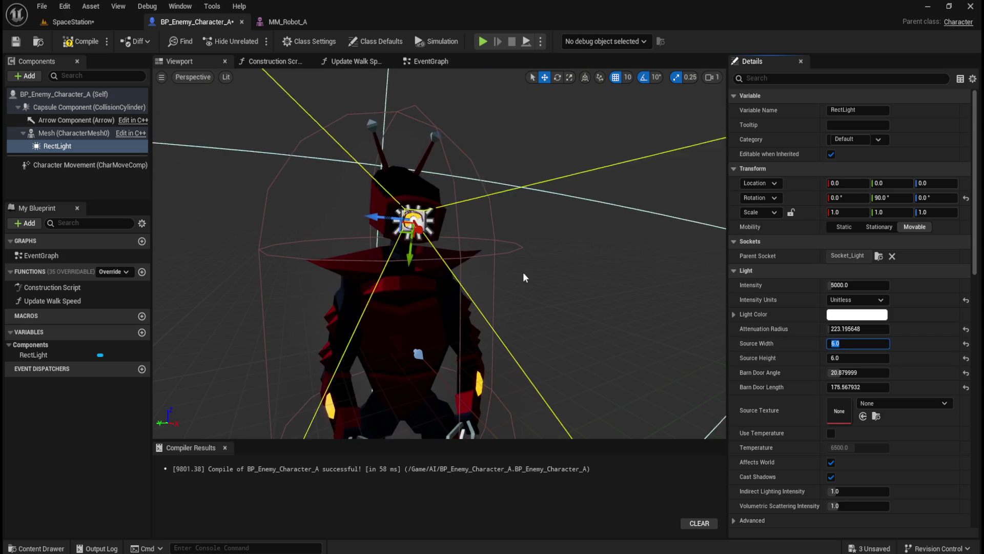
left_click_drag(509, 263, 524, 262)
scroll(524, 263, "up", 5)
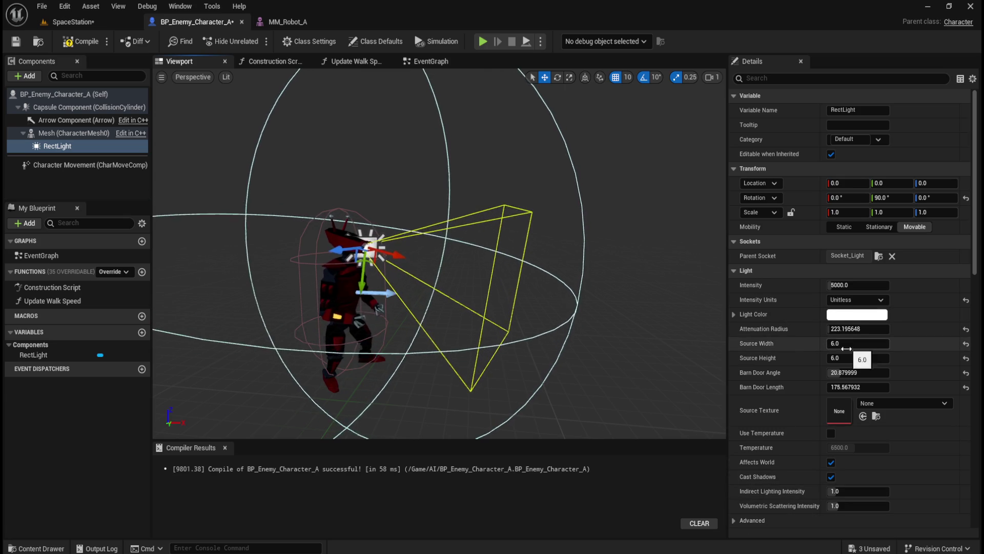
left_click_drag(842, 372, 871, 373)
type("300")
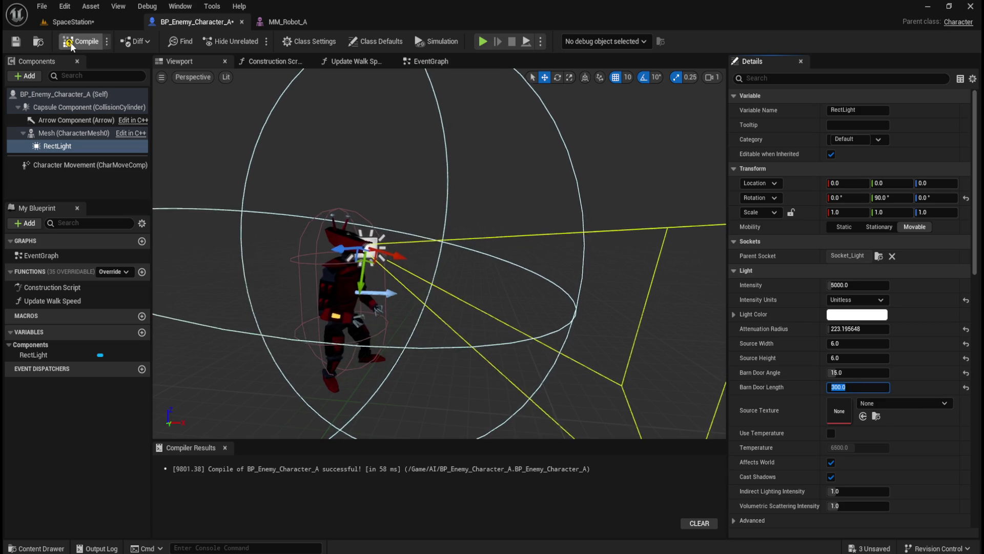
Run SpaceStation to watch the robot walk the station, then stop and reopen BP_Enemy_Character_A.
left_click(72, 22)
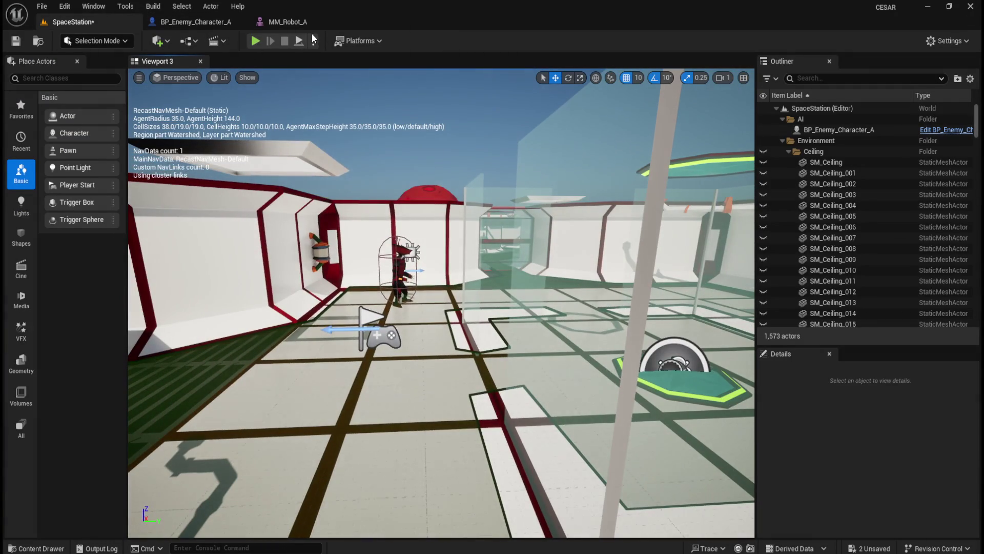
left_click(313, 41)
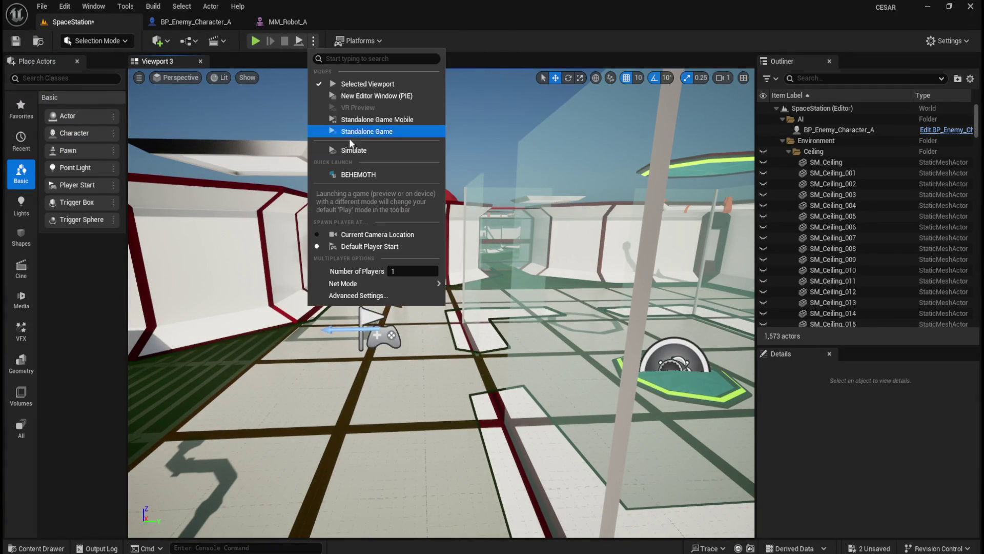
left_click(354, 151)
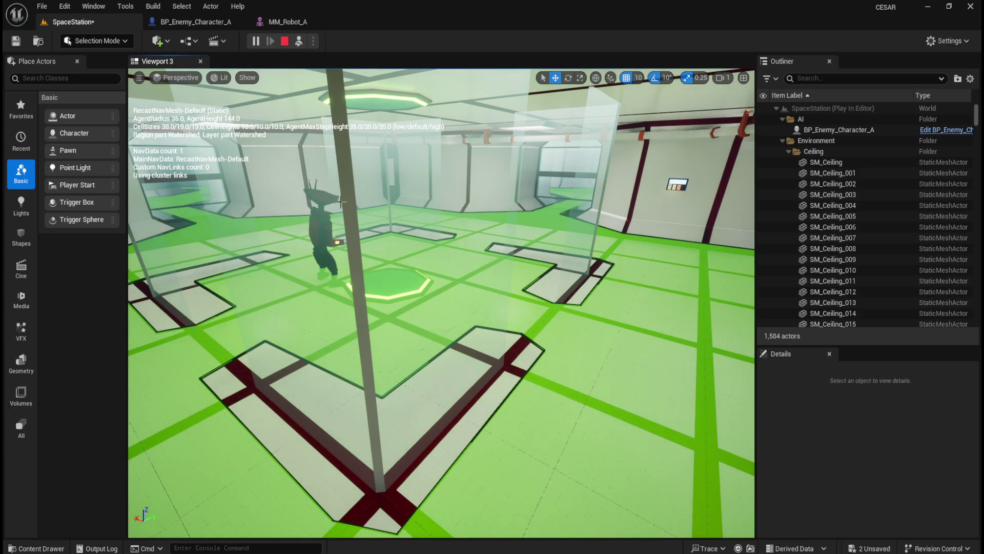
left_click(289, 42)
left_click(210, 21)
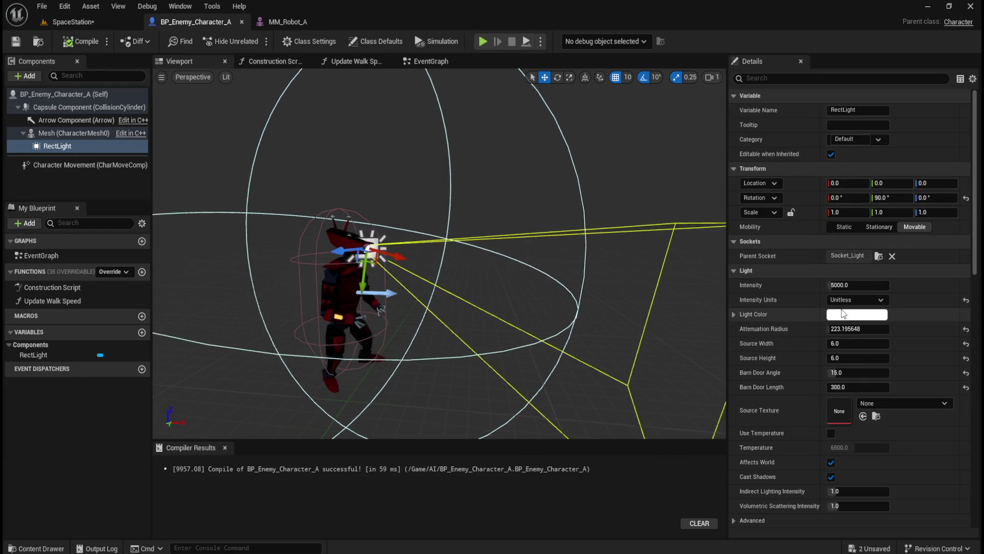
Set RectLight Intensity to 100000, compile, and play SpaceStation to test the brighter eye beam.
left_click_drag(846, 285, 902, 286)
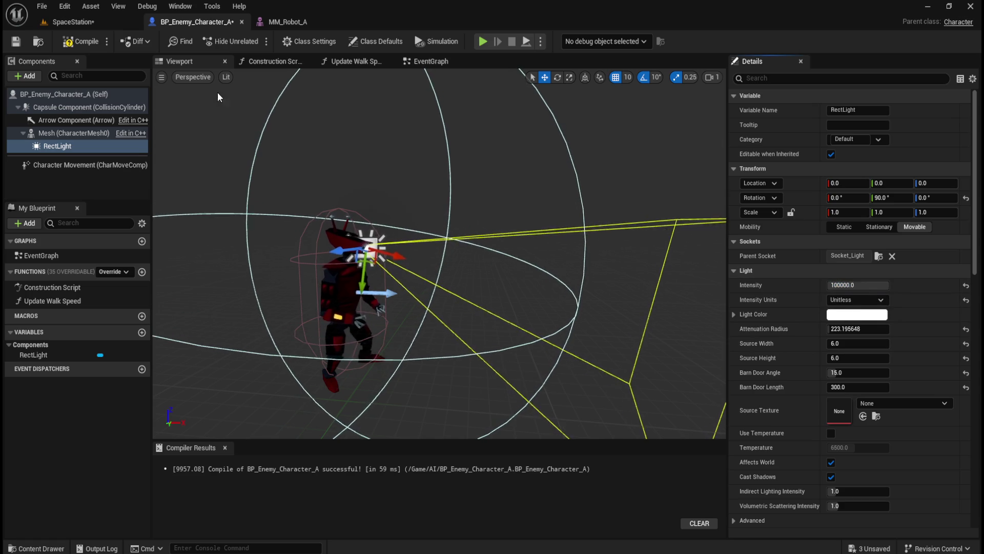
left_click(81, 41)
left_click(72, 22)
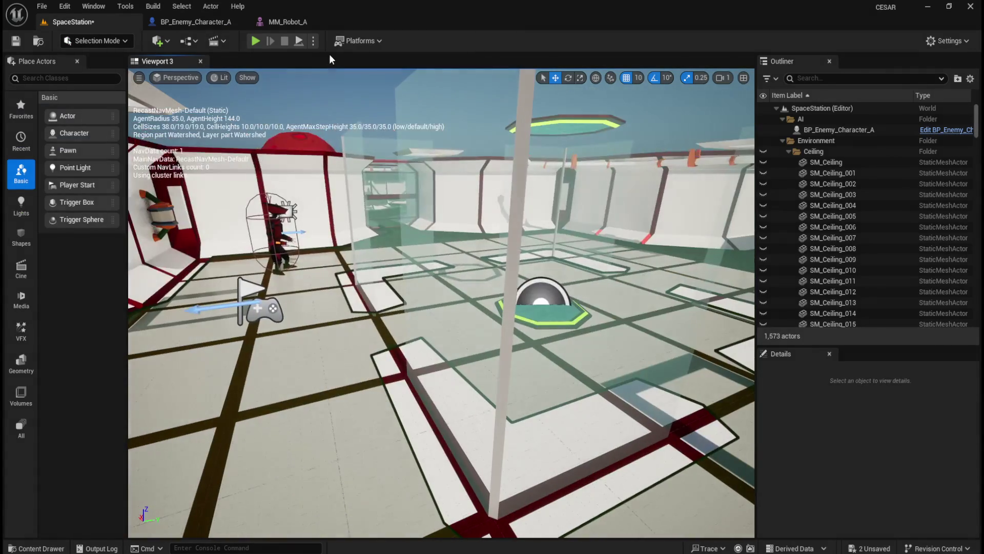
left_click(314, 41)
left_click(348, 151)
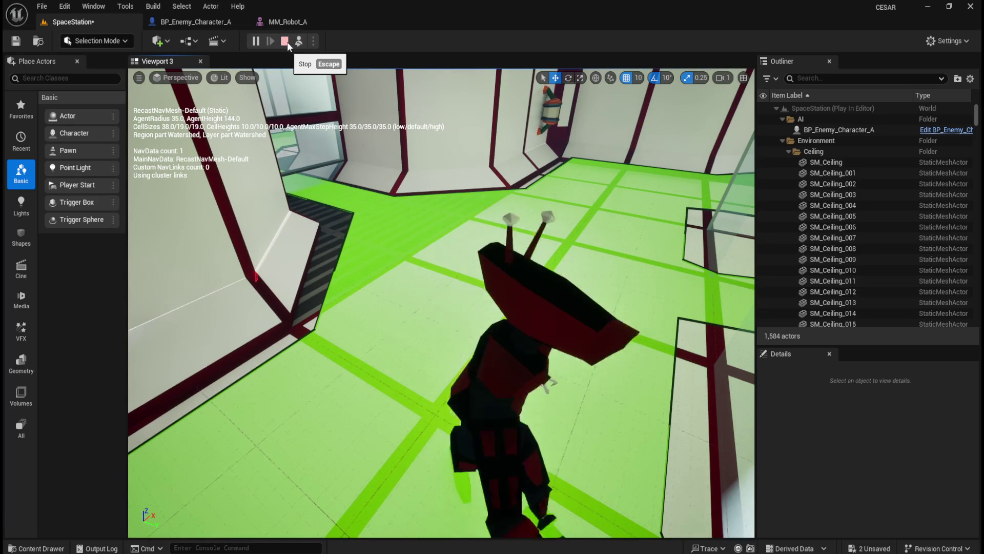
left_click(287, 42)
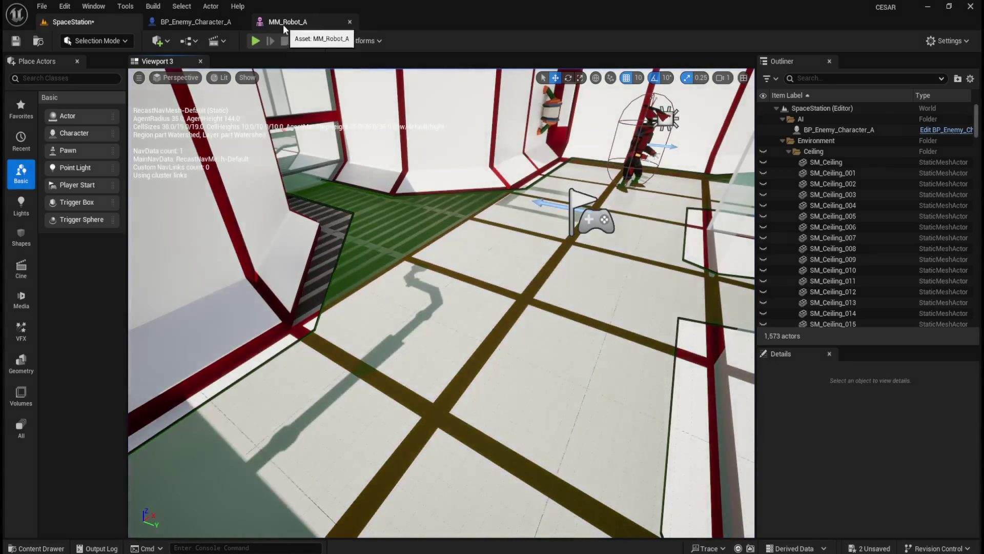
left_click(192, 20)
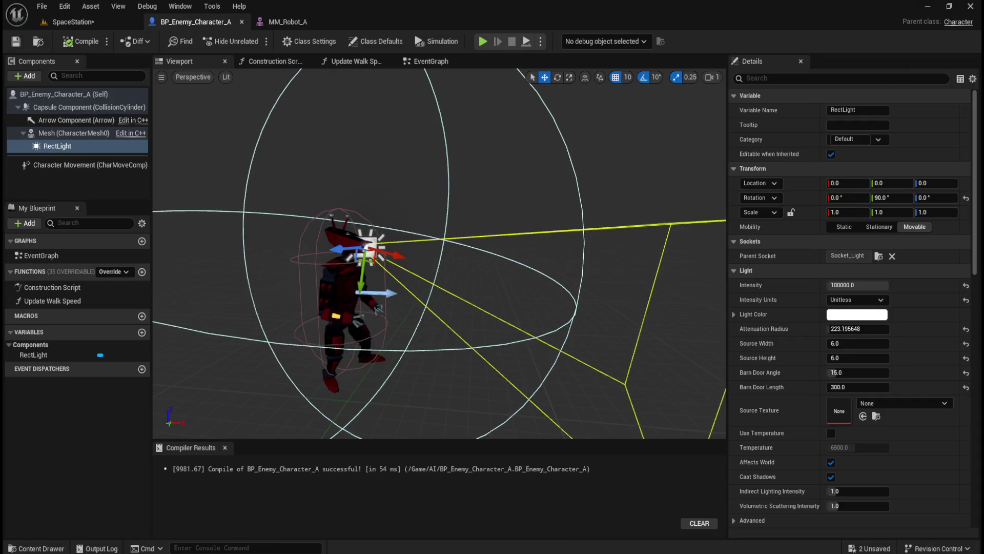
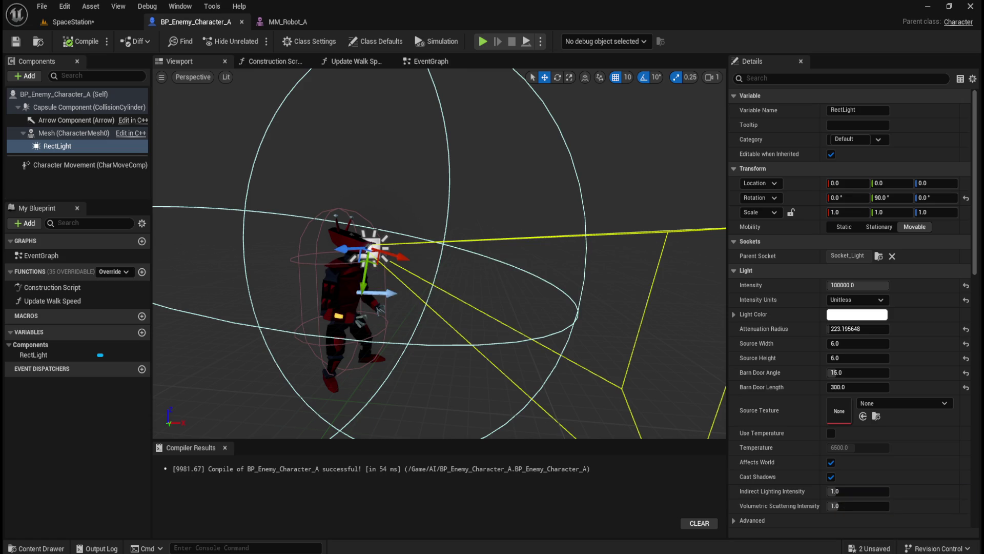
Delete the RectLight component from BP_Enemy_Character_A and recompile the blueprint.
left_click(75, 131)
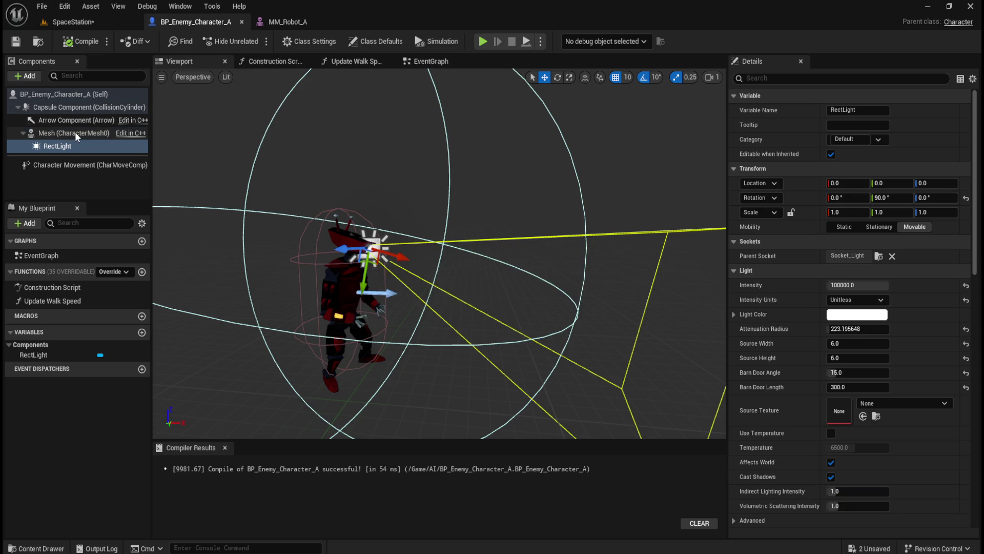
left_click(72, 145)
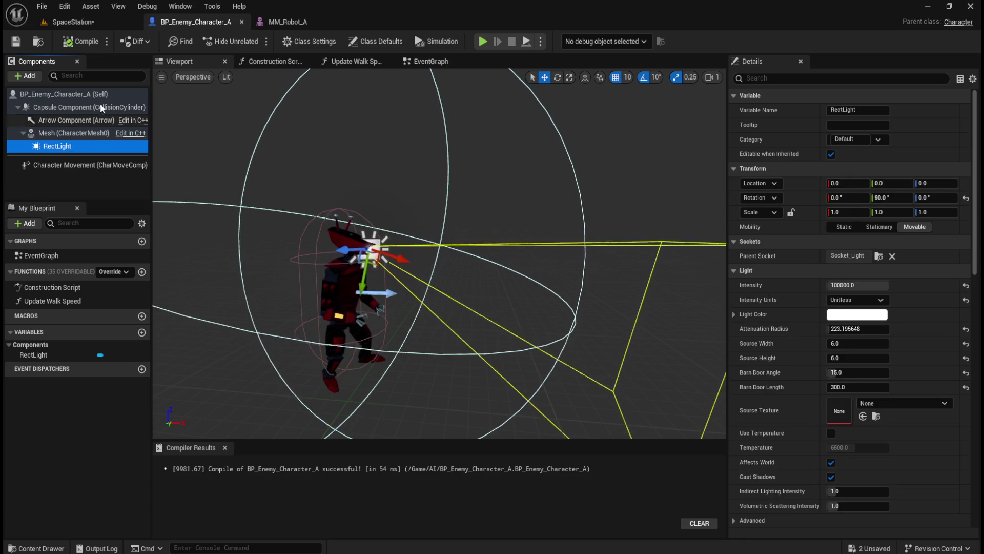
key("Delete")
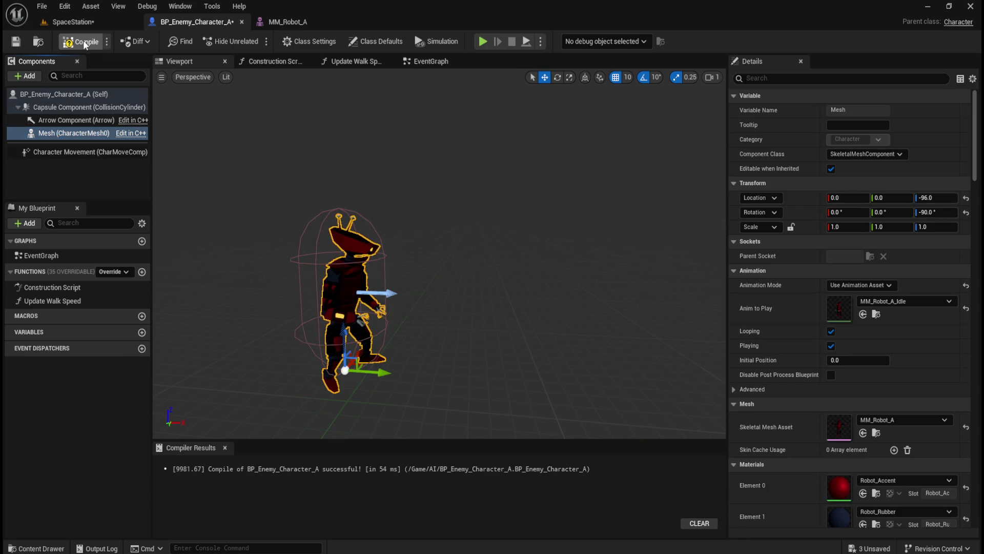
left_click(82, 22)
Save all unsaved assets, then go back to the enemy blueprint tab.
left_click(42, 7)
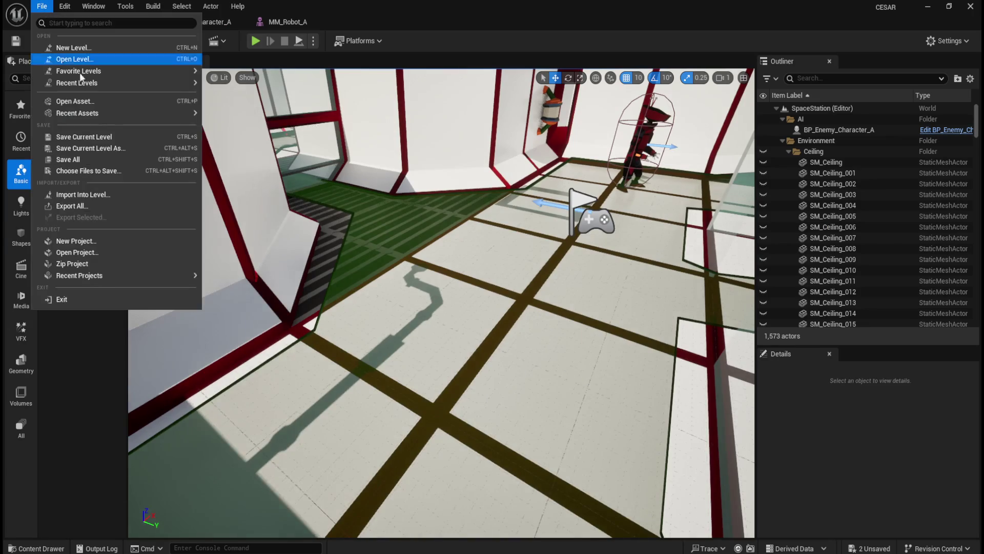
left_click(104, 163)
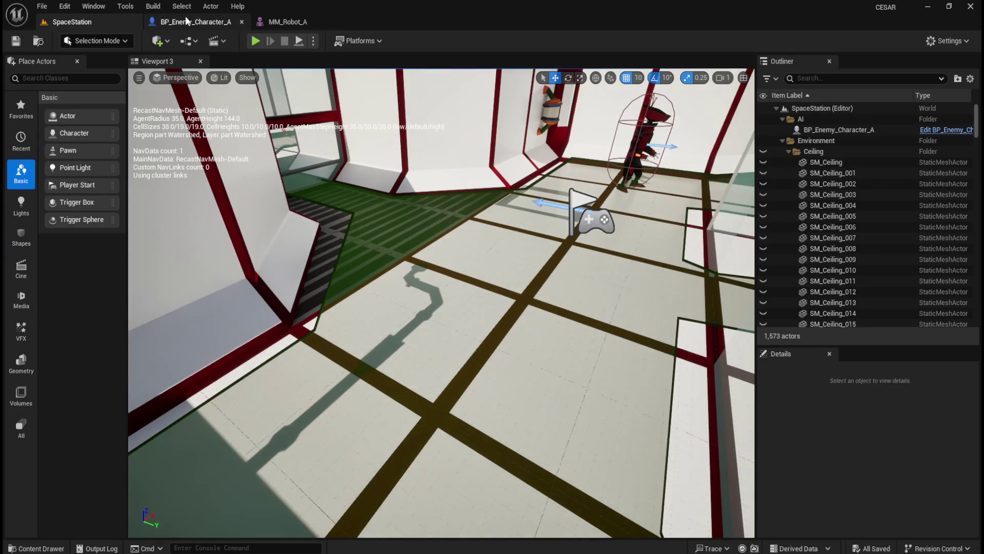
left_click(186, 22)
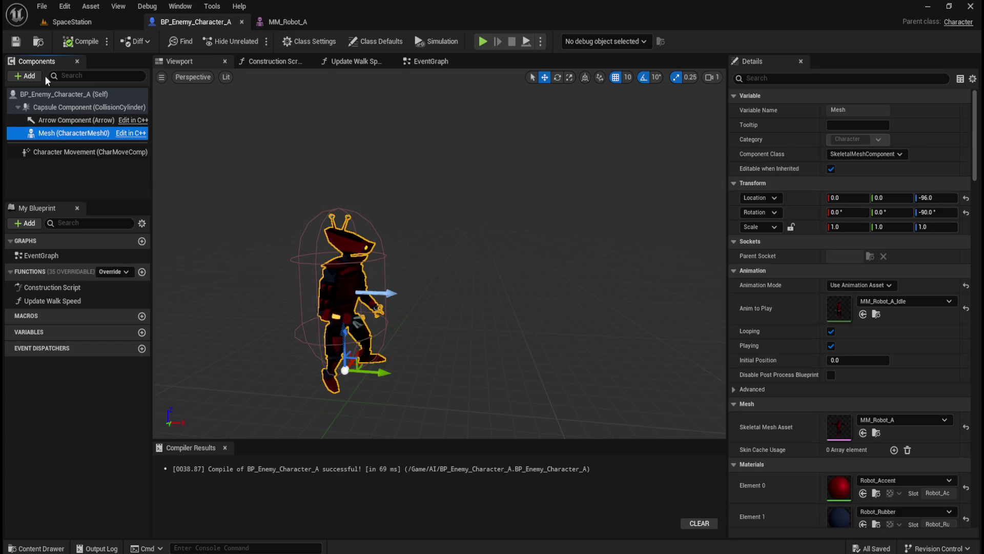
Add a Spot Light component to the enemy robot blueprint.
left_click(27, 75)
type("t")
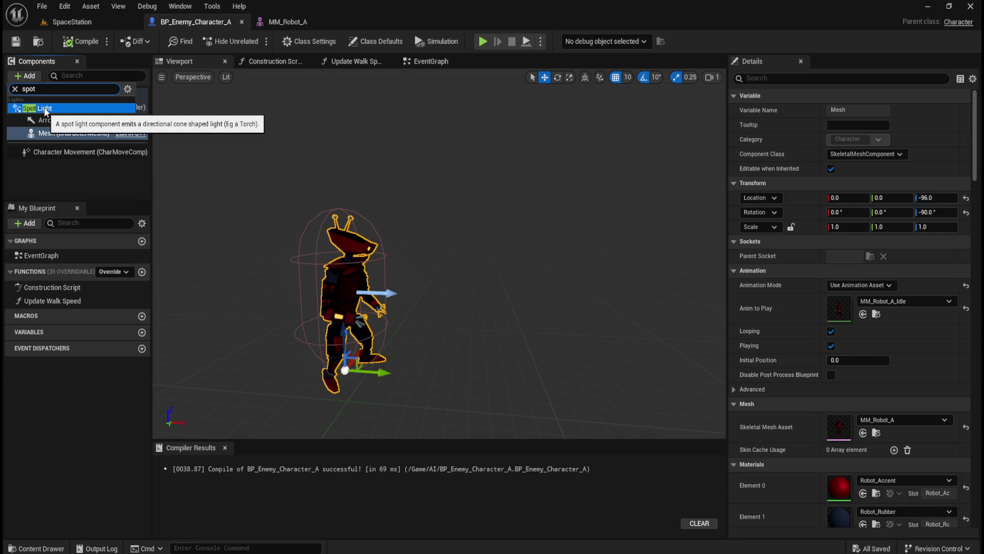
left_click(45, 109)
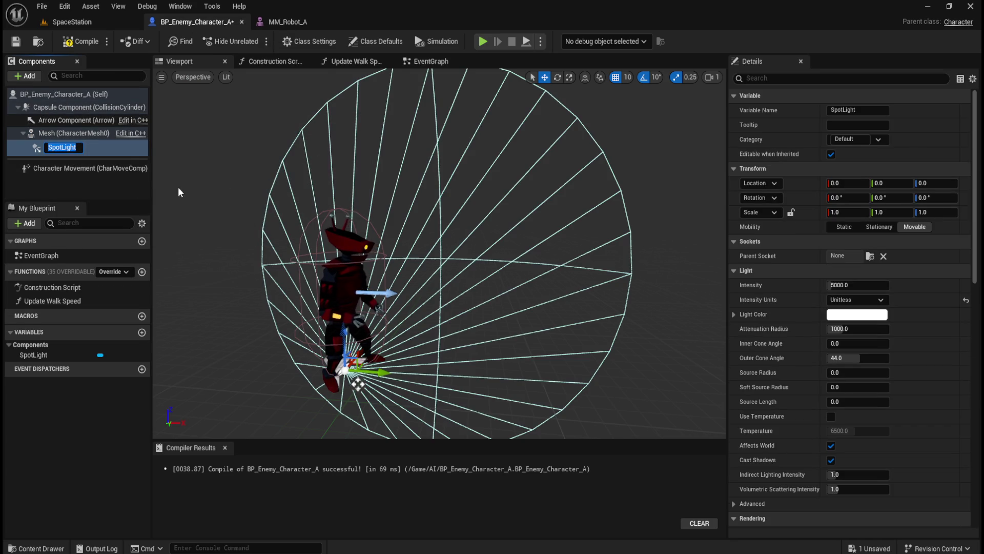
left_click(78, 135)
left_click(75, 145)
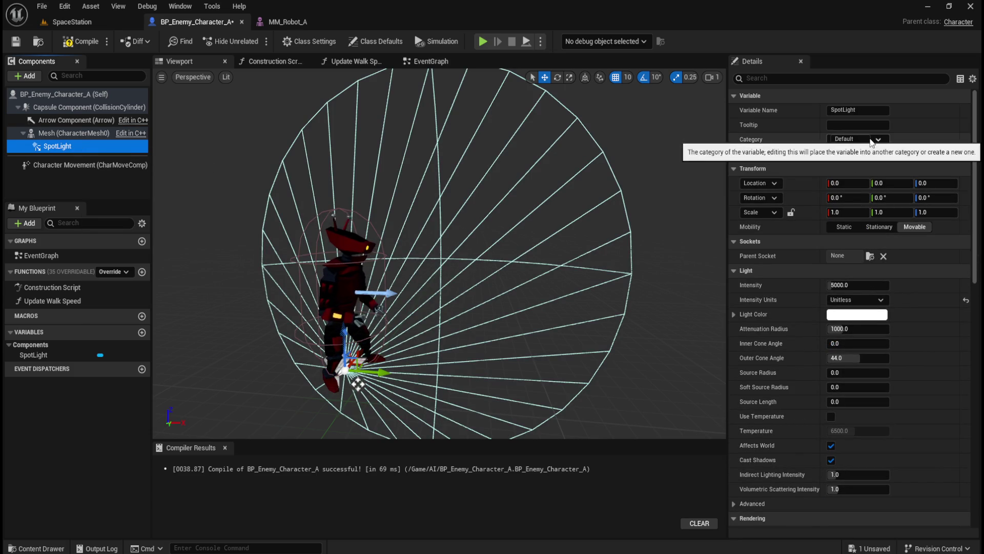
Attach the SpotLight to Socket_Light and rotate it 90° on Y.
left_click(870, 256)
left_click(768, 295)
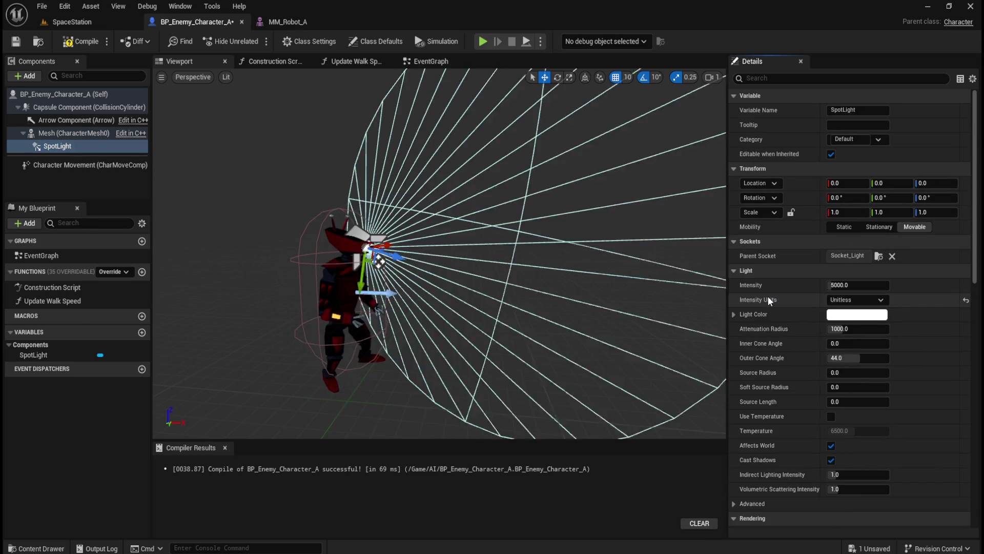
left_click(895, 198)
type("90")
key("Return")
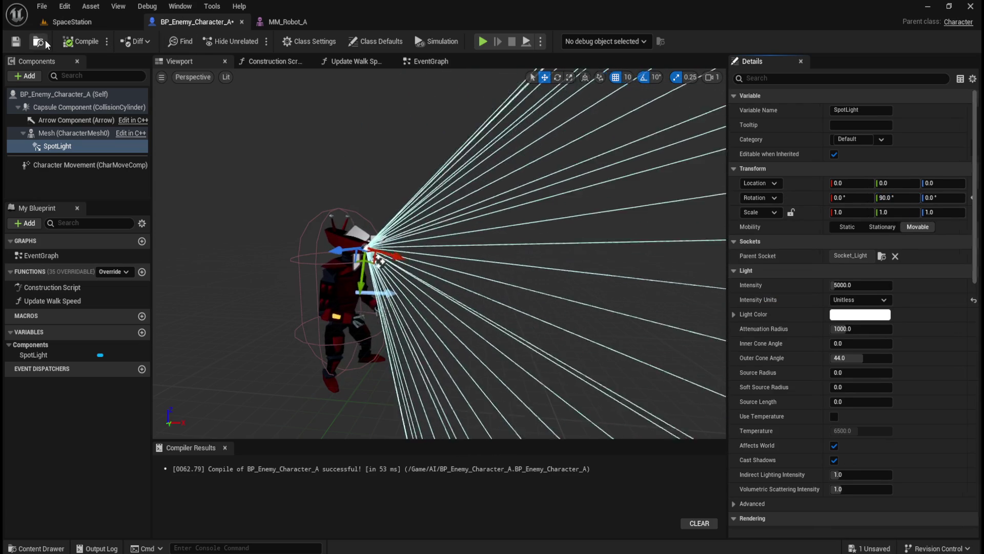
left_click(75, 24)
left_click(313, 41)
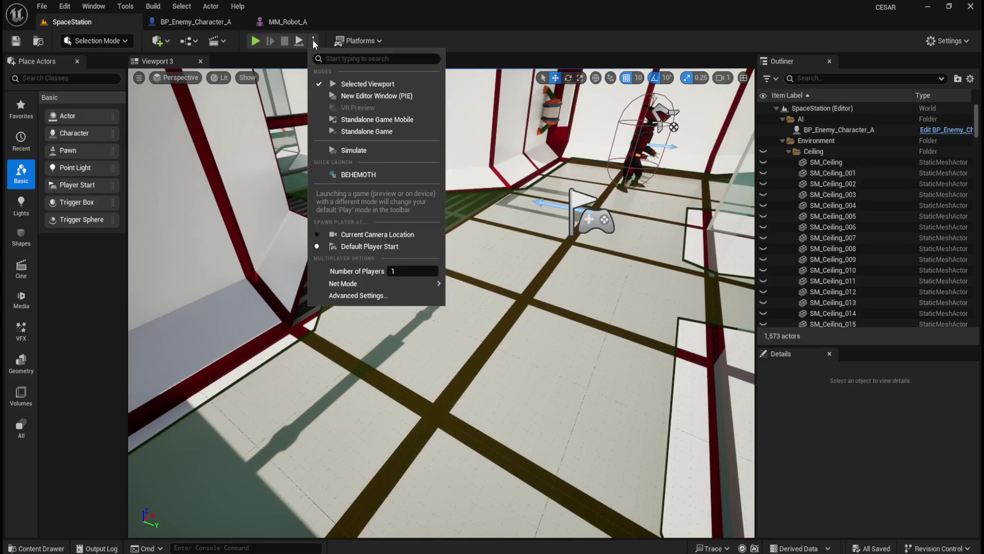
Simulate SpaceStation and fly down the corridor to see the robot's spotlight.
left_click(352, 150)
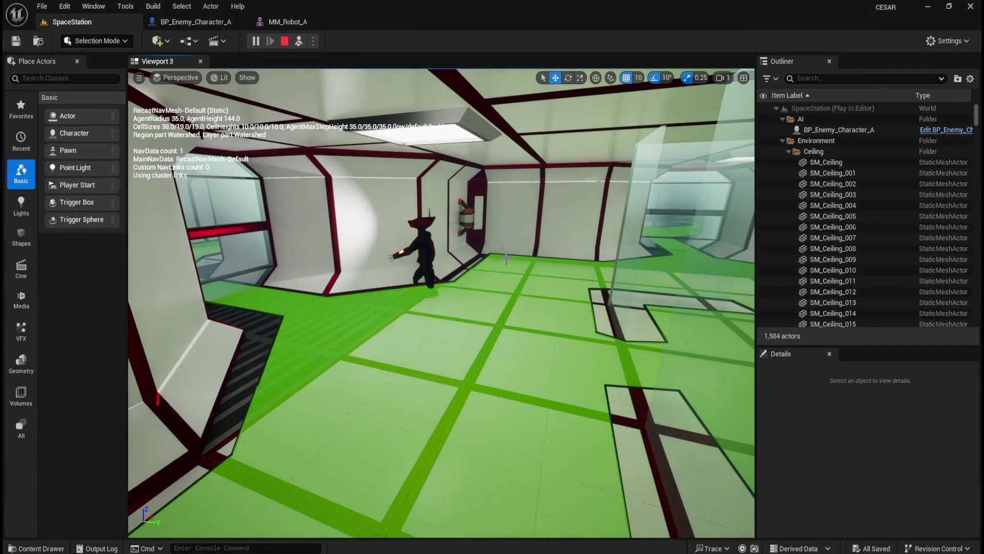
left_click_drag(506, 259, 487, 241)
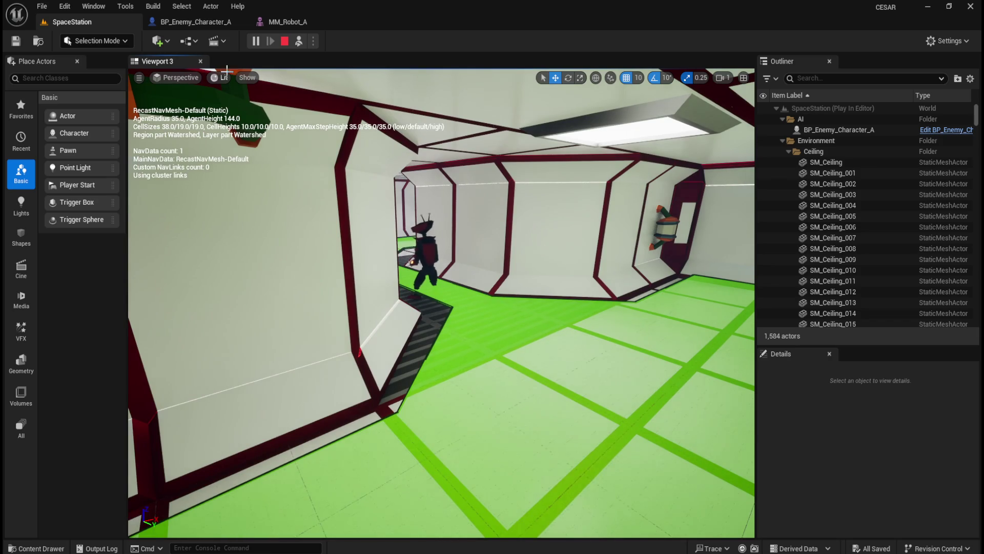
left_click(285, 42)
left_click(218, 25)
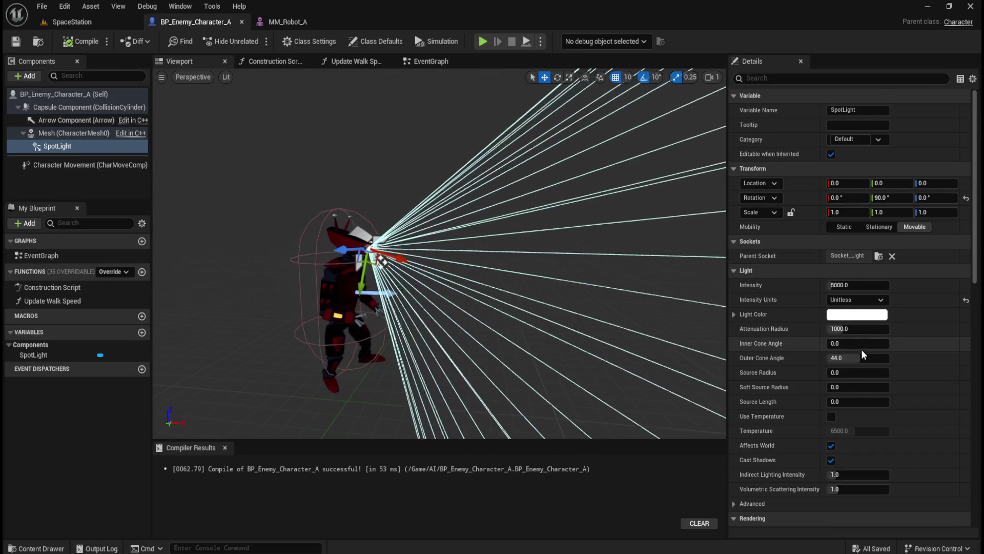
Widen the SpotLight's inner cone angle to about 15.5° and compile.
left_click_drag(862, 343, 887, 343)
left_click(75, 41)
left_click(89, 19)
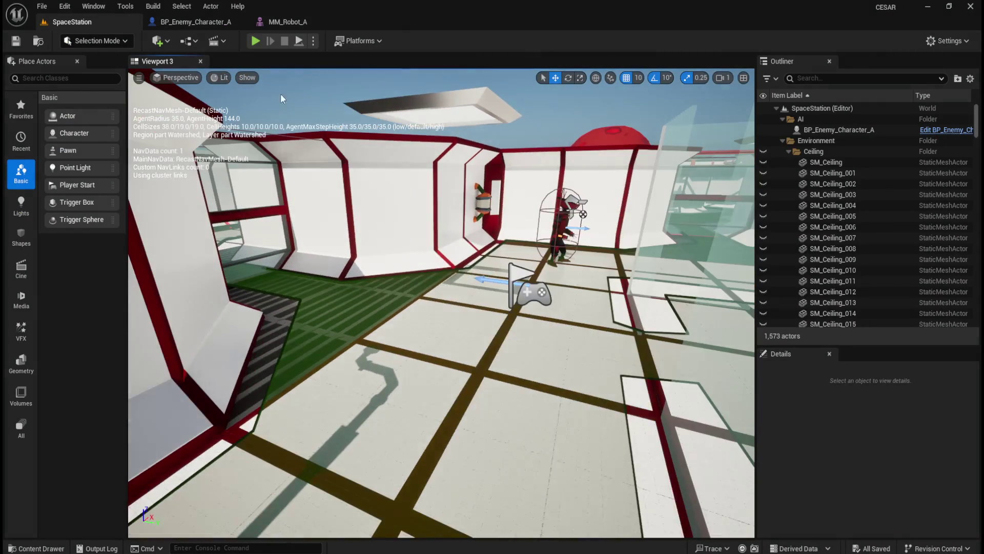
Play the SpaceStation level in the editor and walk toward the robot.
left_click(314, 40)
left_click(354, 147)
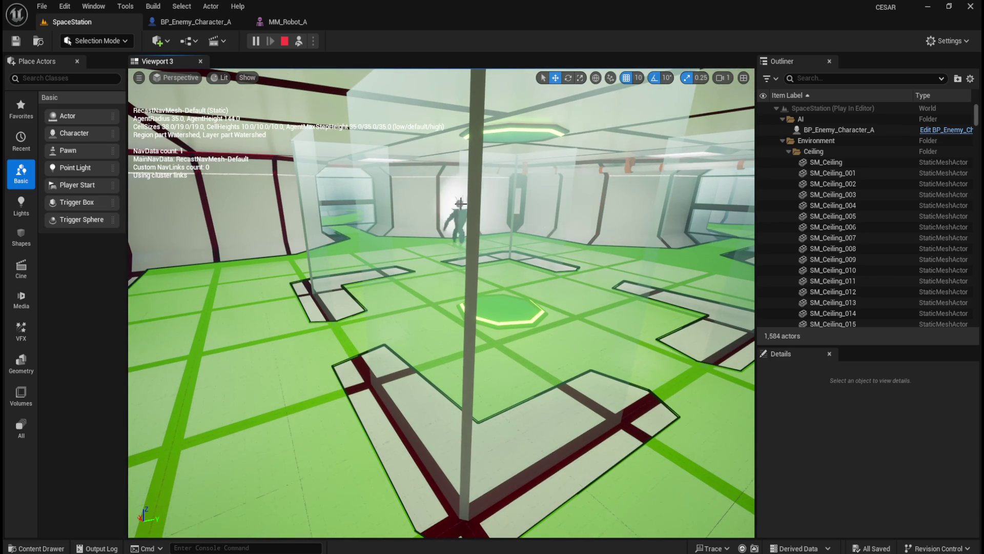
key("w")
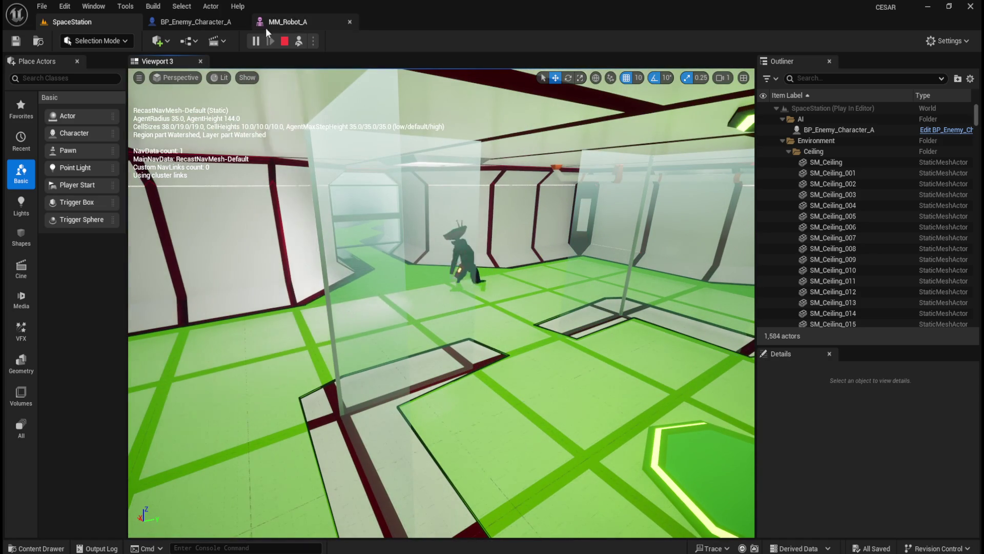
left_click(280, 42)
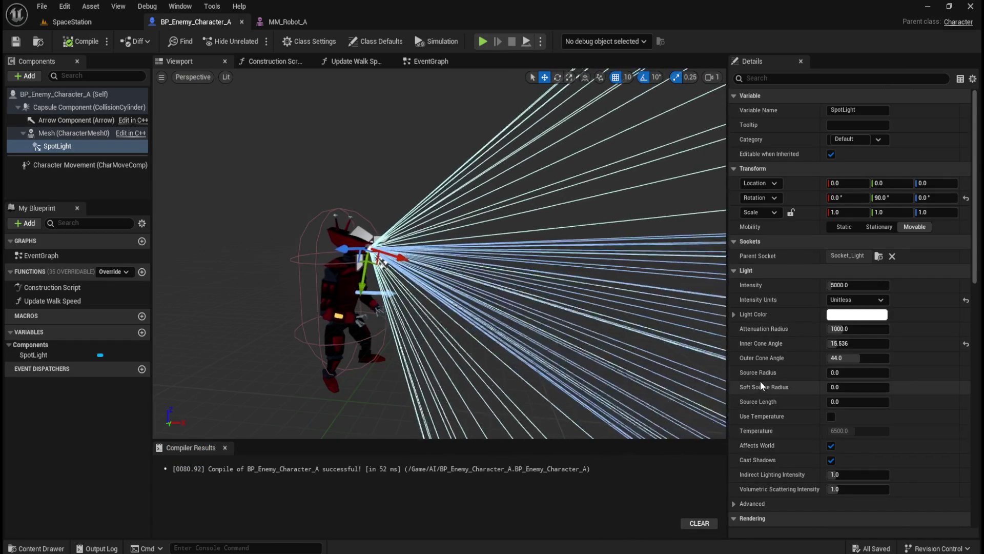
Browse the SpotLight Details, toggling the Rendering Advanced options open and closed.
scroll(774, 394, "down", 2)
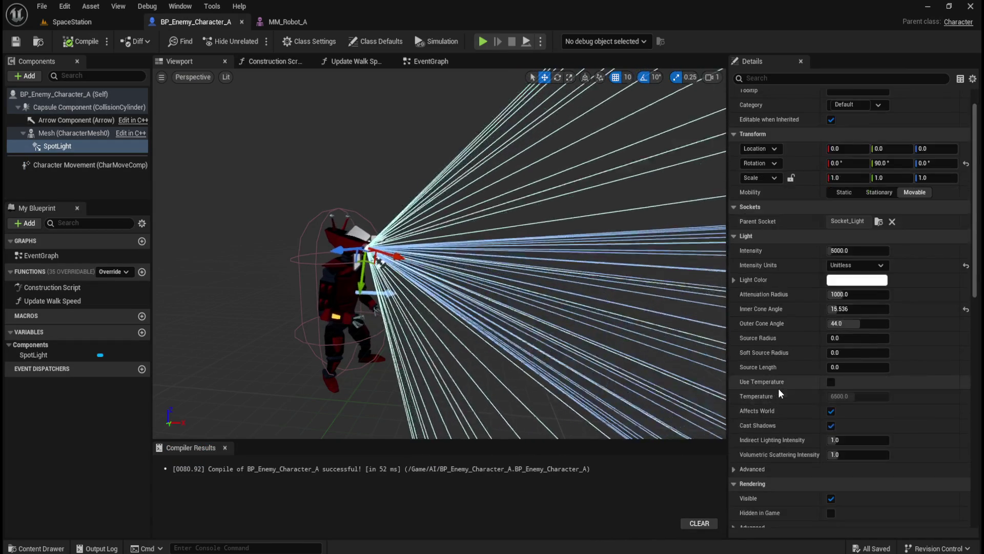
scroll(783, 384, "down", 3)
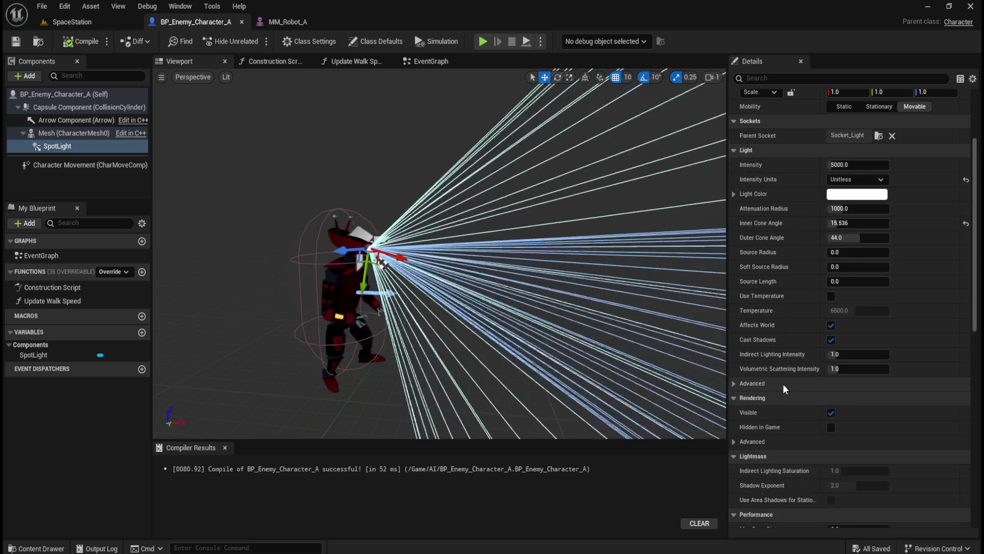
left_click(733, 441)
left_click(734, 441)
scroll(737, 441, "down", 9)
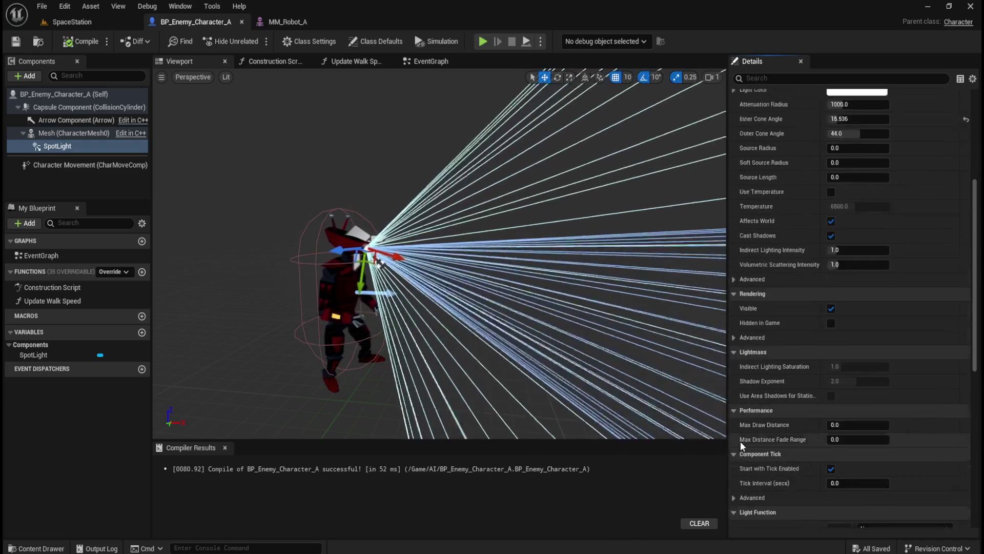
scroll(740, 441, "down", 4)
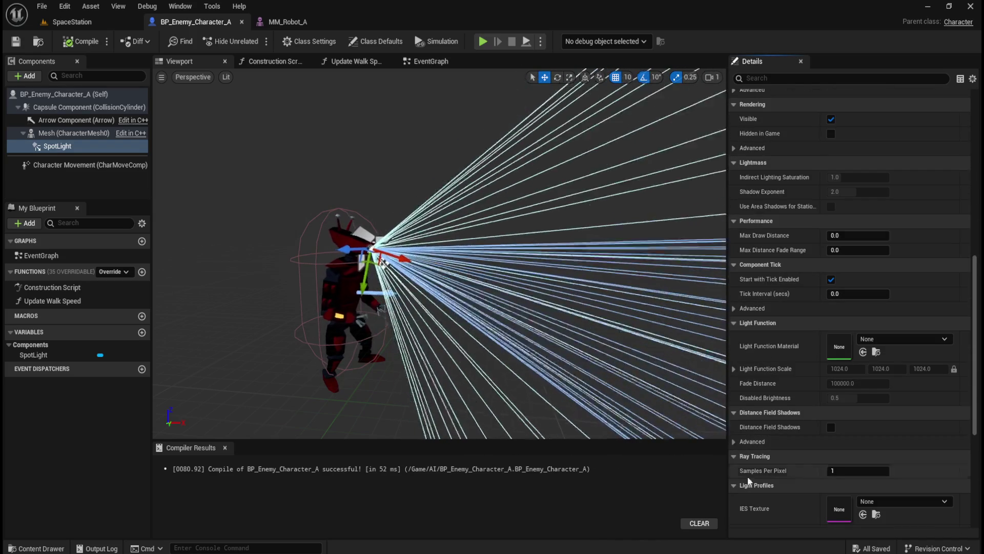
scroll(794, 414, "down", 8)
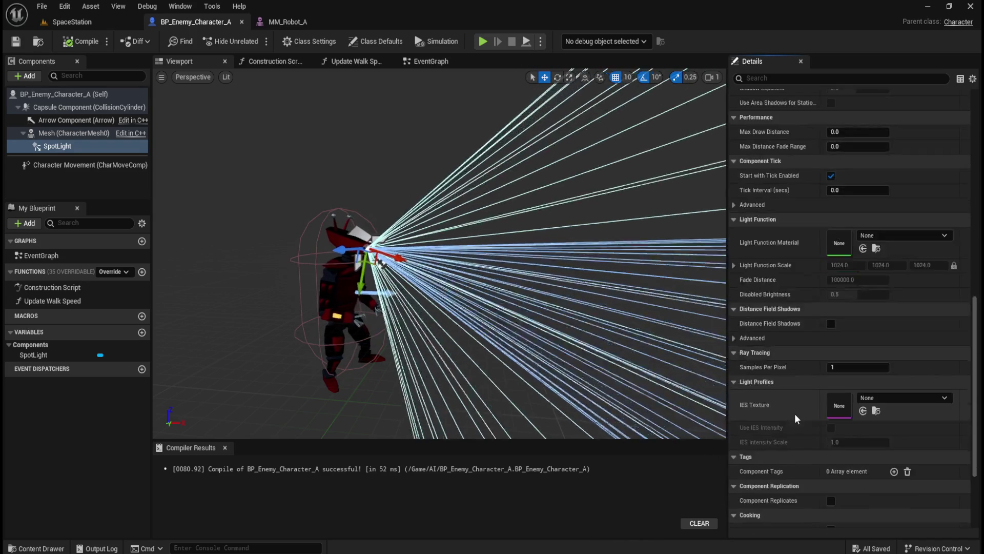
scroll(794, 413, "down", 3)
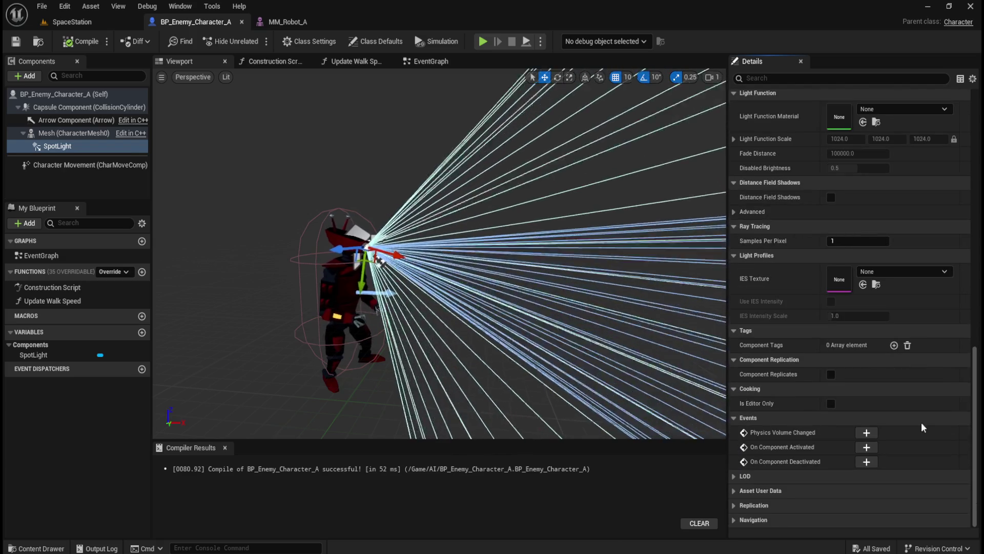
left_click_drag(968, 444, 964, 232)
Set the cone angles to about 21.2° inner and 66.1° outer, then save.
scroll(964, 235, "up", 5)
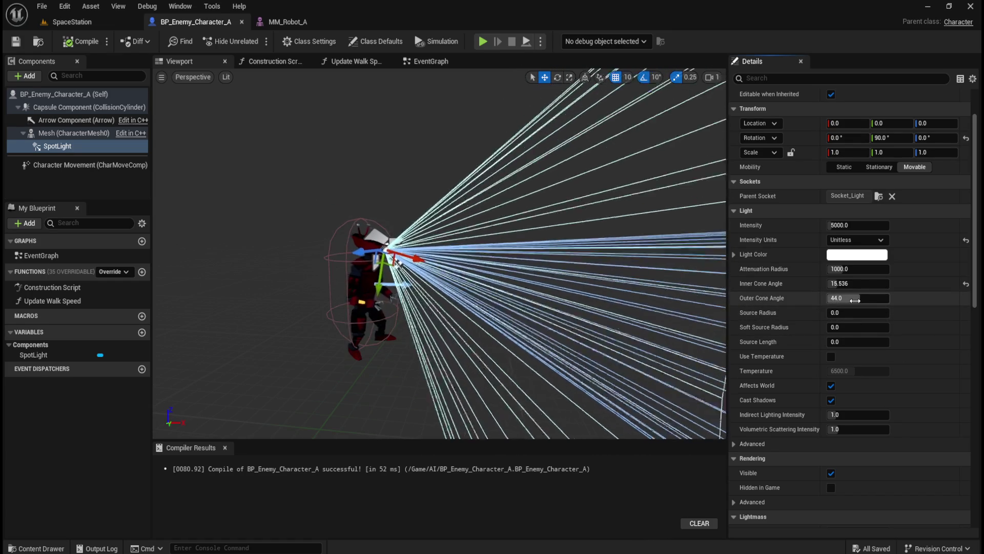
scroll(472, 294, "down", 3)
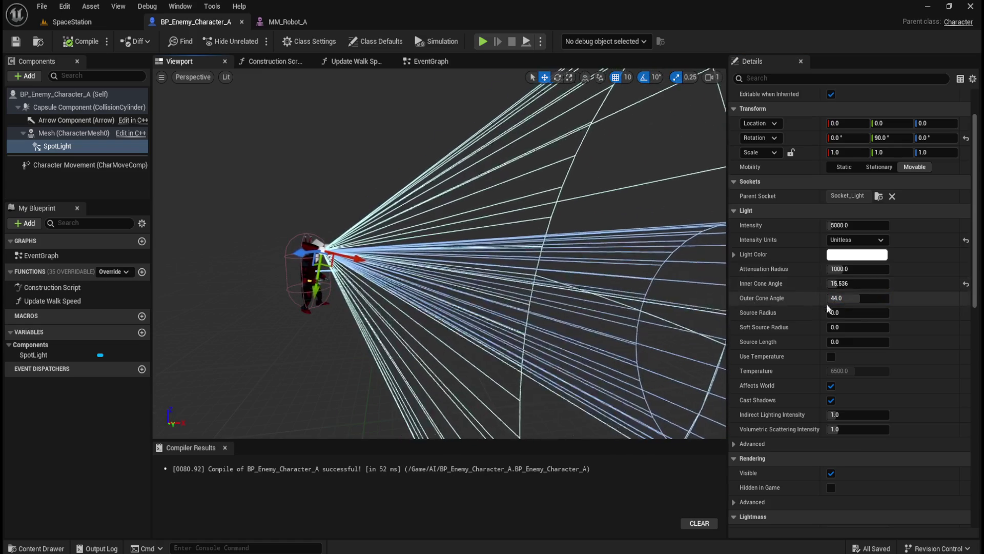
mouse_move(851, 298)
left_mouse_down()
mouse_move(872, 298)
mouse_move(826, 298)
mouse_move(910, 283)
mouse_move(840, 283)
left_mouse_up()
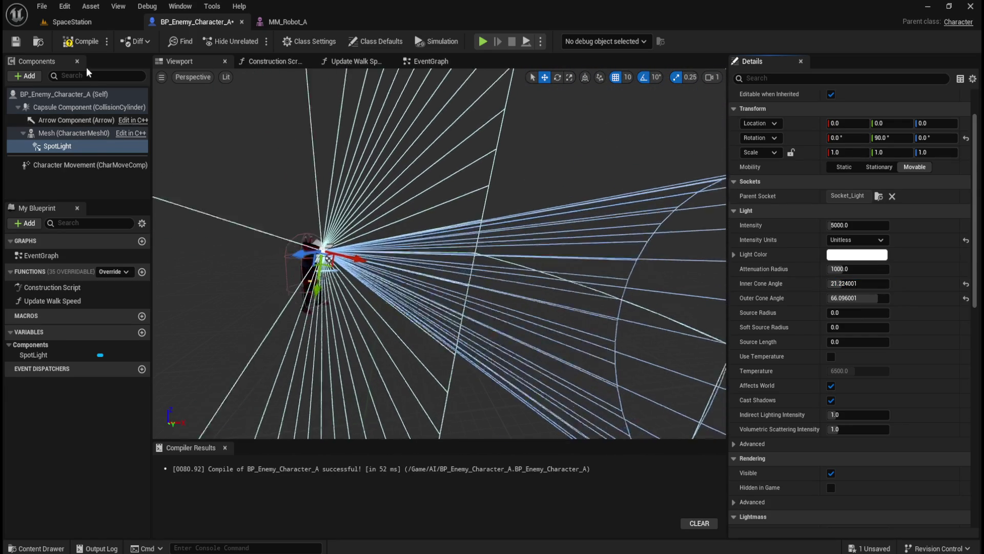
left_click(15, 42)
left_click(82, 23)
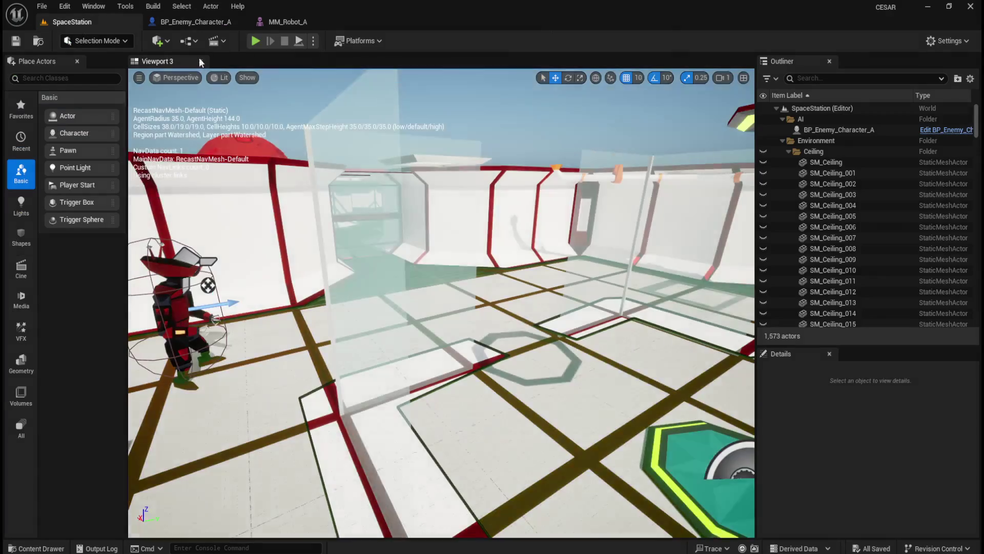
Simulate the level to check the wider cone, then stop.
left_click(313, 41)
left_click(349, 149)
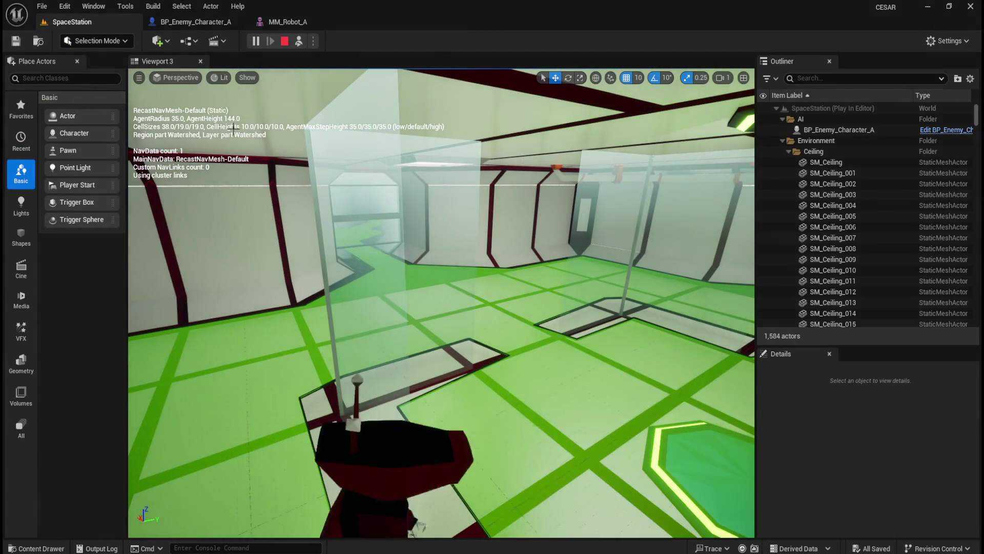
left_click(285, 41)
left_click(224, 24)
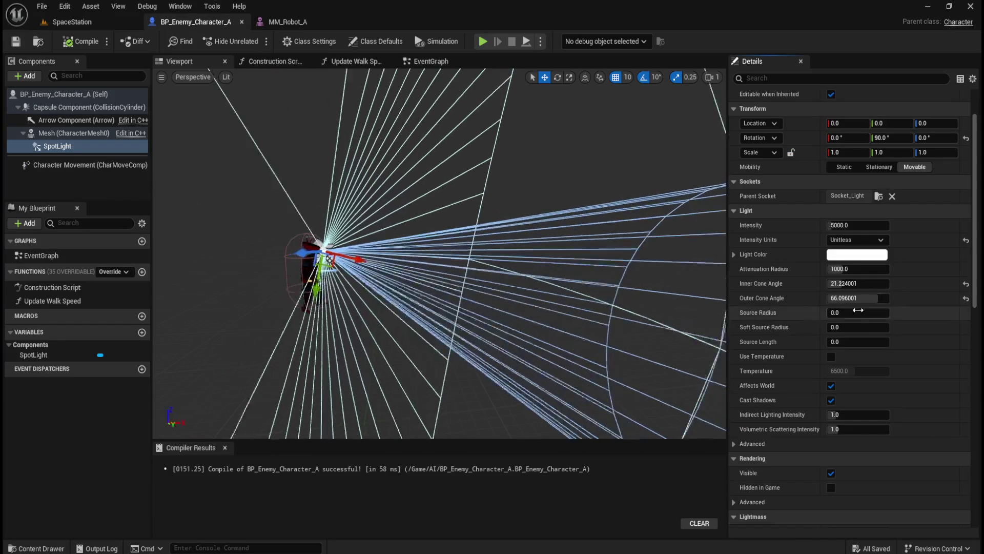
Reset the cone angles to 0° inner and 10° outer, and simulate again.
left_click(966, 299)
left_click(966, 283)
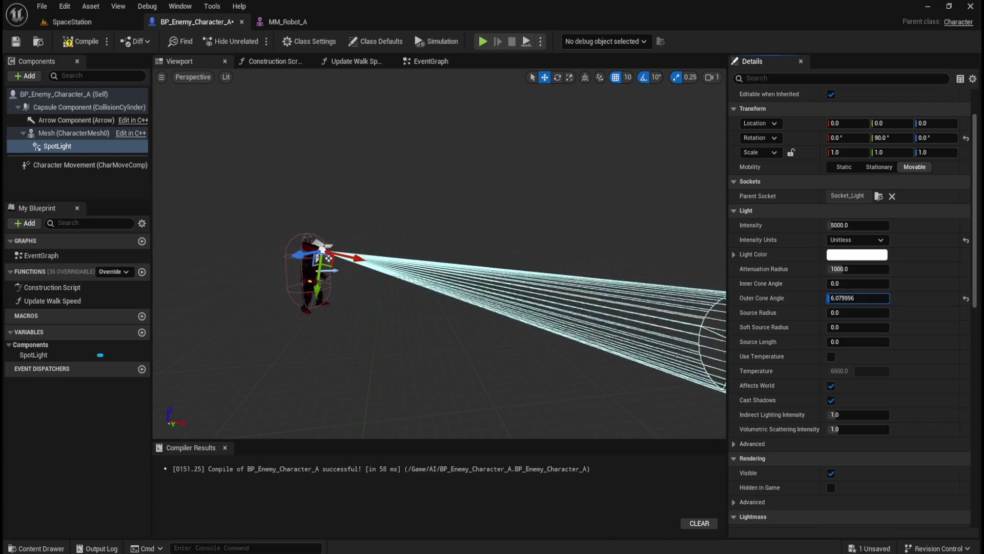
left_click(70, 22)
left_click(314, 41)
left_click(364, 153)
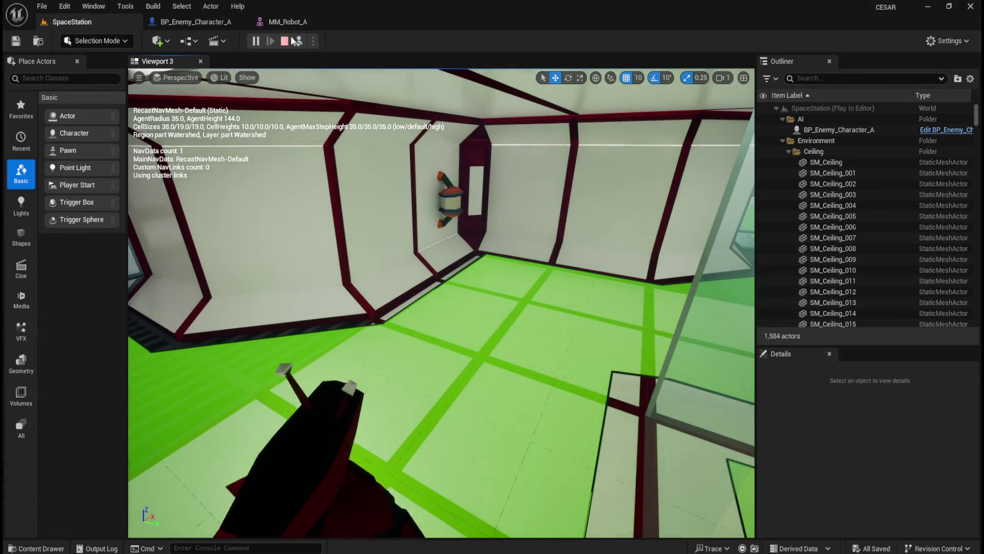
left_click(287, 41)
left_click(208, 25)
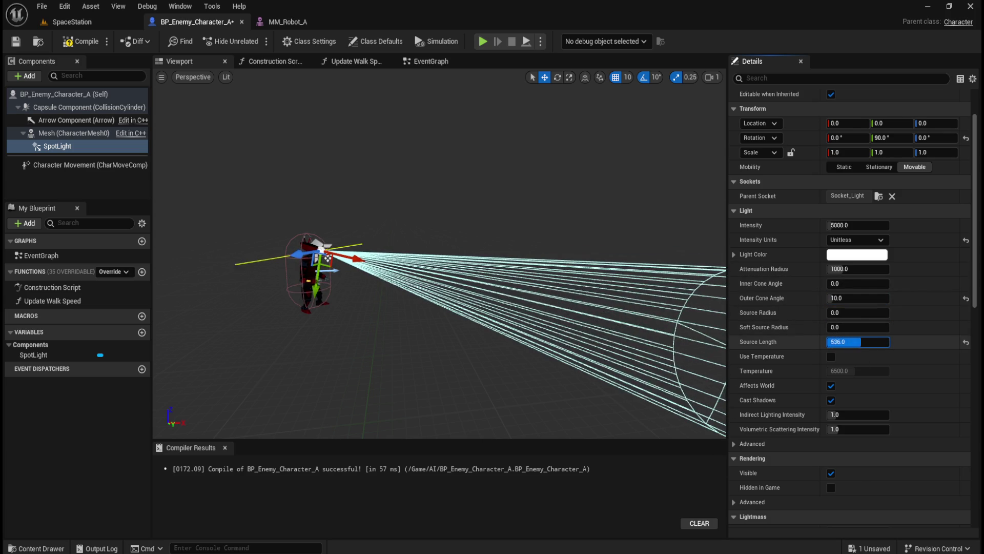
Zero the source length, try a 280 source radius, compile and simulate to compare.
left_click(966, 343)
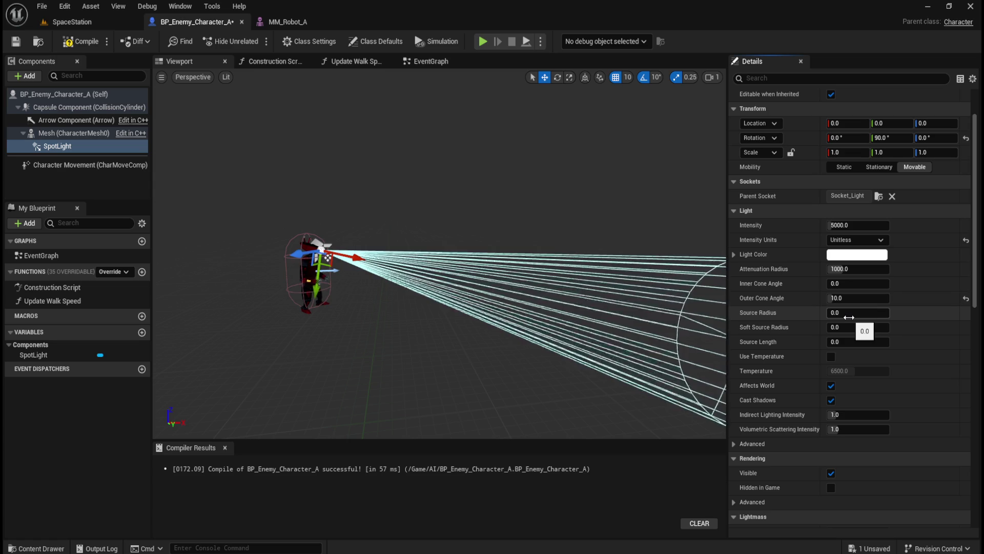
left_click_drag(859, 312, 902, 312)
left_click(81, 41)
left_click(86, 21)
left_click(314, 41)
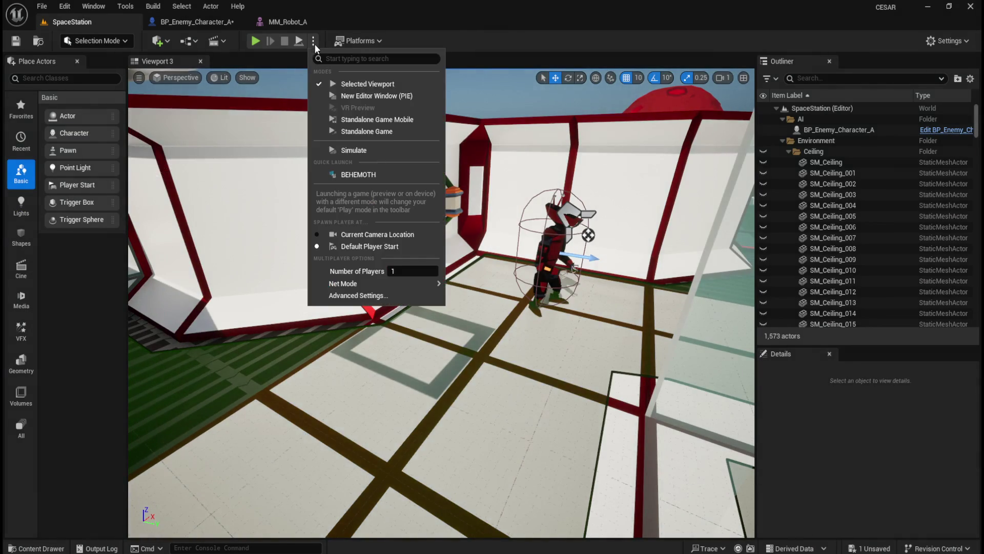
left_click(361, 154)
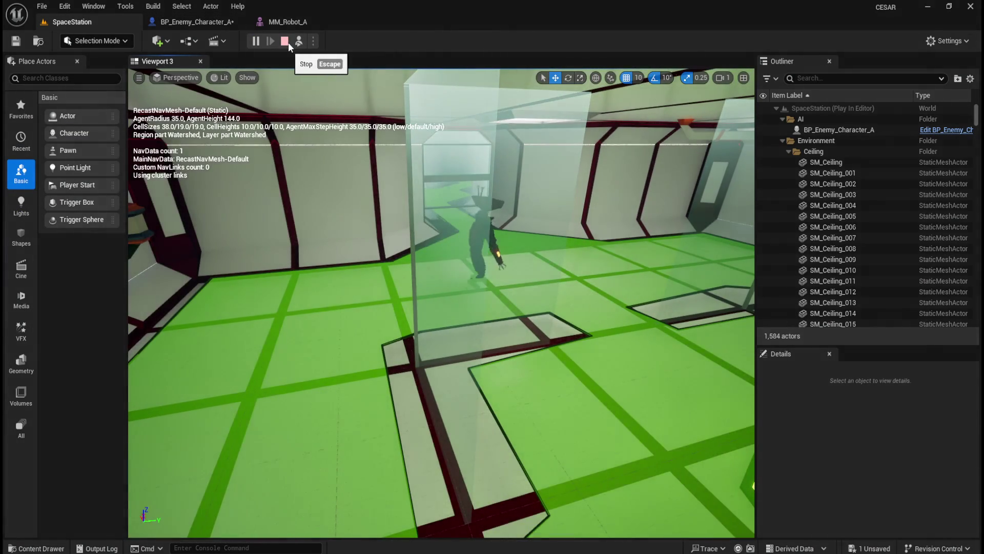
left_click(286, 41)
left_click(196, 20)
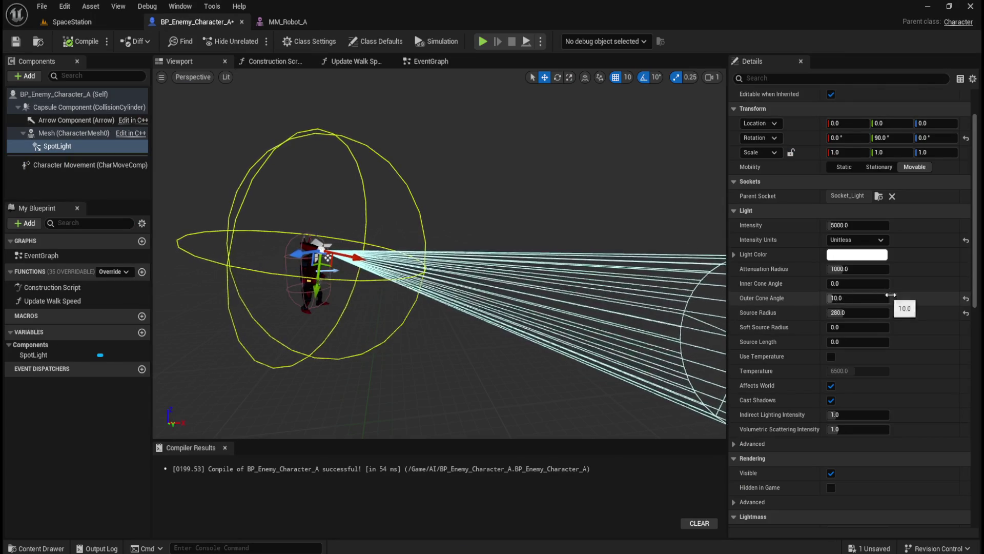
Reset the source radius to zero and recompile the enemy blueprint.
left_click(965, 312)
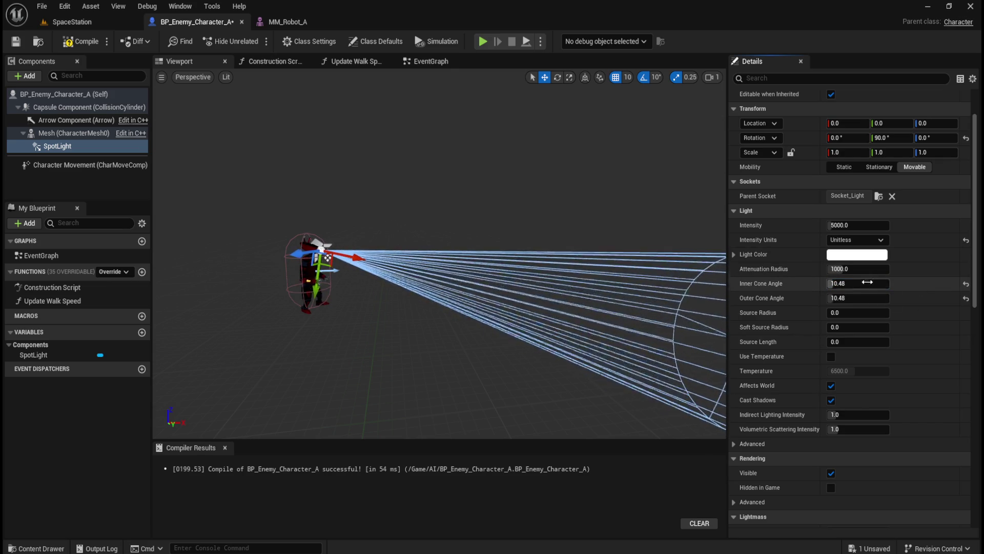
left_click(95, 43)
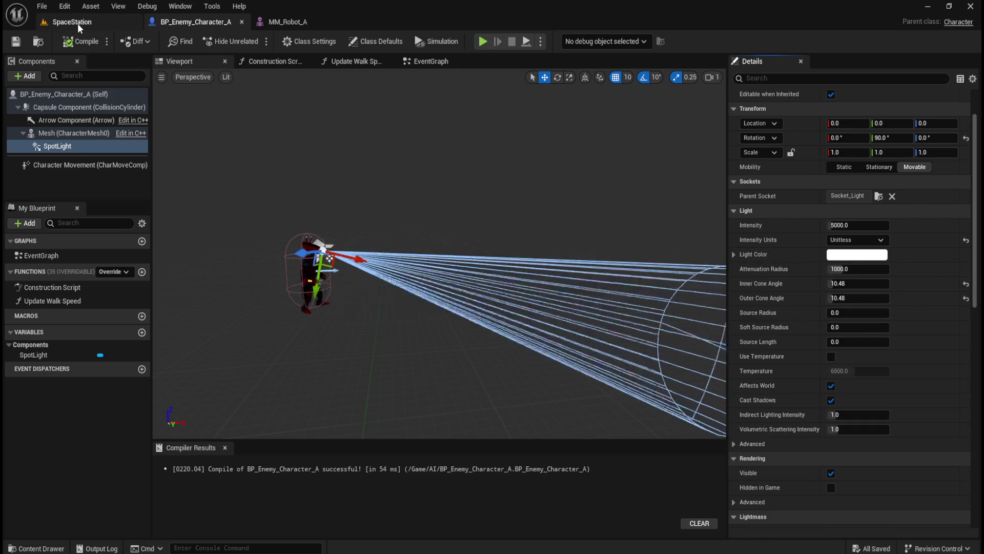
left_click(77, 25)
left_click(313, 37)
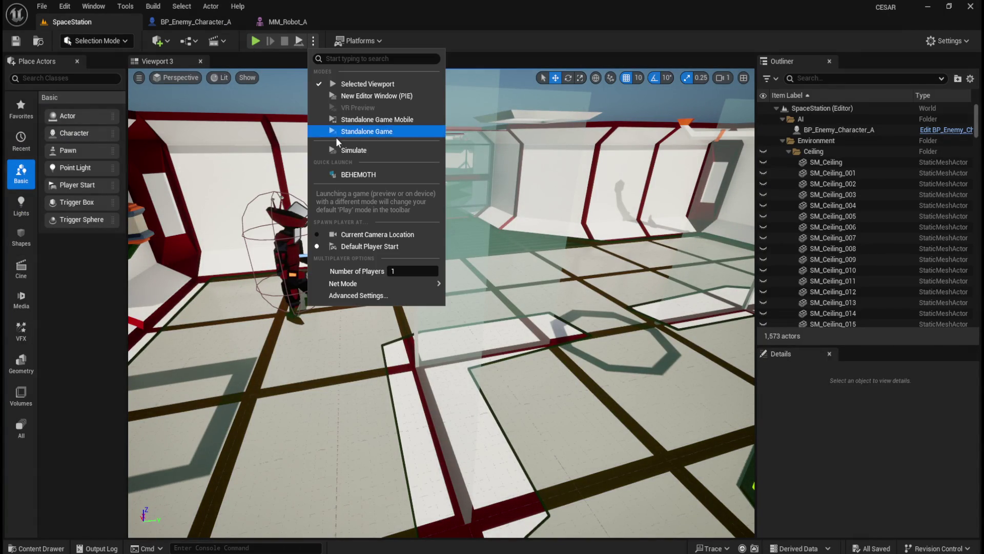
Simulate and fly the camera through the corridors following the robot's 10.48° spotlight.
left_click(334, 145)
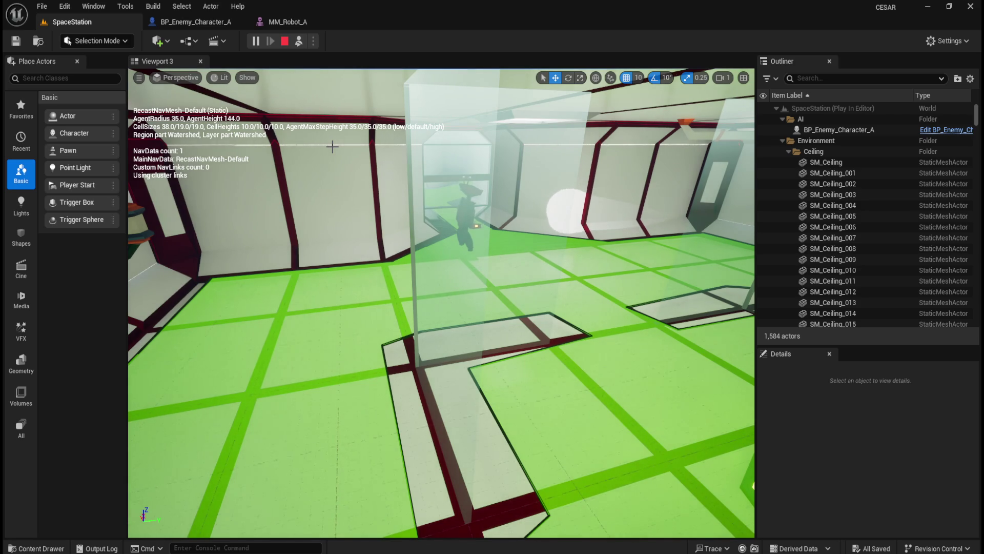
left_click_drag(366, 160, 484, 265)
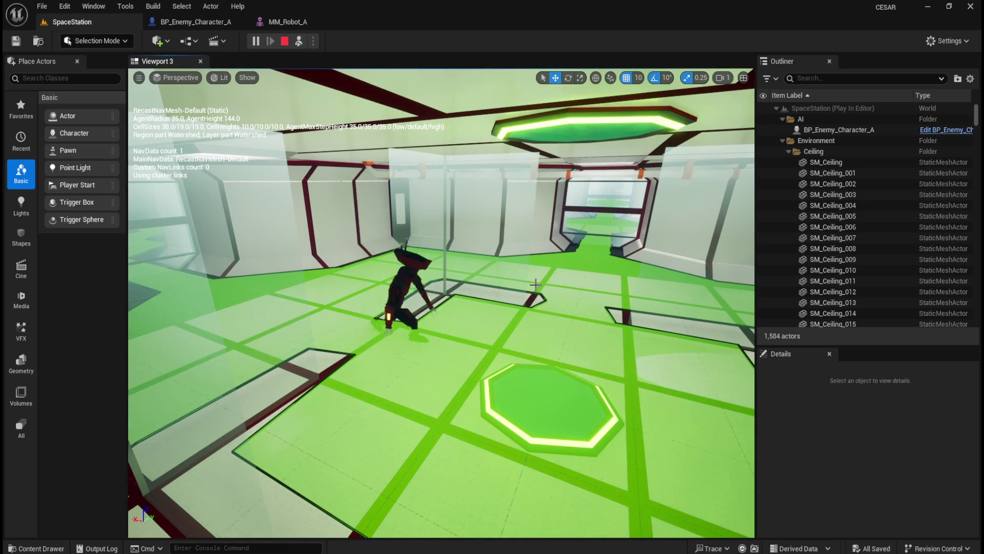
left_click_drag(538, 283, 534, 285)
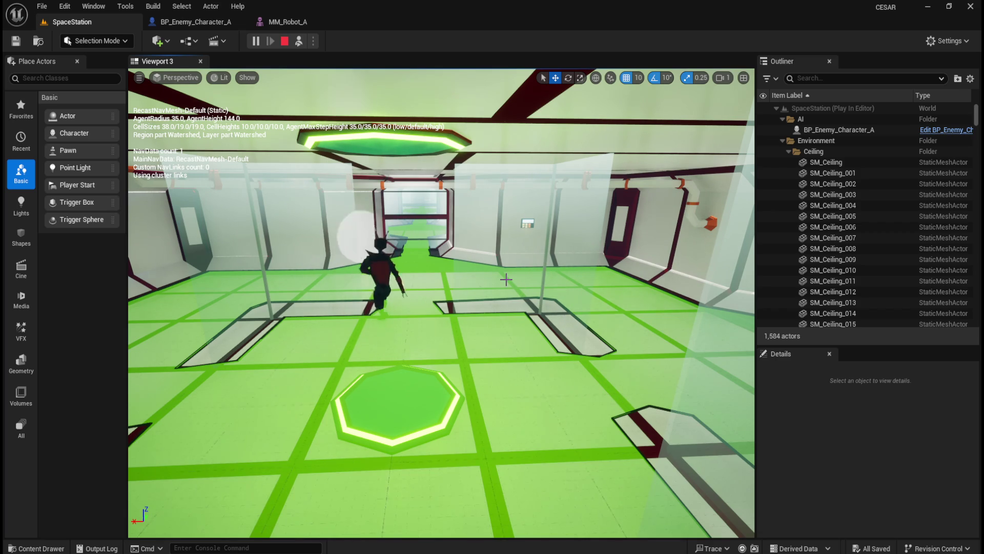
mouse_move(506, 278)
left_mouse_down()
mouse_move(490, 269)
mouse_move(504, 269)
left_mouse_up()
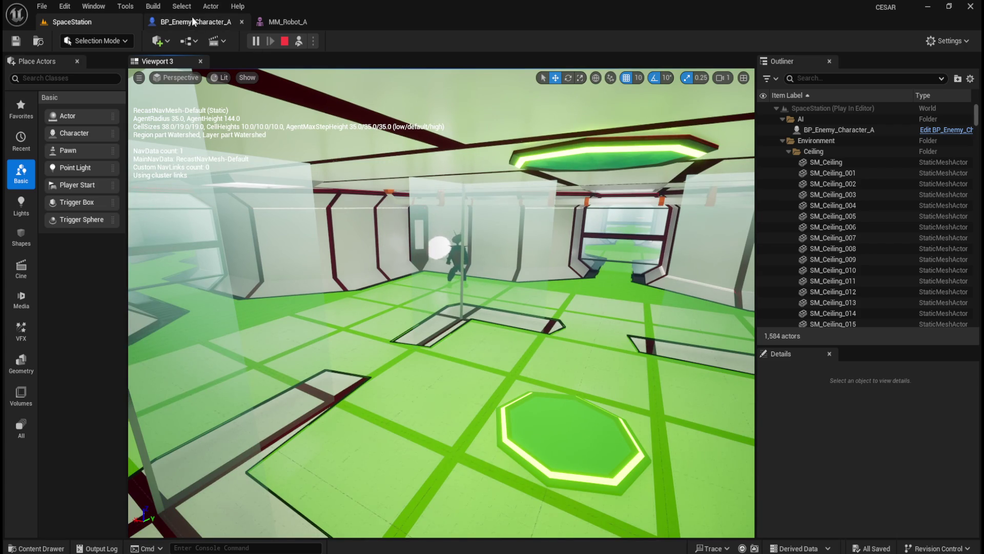
left_click(288, 40)
left_click(235, 23)
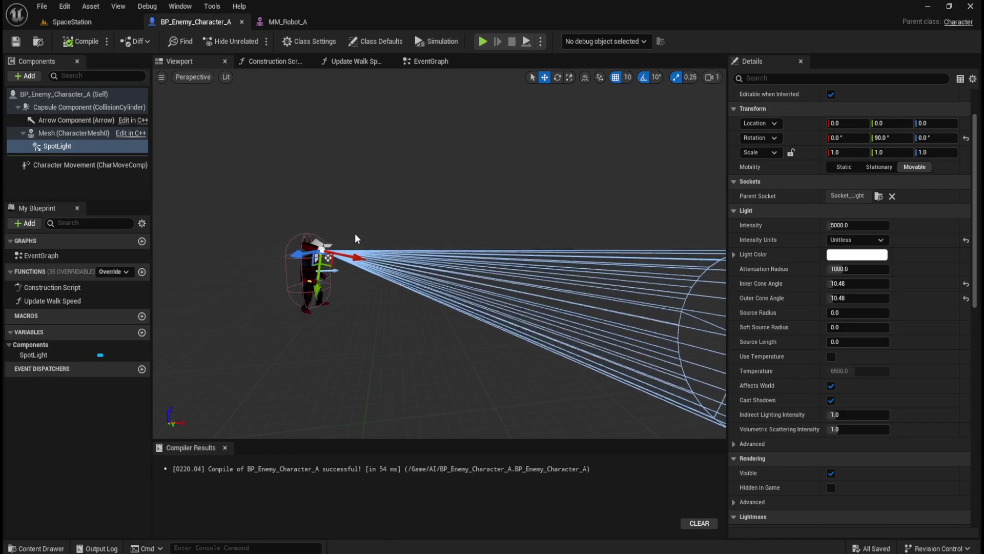
Nudge the SpotLight up to Z 0.4 and start a Play-in-Editor session.
left_click_drag(359, 258, 363, 259)
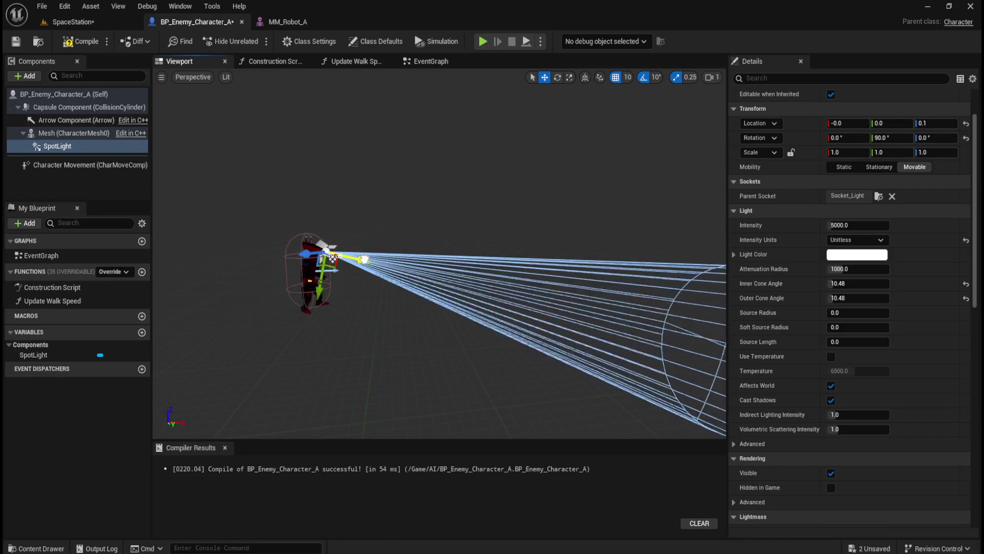
left_click(84, 21)
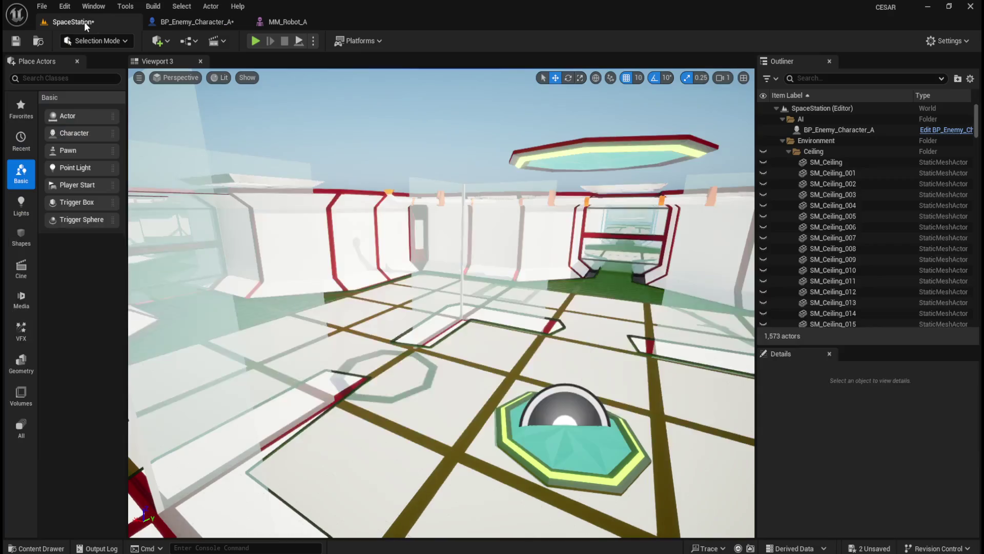
left_click(314, 40)
left_click(365, 146)
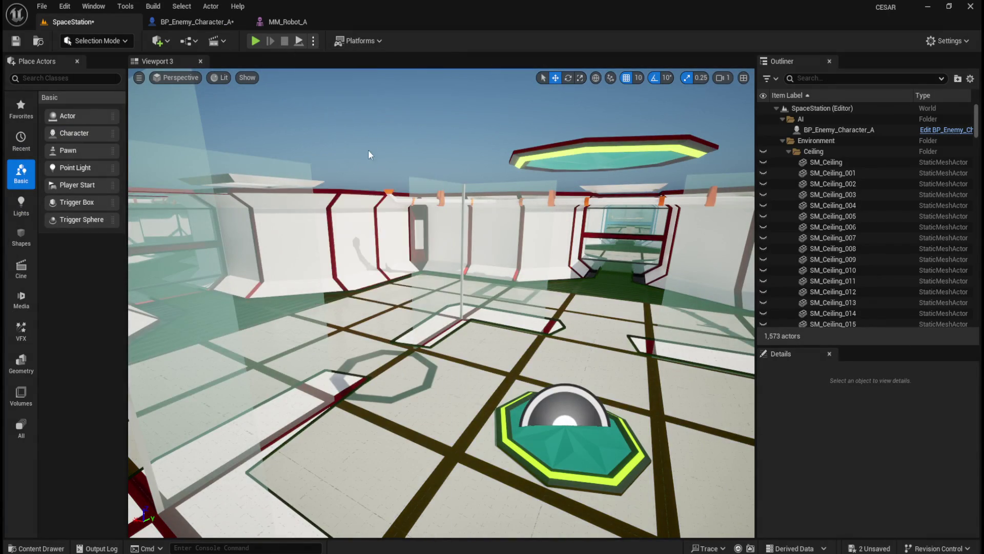
Walk forward down the corridor, then return to the enemy blueprint.
key("w")
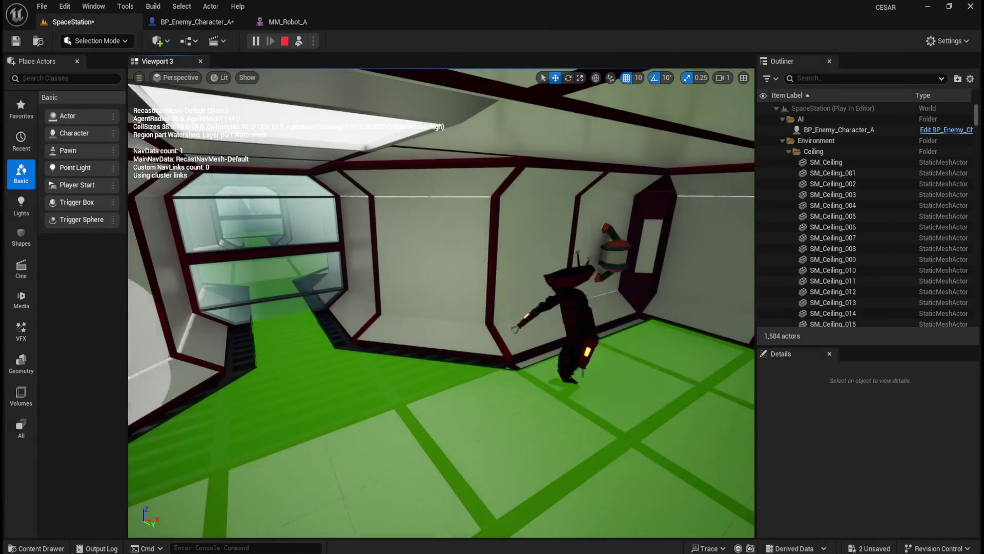
key("w")
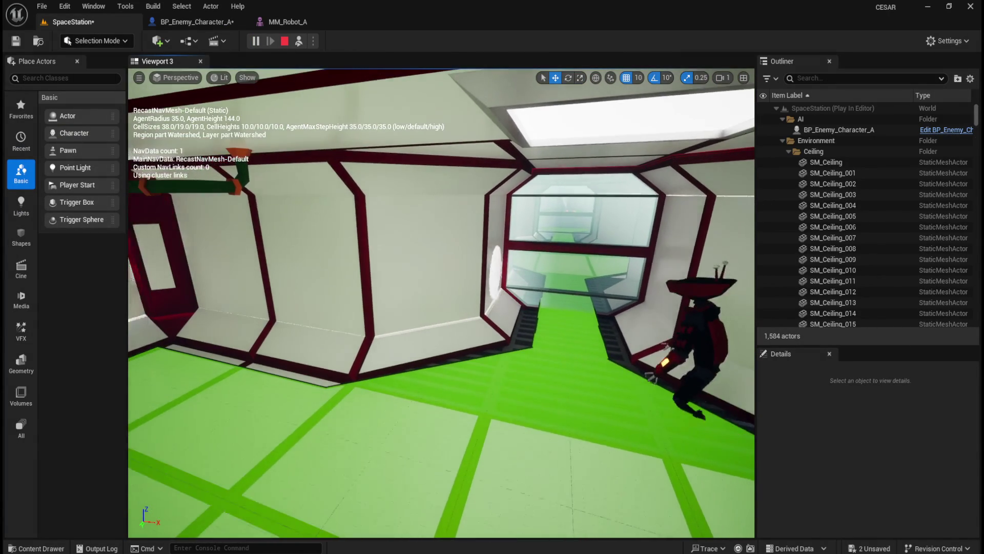
key("w")
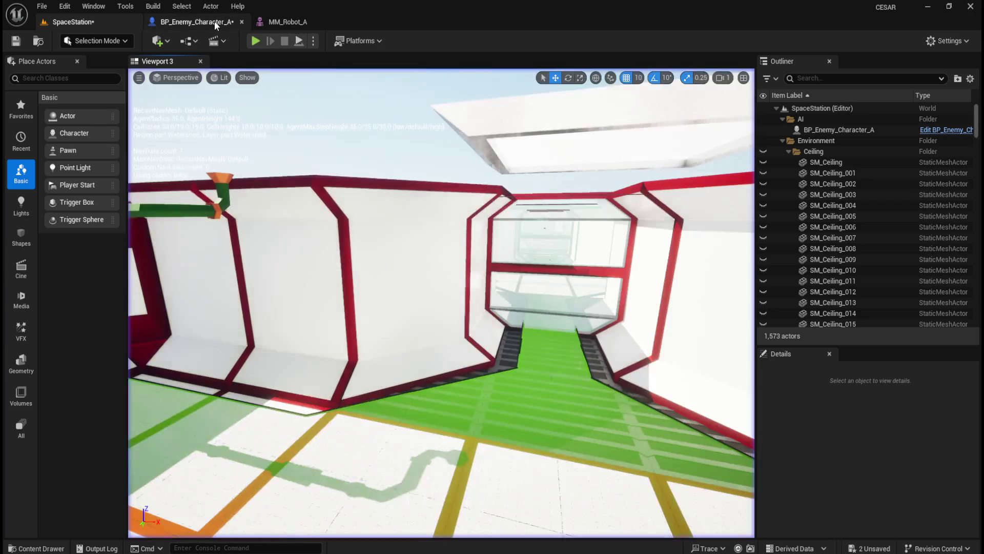
left_click(217, 22)
Undo the SpotLight move, lower its attenuation radius to about 168, and save.
key("ctrl+z")
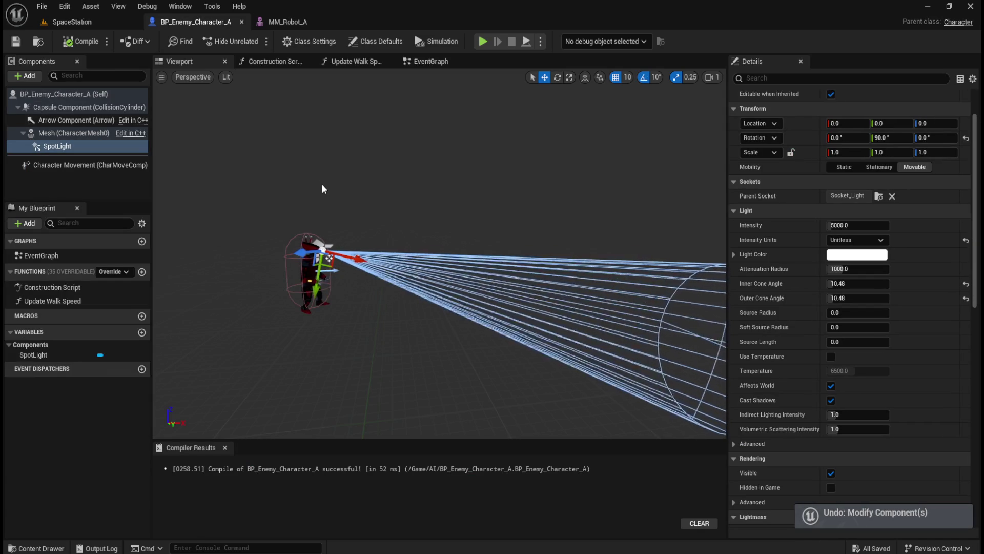
left_click(62, 147)
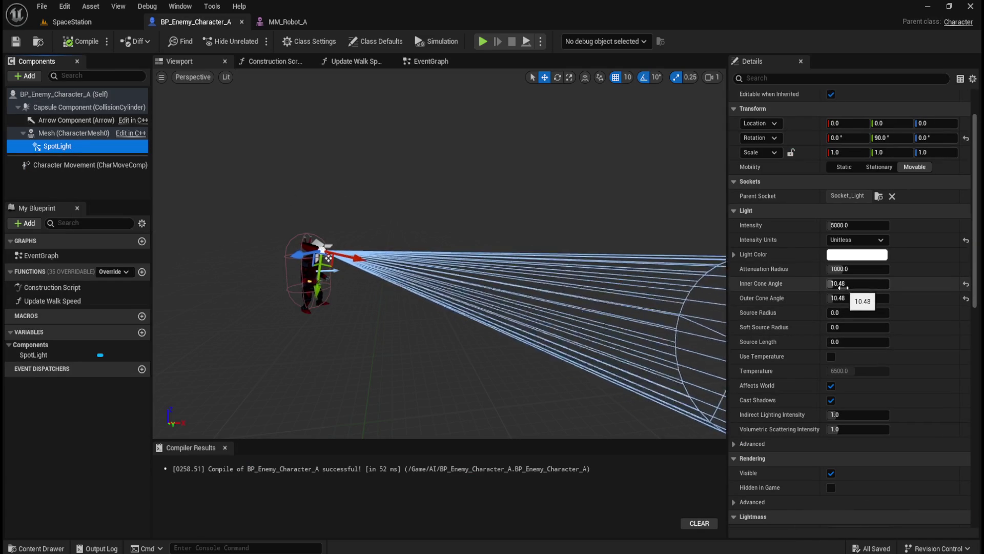
left_click_drag(850, 270, 872, 271)
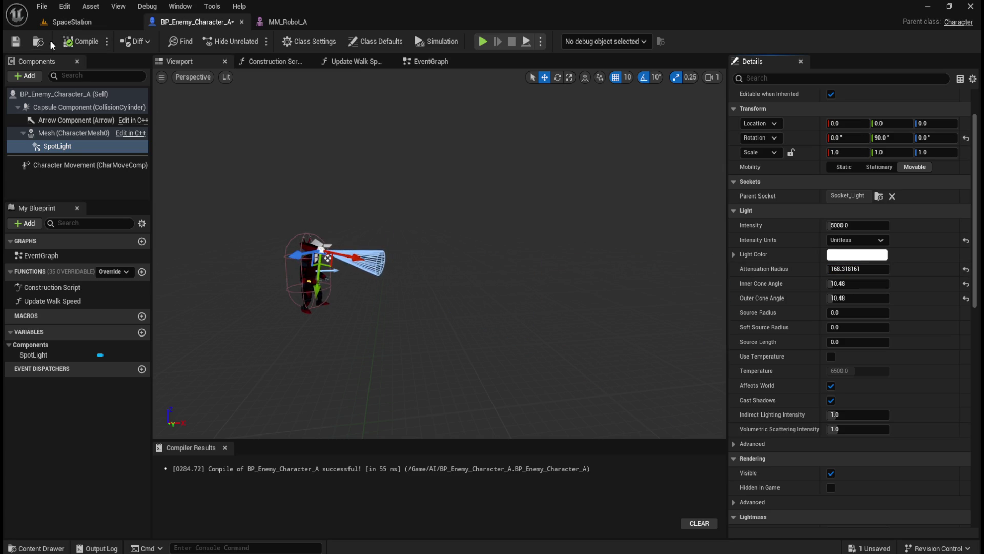
left_click(22, 41)
Simulate the SpaceStation level to check the light, then stop.
left_click(80, 23)
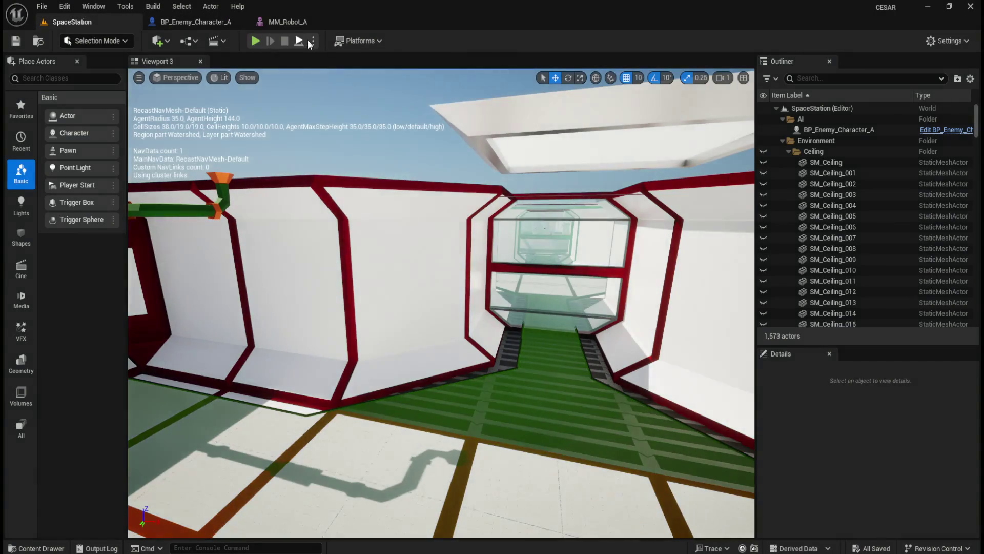
left_click(313, 41)
left_click(354, 150)
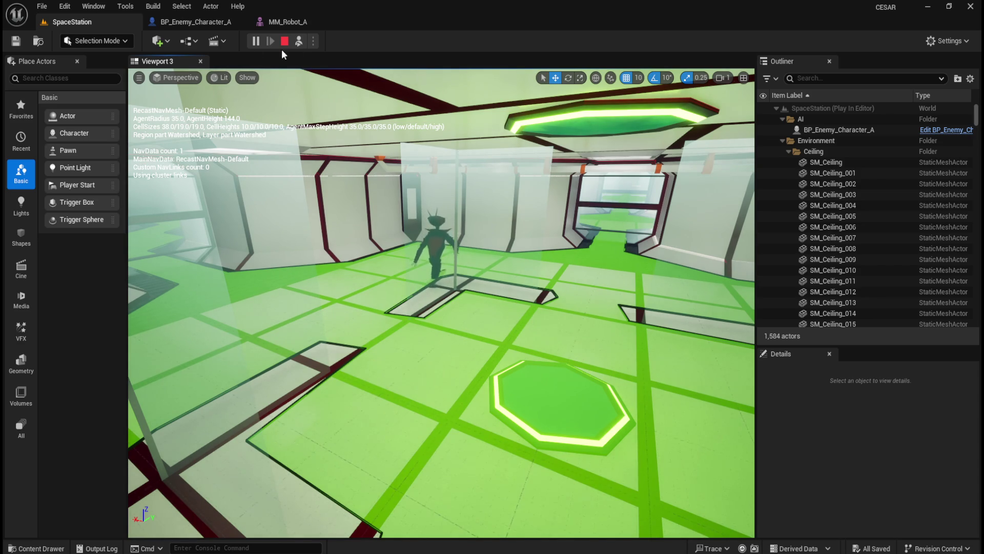
left_click(284, 42)
left_click(203, 22)
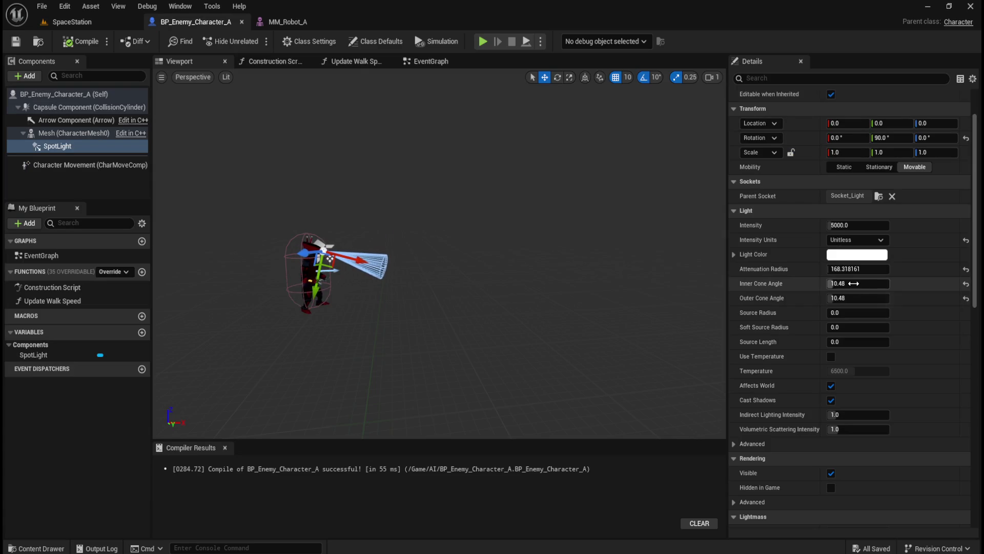
Set the spotlight's attenuation radius to 500 and source radius to 360, then play-test SpaceStation.
mouse_move(847, 274)
left_mouse_down()
mouse_move(882, 274)
mouse_move(866, 274)
left_mouse_up()
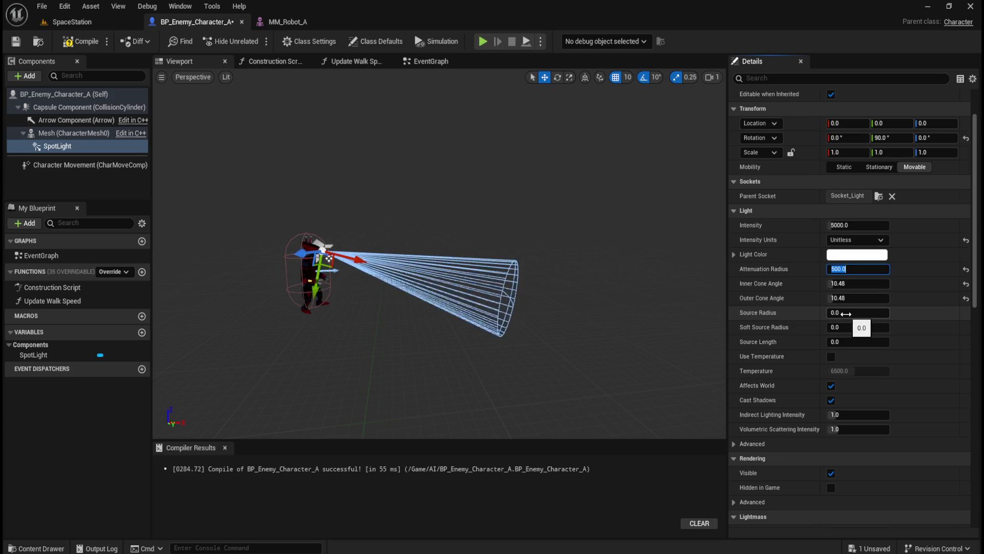
left_click_drag(836, 312, 871, 312)
left_click(92, 21)
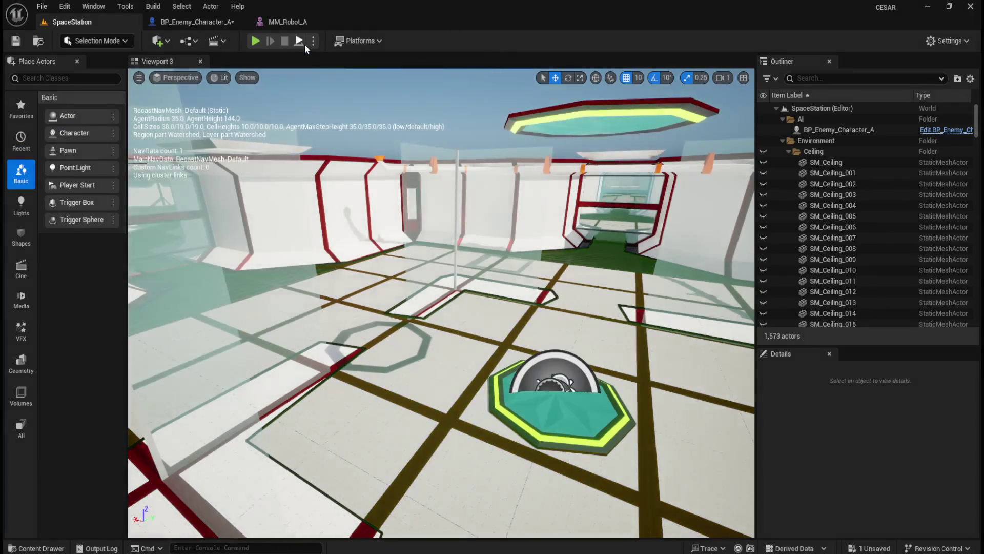
left_click(313, 41)
left_click(331, 149)
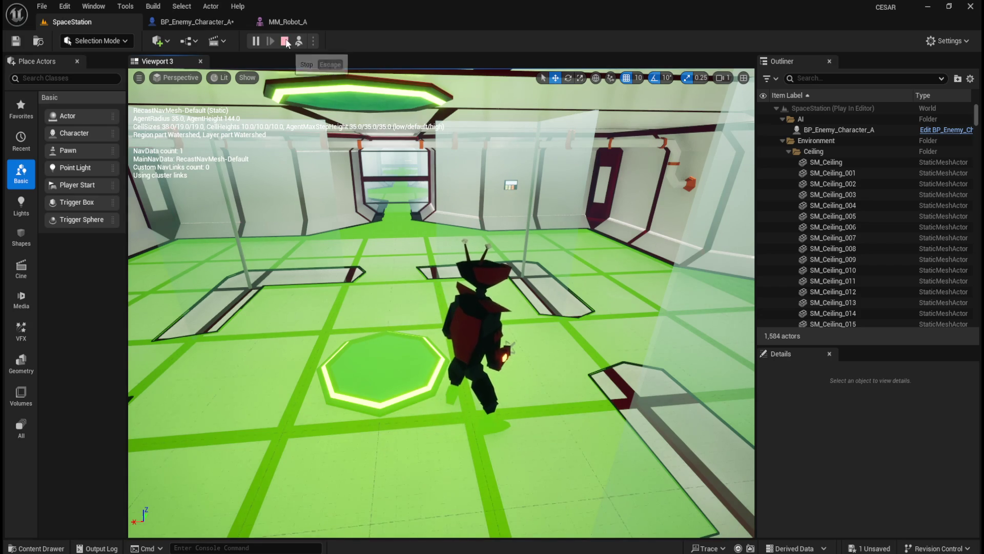
left_click(285, 41)
left_click(196, 23)
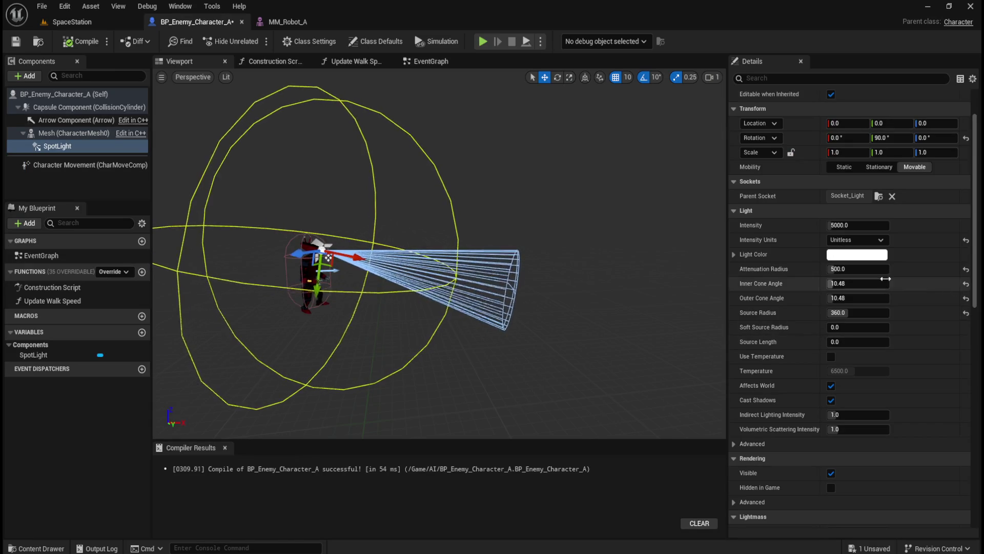
Undo the attenuation radius reset to keep 500, and reset the source radius to 0.
left_click(966, 269)
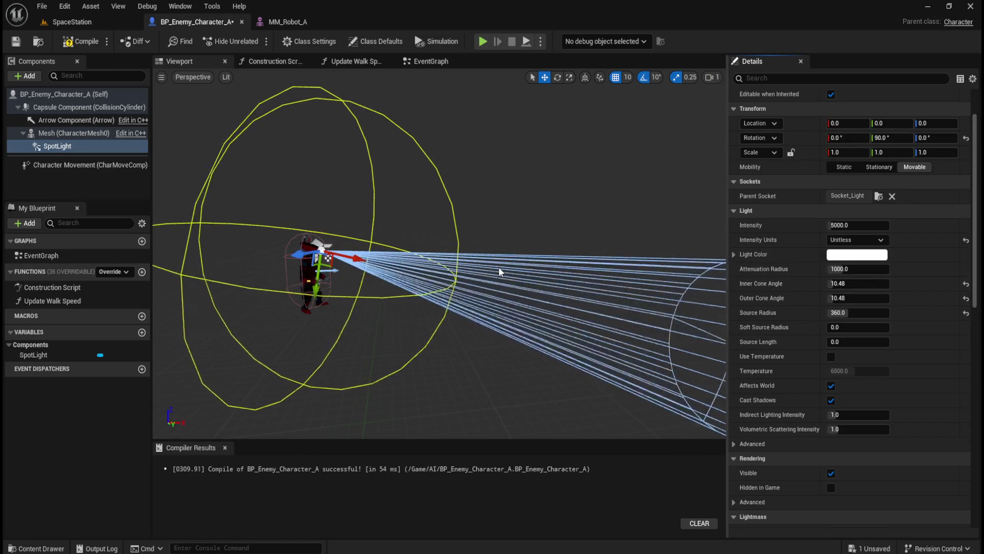
key("ctrl+z")
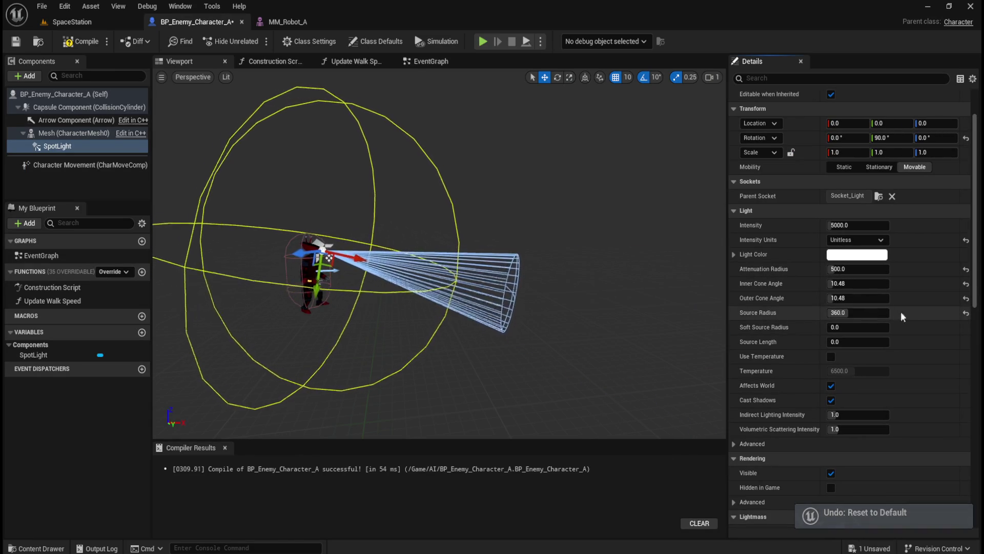
left_click(966, 313)
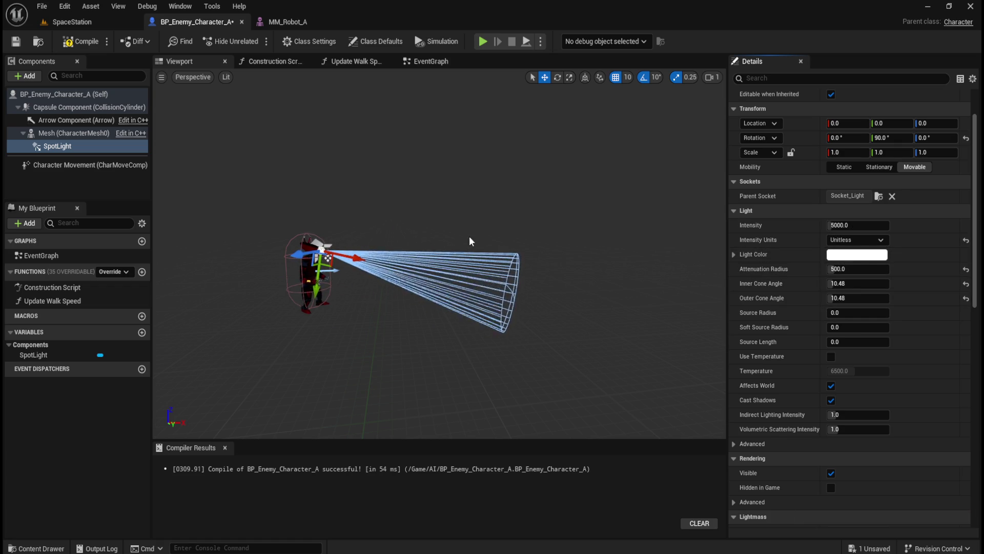
key("ctrl+space")
double_click(735, 444)
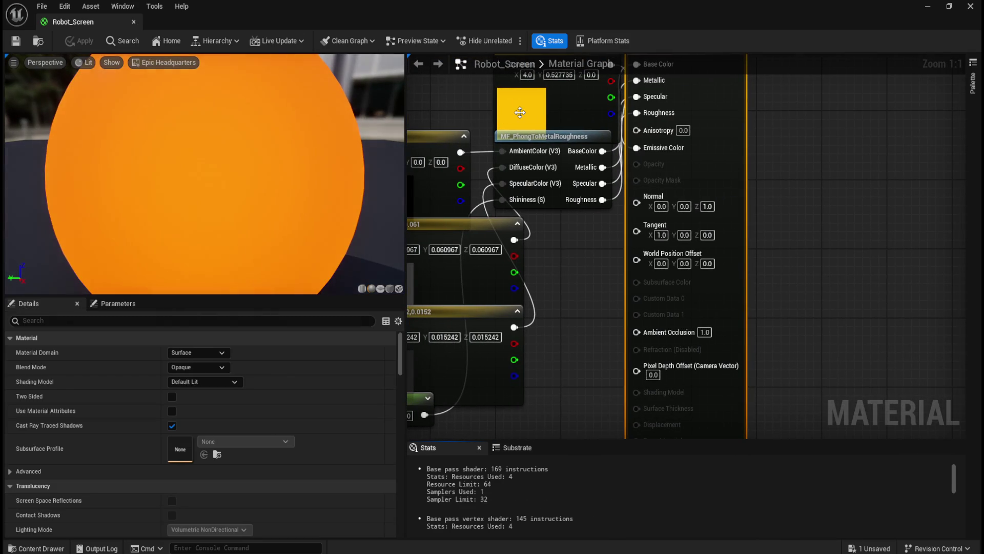
mouse_move(584, 281)
left_mouse_down()
mouse_move(667, 328)
mouse_move(633, 207)
mouse_move(623, 308)
left_mouse_up()
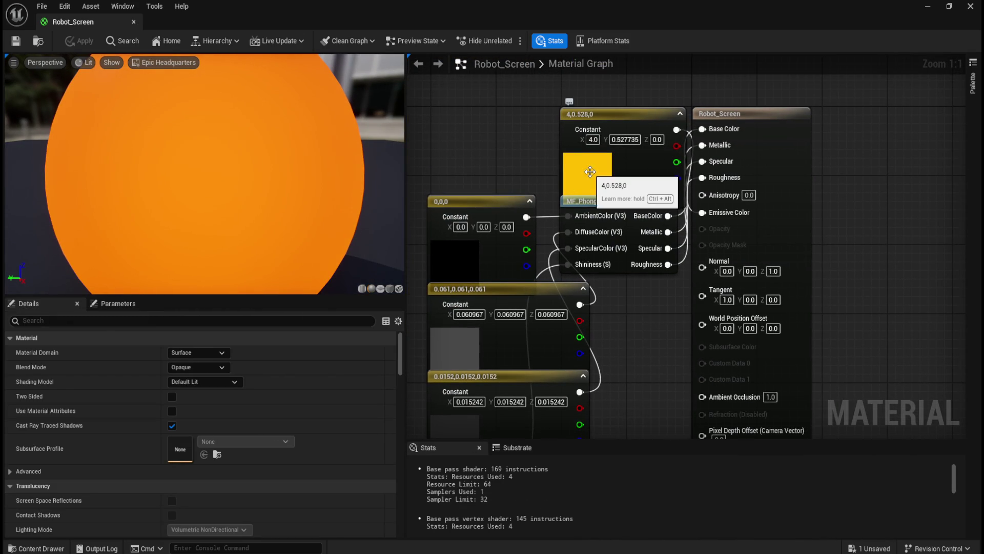
double_click(590, 172)
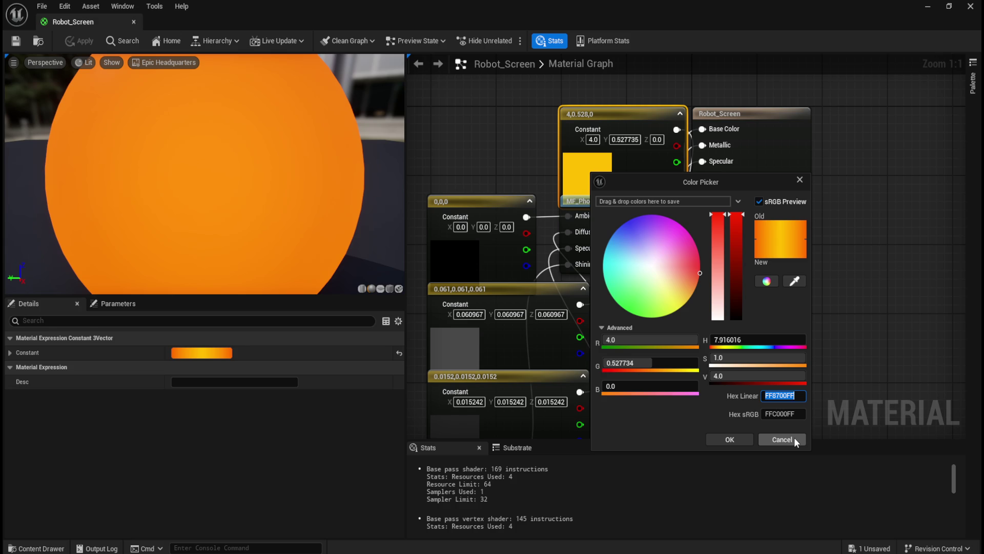
left_click(782, 439)
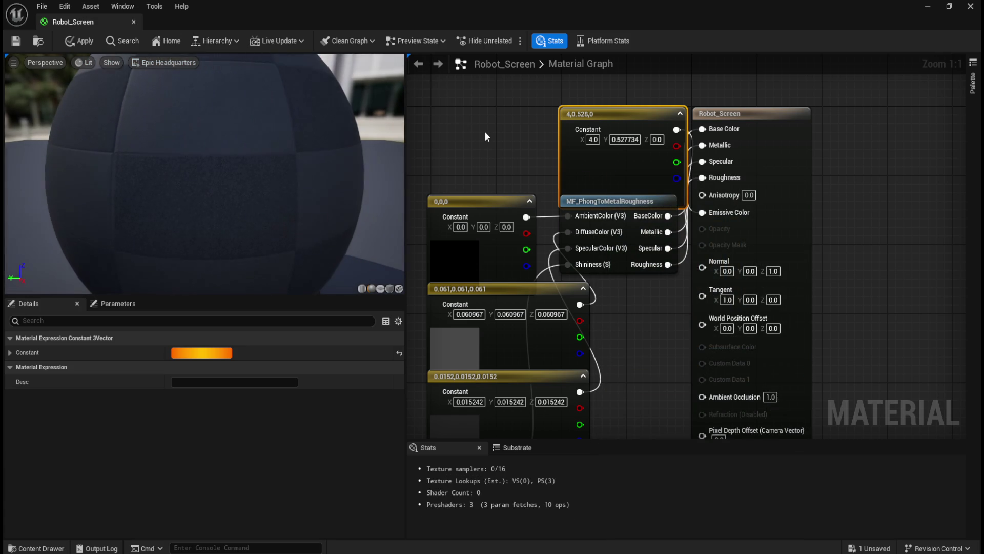
left_click(490, 133)
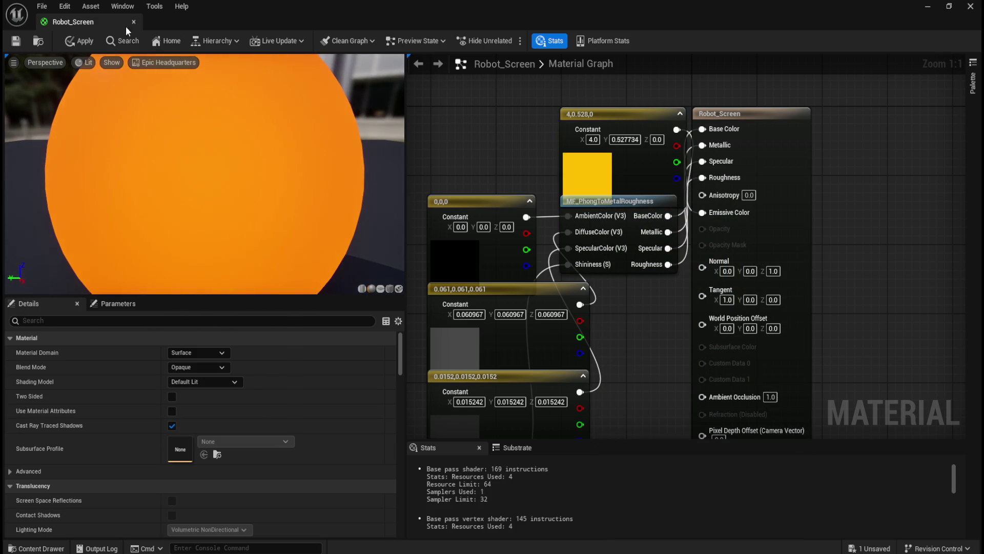
left_click(134, 21)
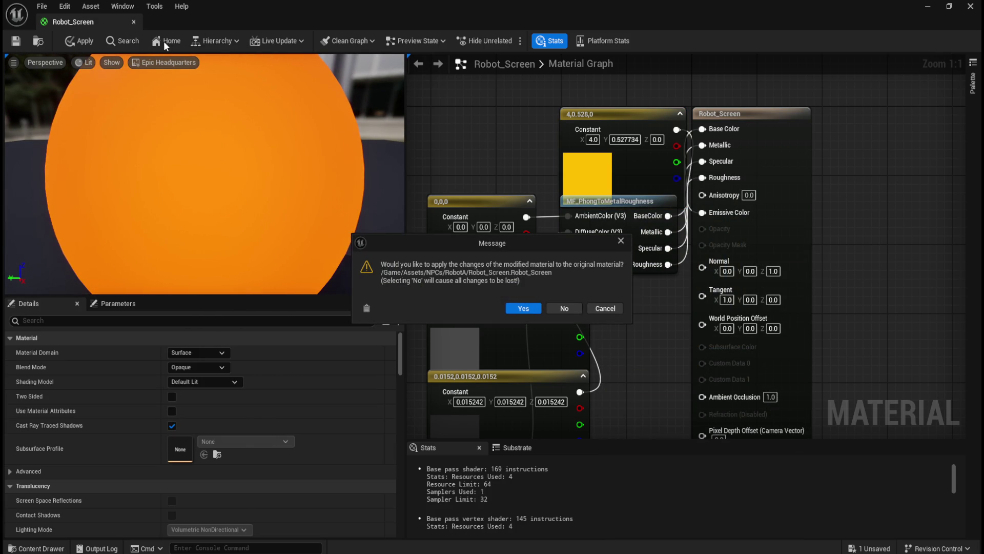
left_click(574, 307)
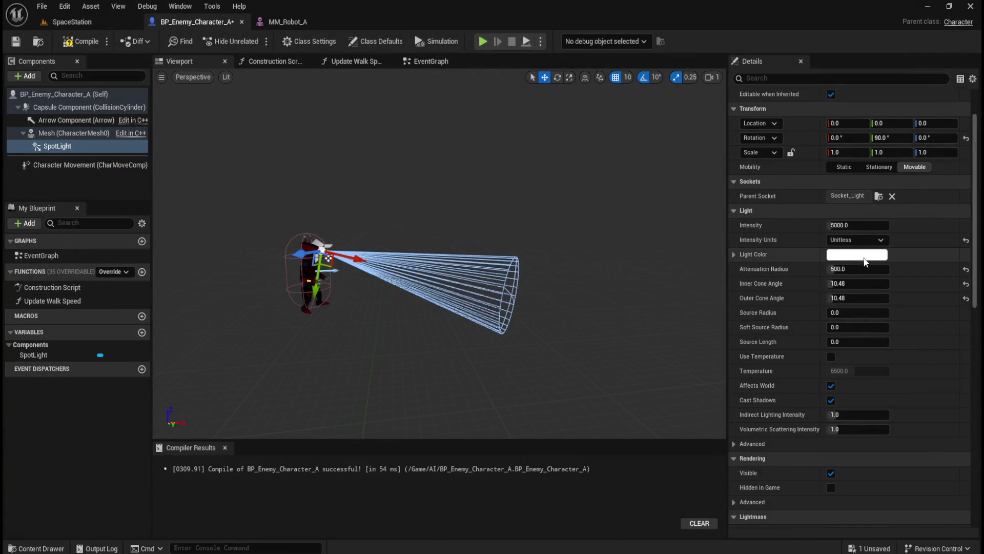
Change the spotlight's light colour to yellow and play-test it in SpaceStation.
left_click(863, 256)
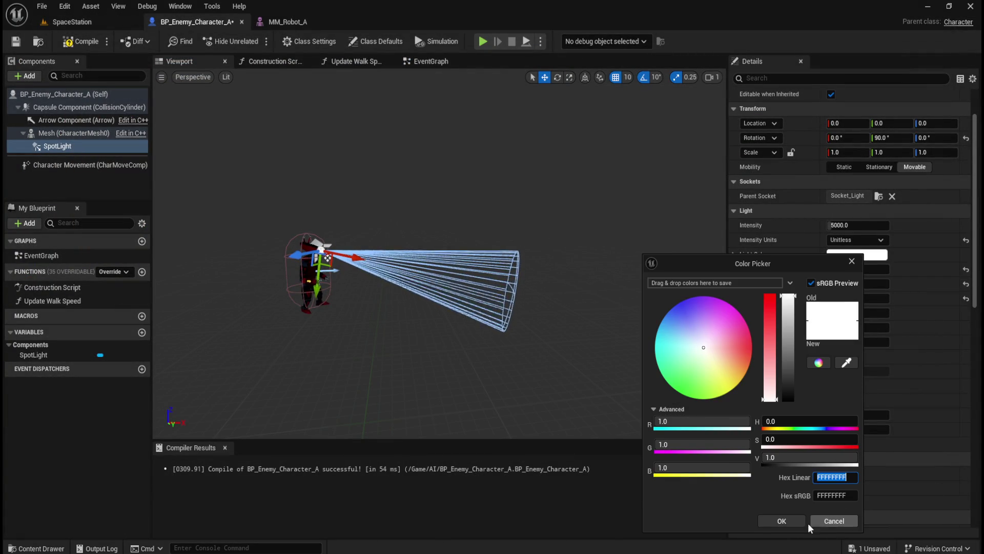
left_click(776, 523)
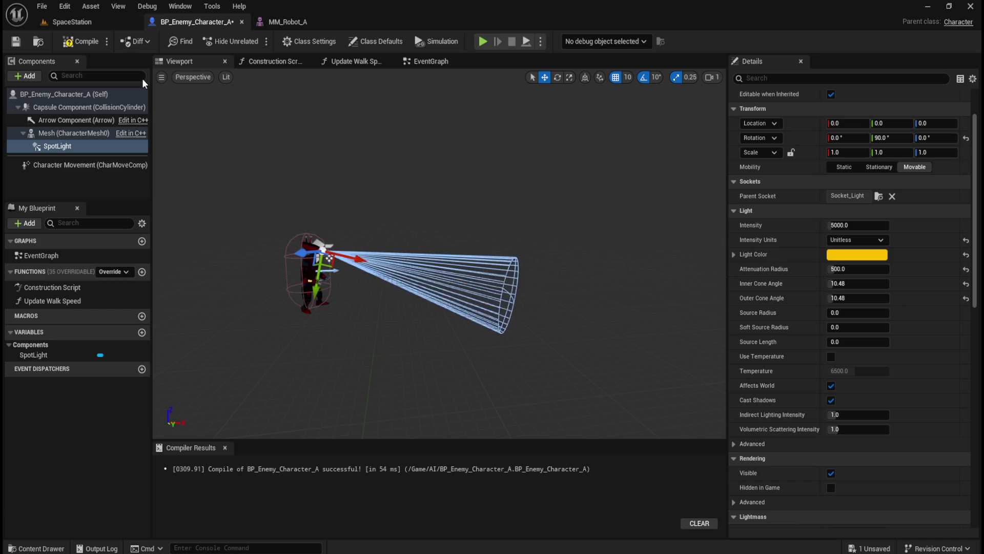
left_click(77, 24)
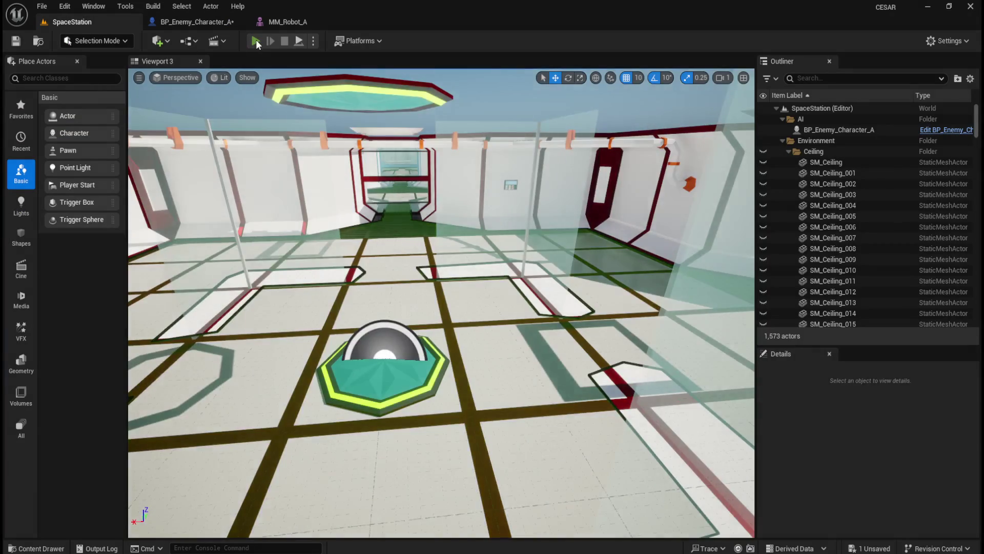
left_click(256, 40)
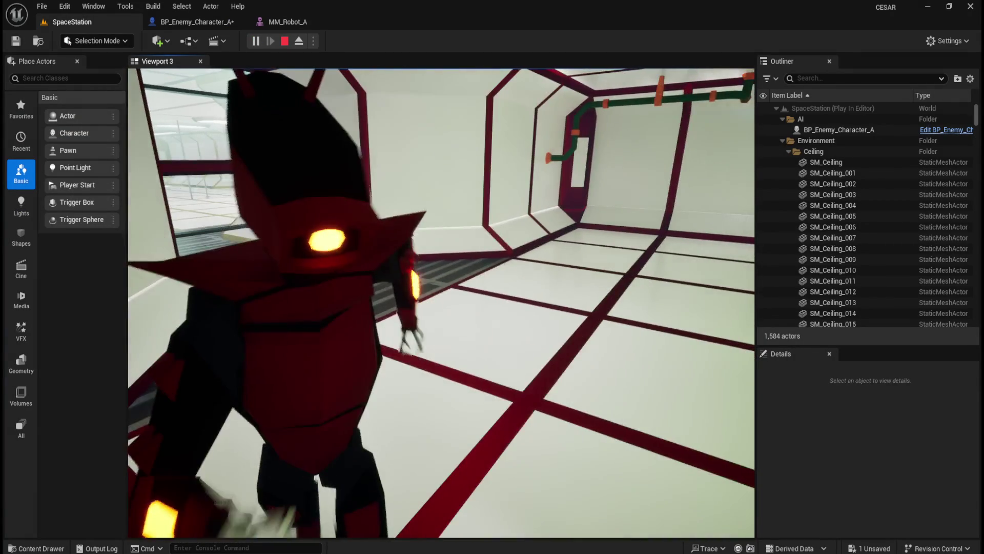
key("Escape")
left_click(196, 23)
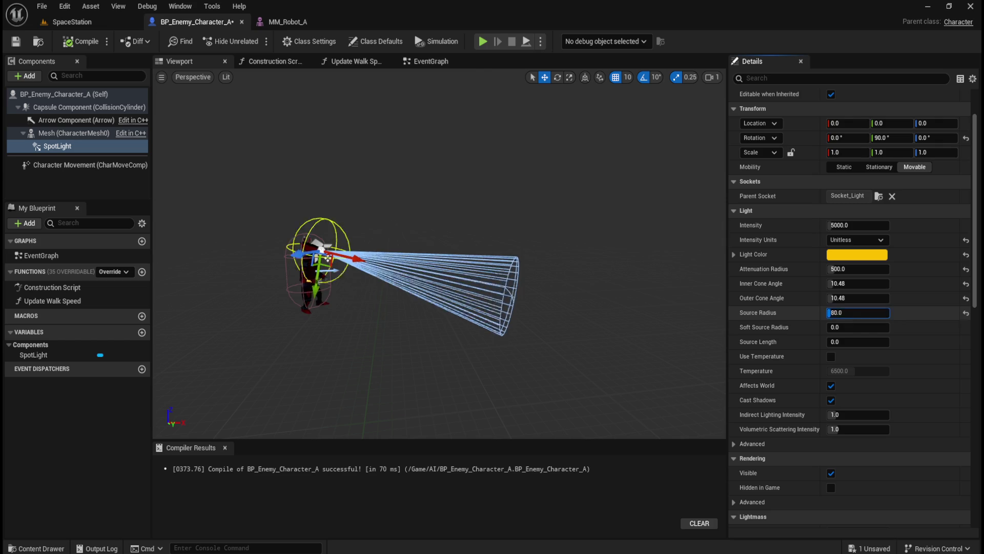
Reset the spotlight's source radius and soft source radius to 0.
left_click_drag(859, 312, 846, 312)
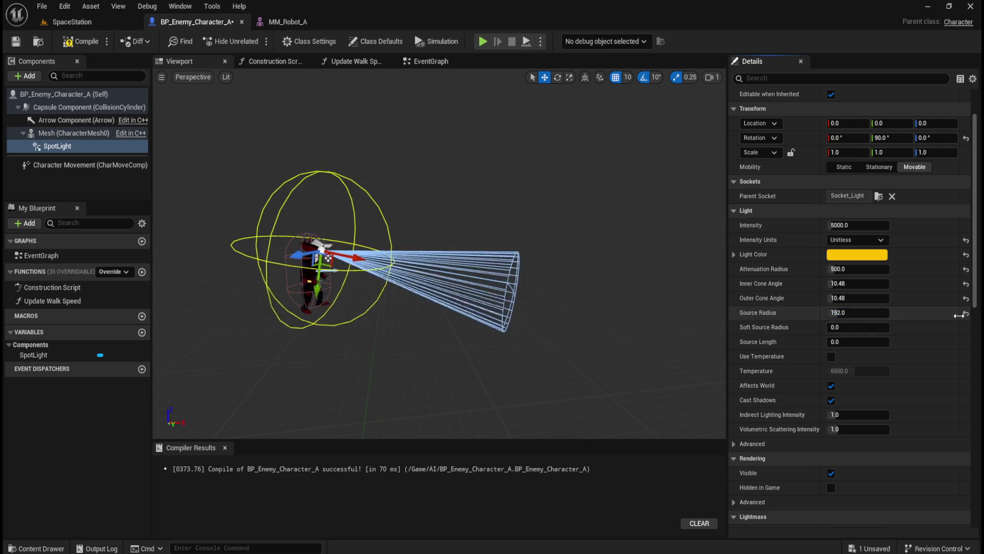
left_click(966, 314)
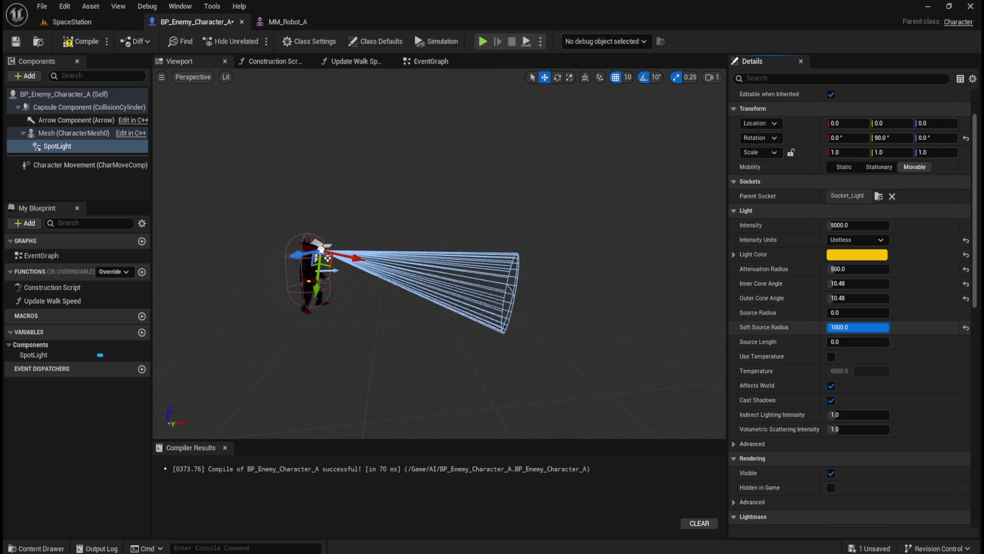
left_click(966, 329)
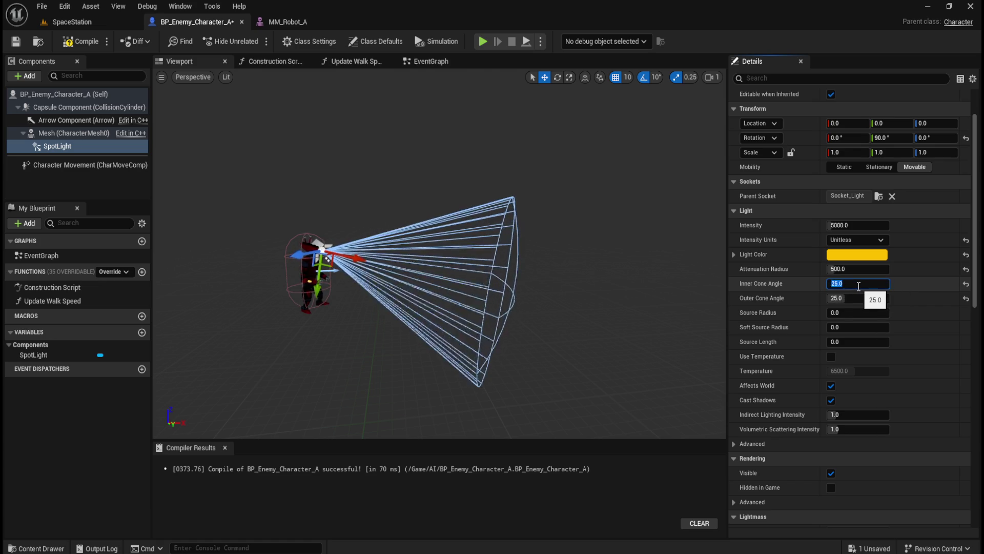
Start a play-test of the SpaceStation level.
left_click(77, 22)
left_click(312, 41)
left_click(340, 150)
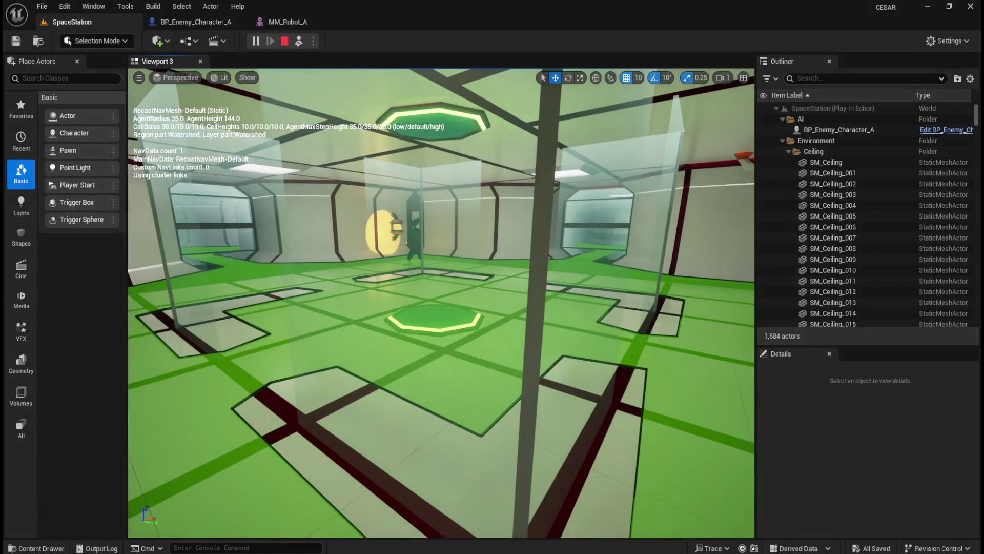
Walk the corridors with WASD following the robot's yellow 25° spotlight, then stop play.
key("w")
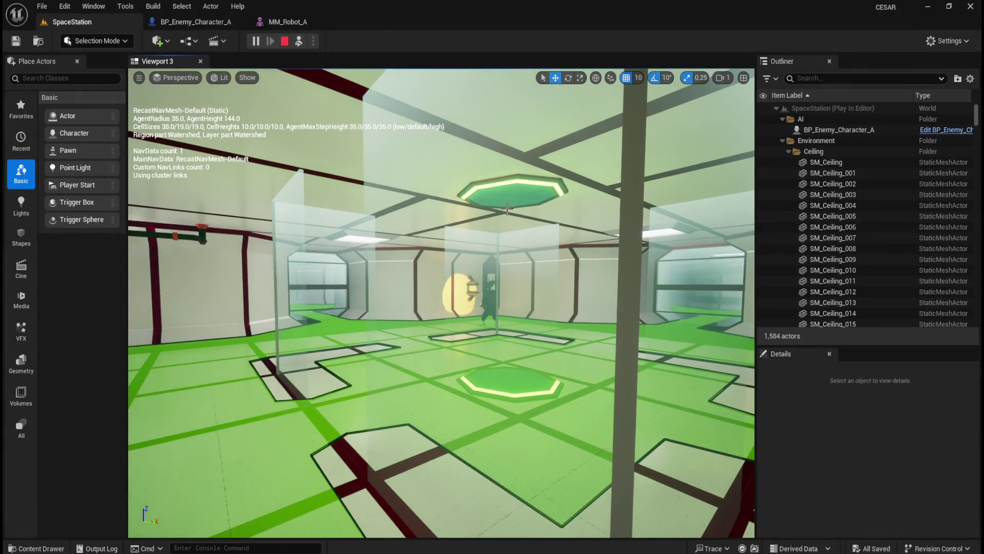
key("s")
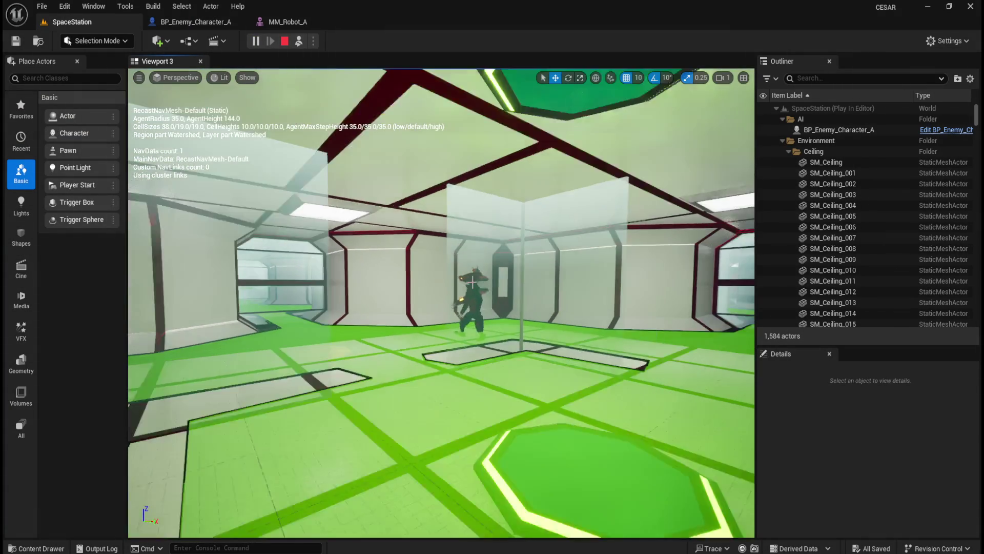
key("w")
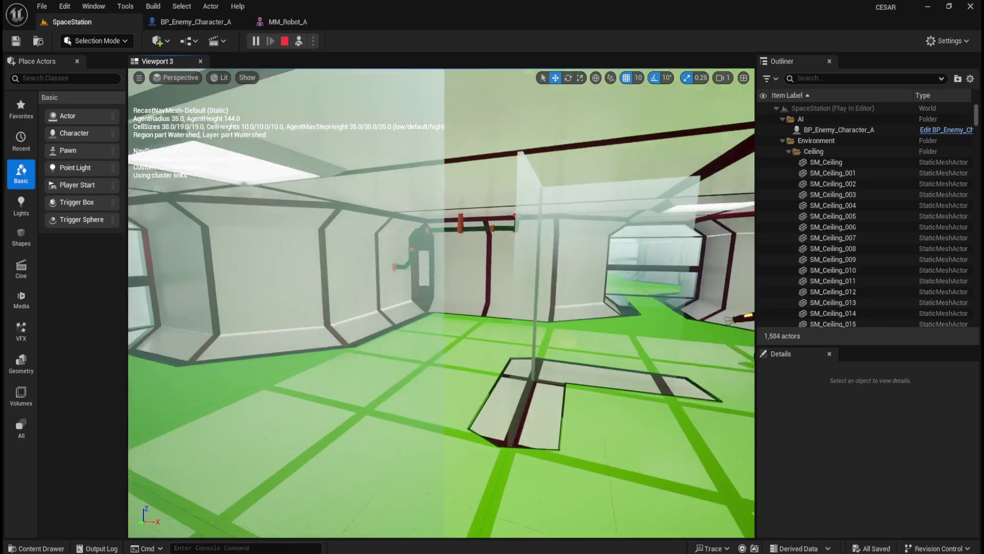
key("s")
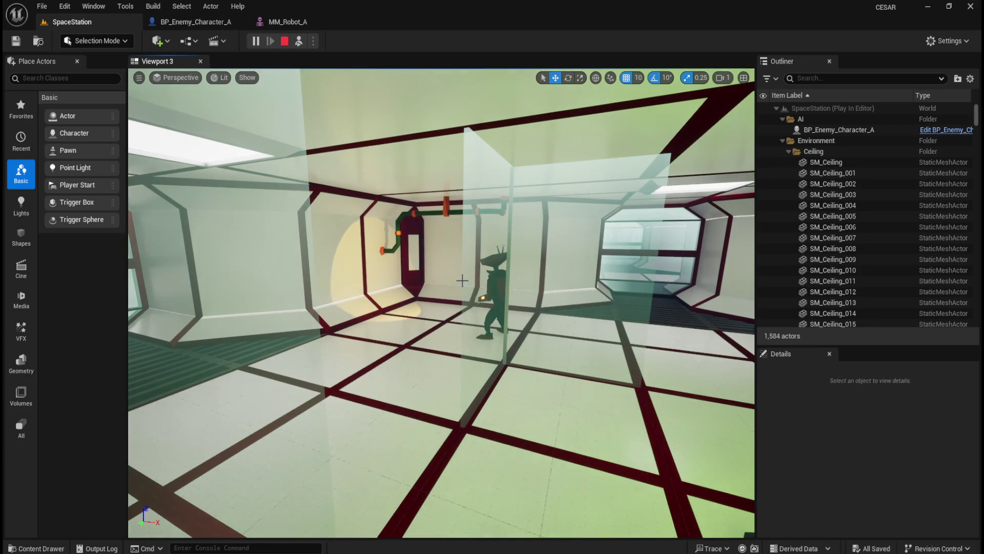
key("a")
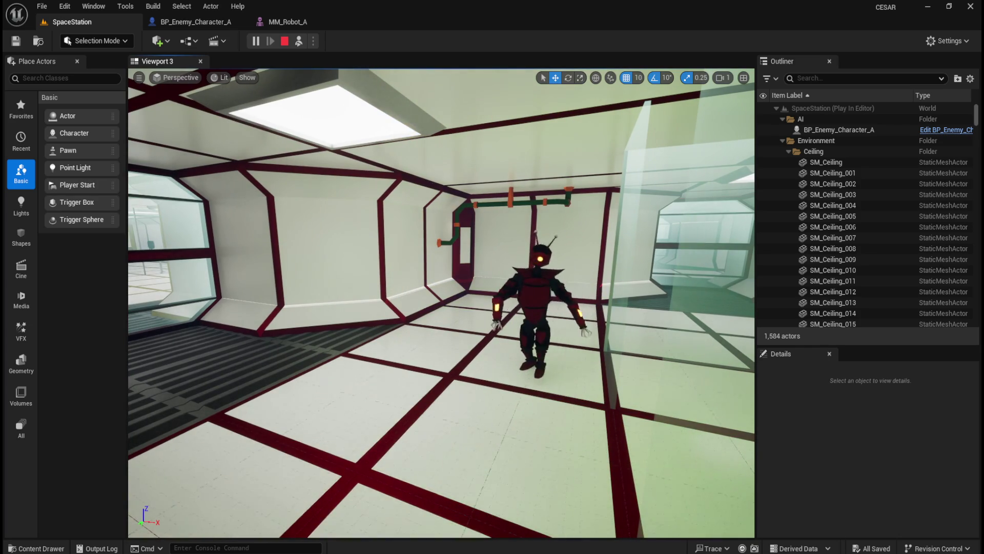
key("d")
key("w")
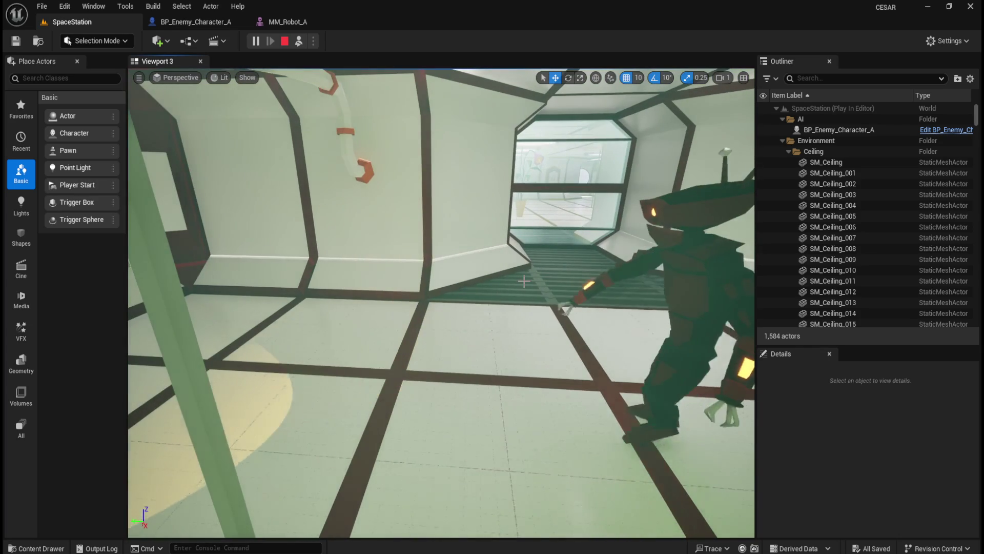
mouse_move(515, 279)
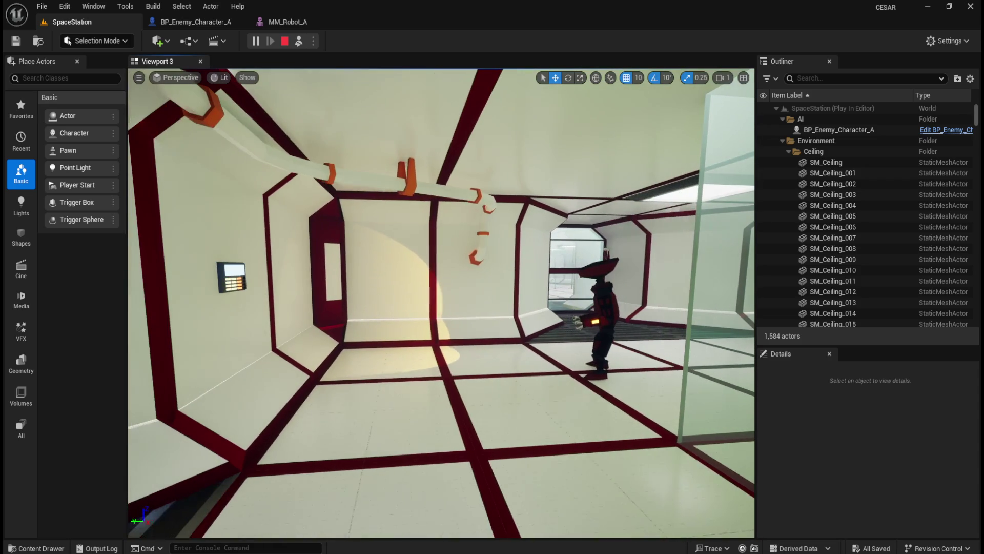
key("a")
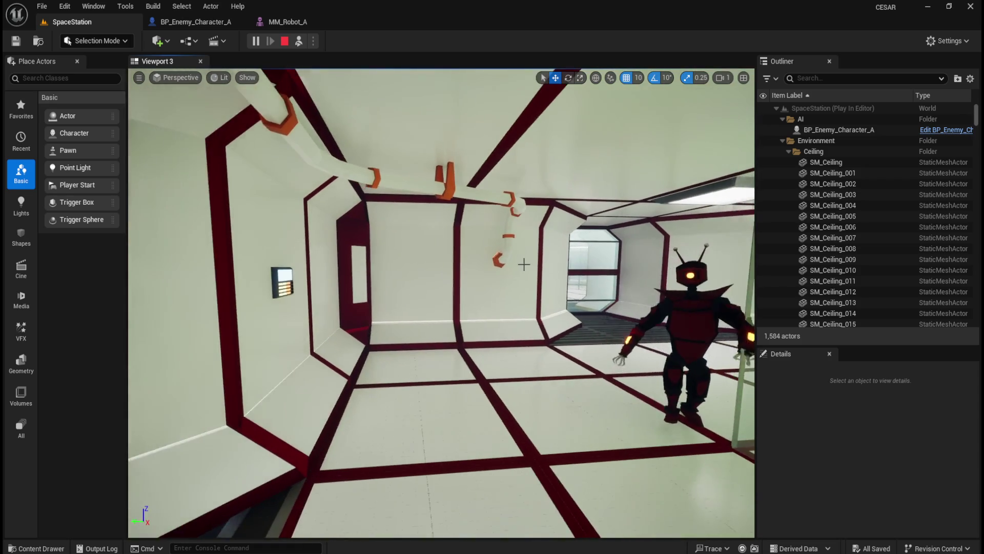
mouse_move(441, 302)
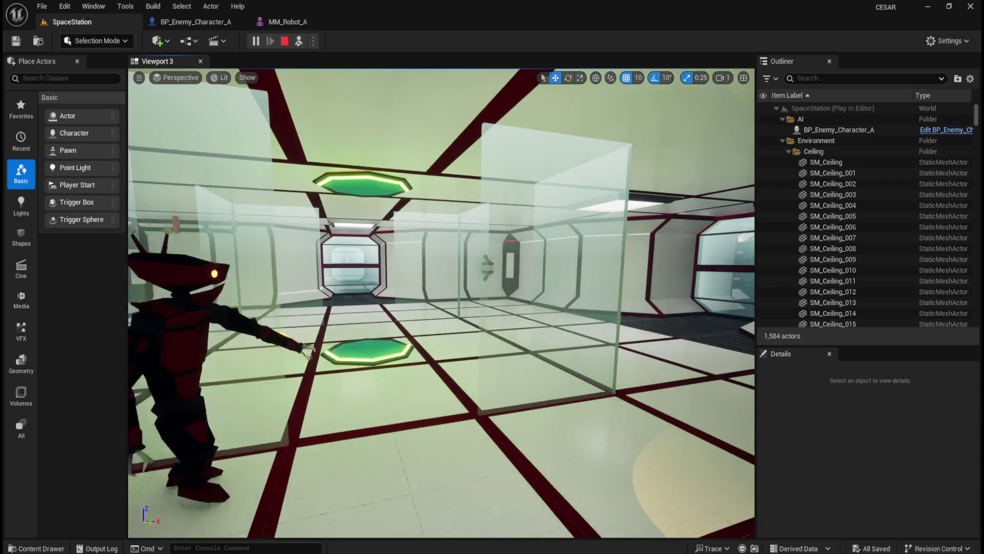
key("w")
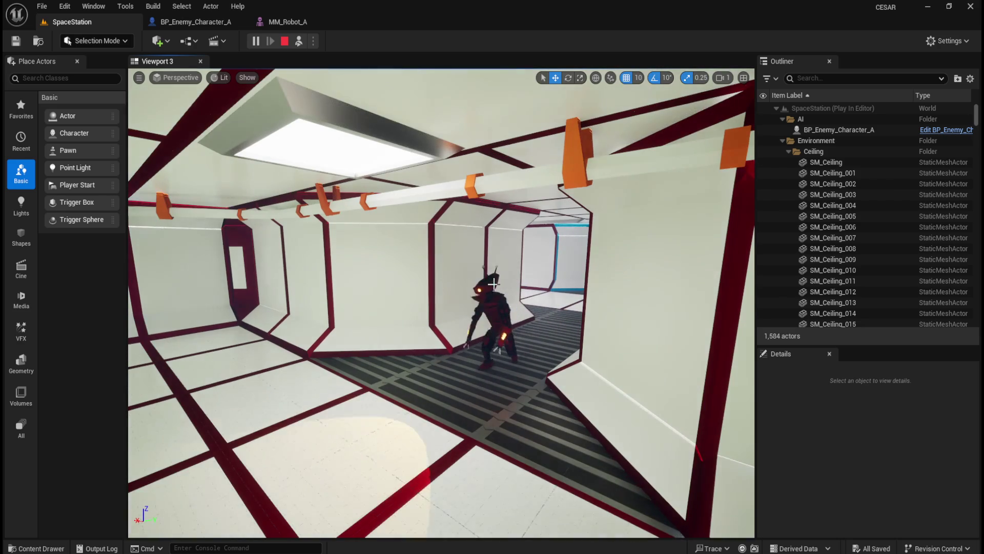
left_click(284, 42)
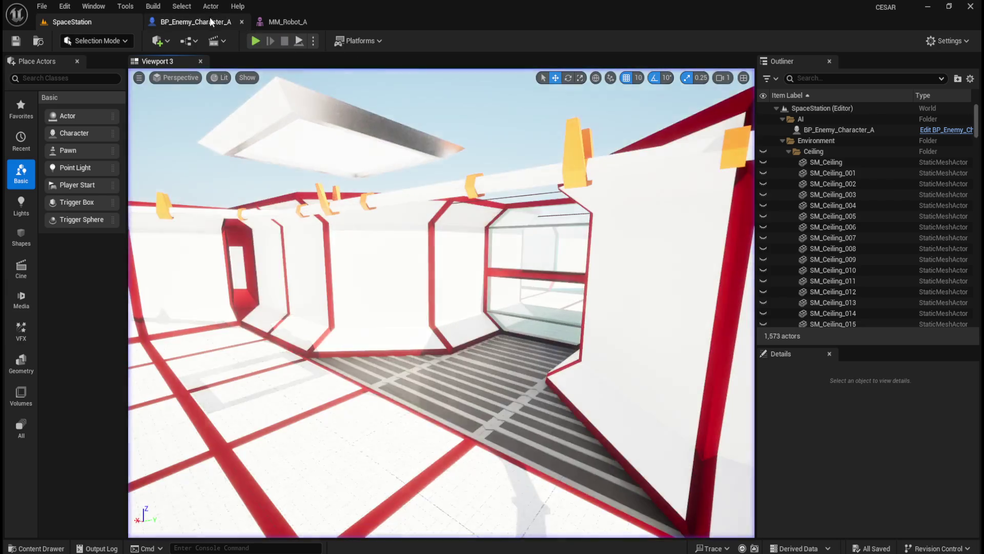
Set the enemy blueprint's SpotLight intensity to 10000.
left_click(215, 22)
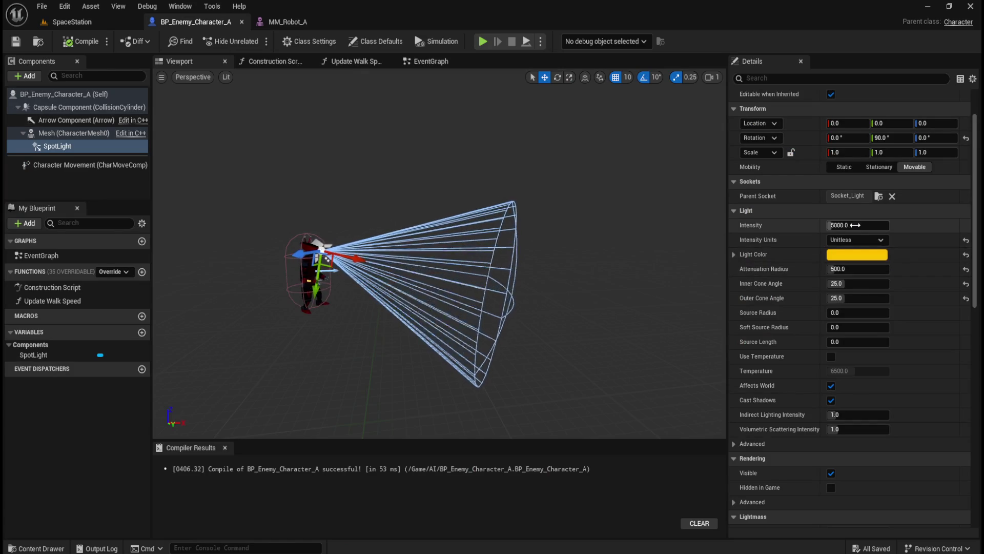
left_click_drag(851, 227, 931, 236)
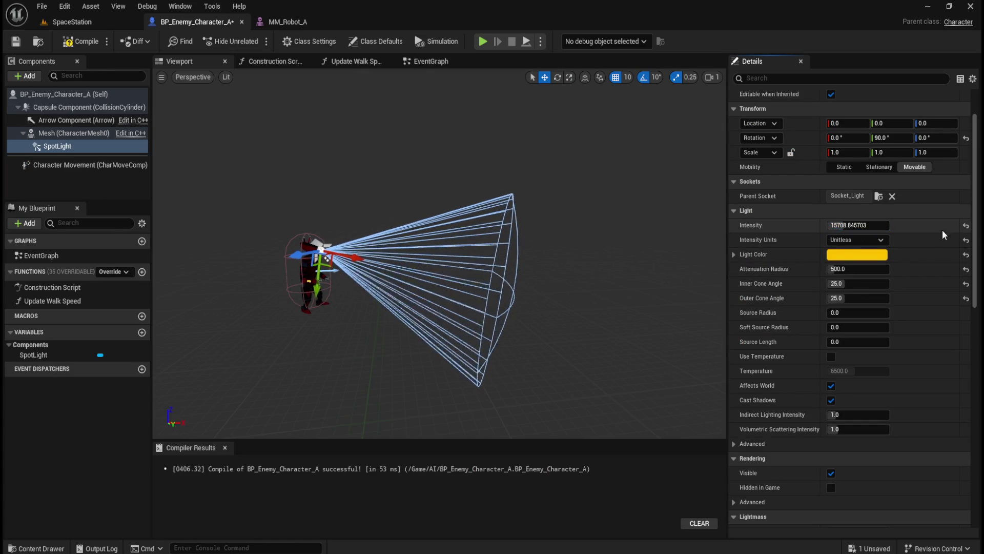
left_click(966, 225)
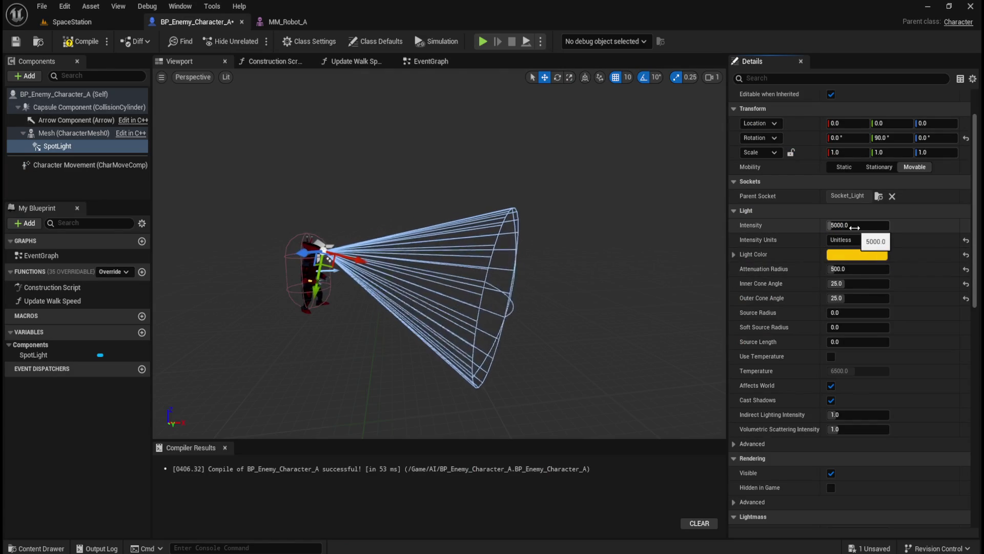
left_click(855, 226)
type("100")
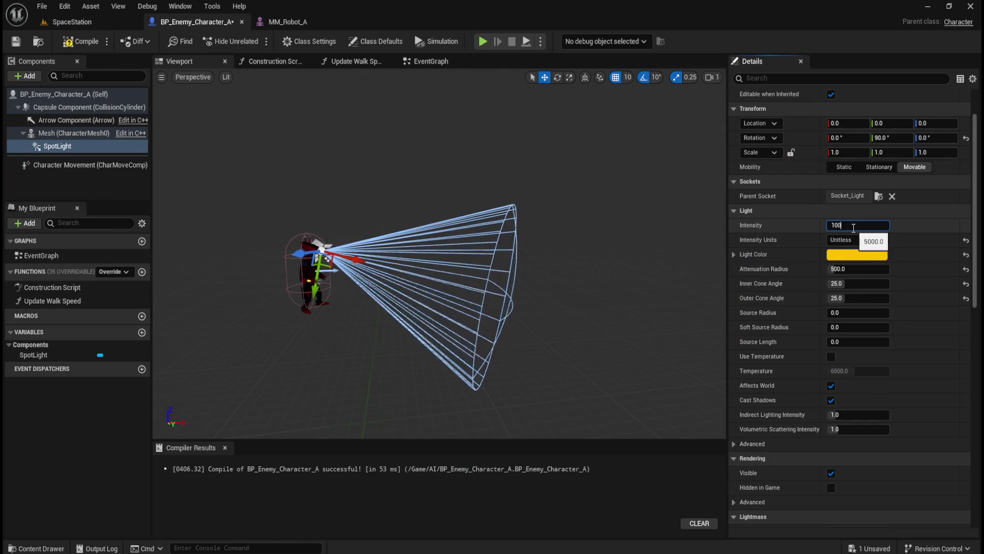
type("00")
key("Return")
Compile and save the enemy character blueprint.
left_click(15, 41)
left_click(97, 23)
left_click(313, 41)
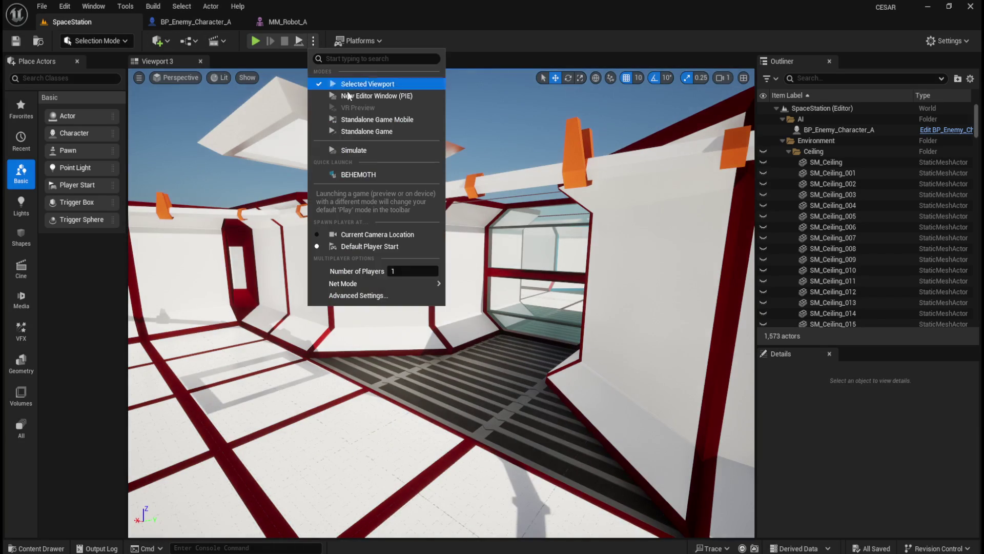
Simulate SpaceStation to view the 10000-intensity robot light in the corridors, then stop.
left_click(356, 150)
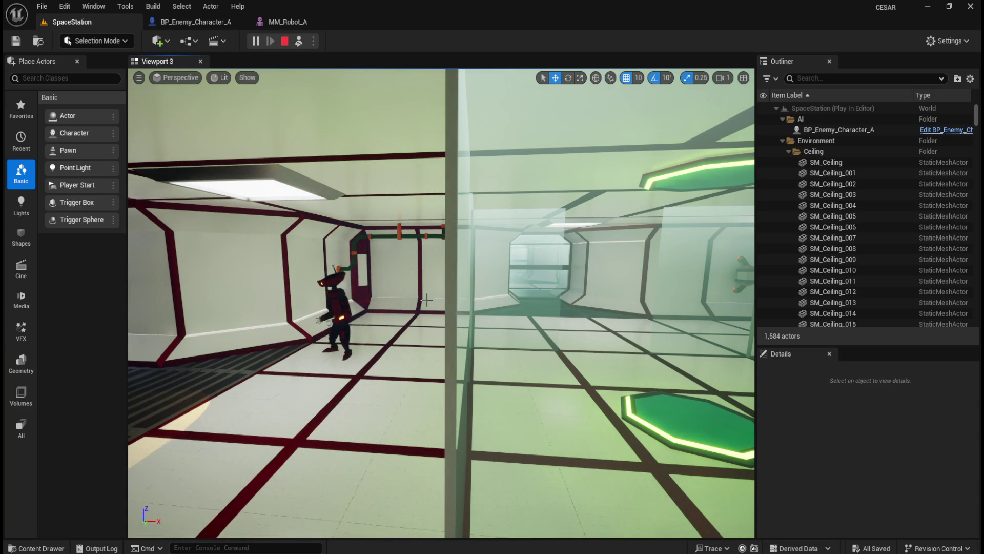
left_click(385, 198)
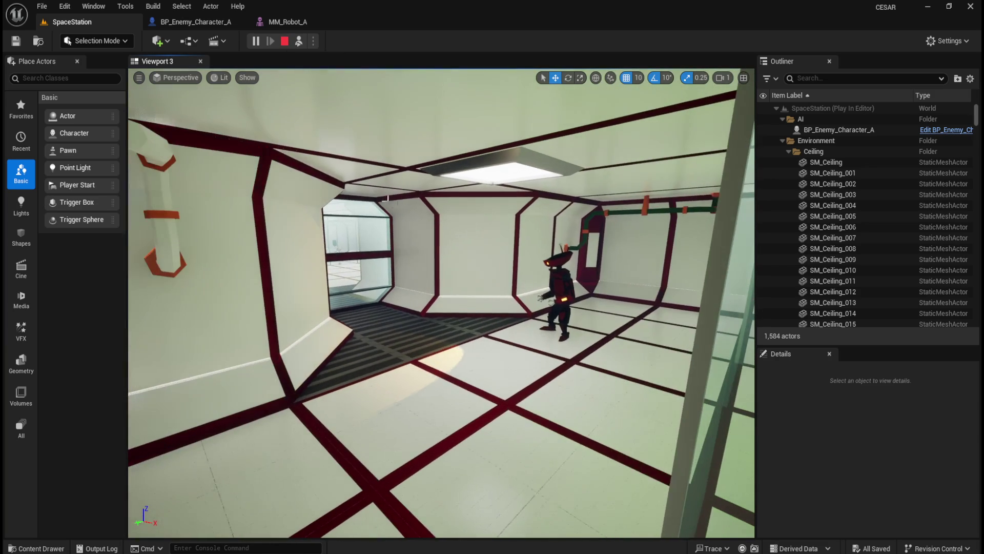
left_click(285, 41)
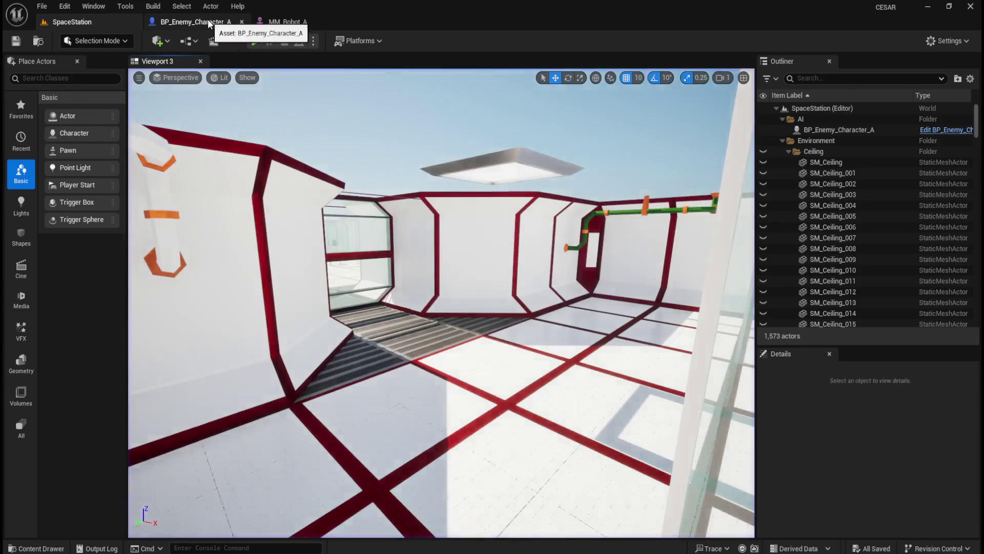
In the enemy blueprint, browse the add-component list without adding anything, then select SpotLight.
left_click(195, 22)
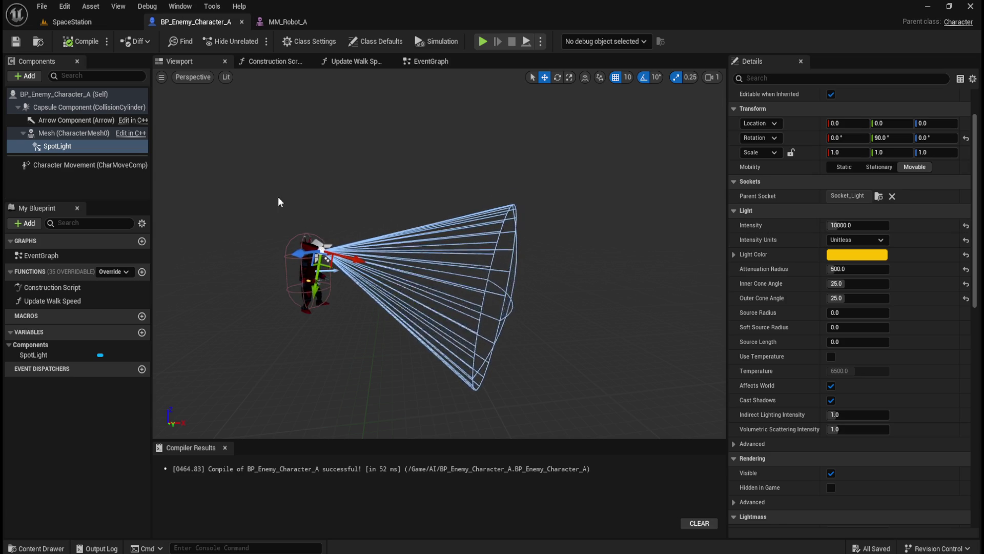
left_click(58, 132)
left_click(30, 76)
type("light")
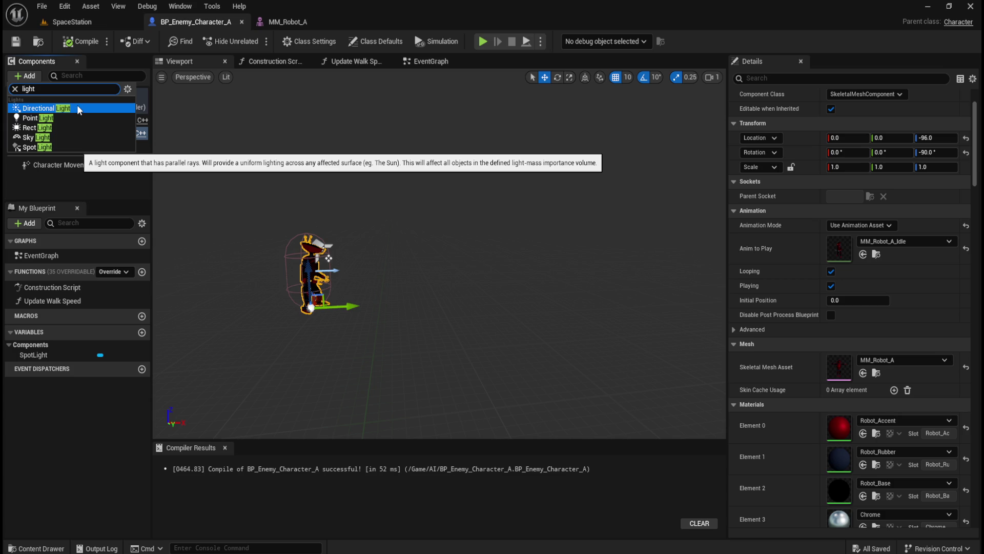
left_click(14, 89)
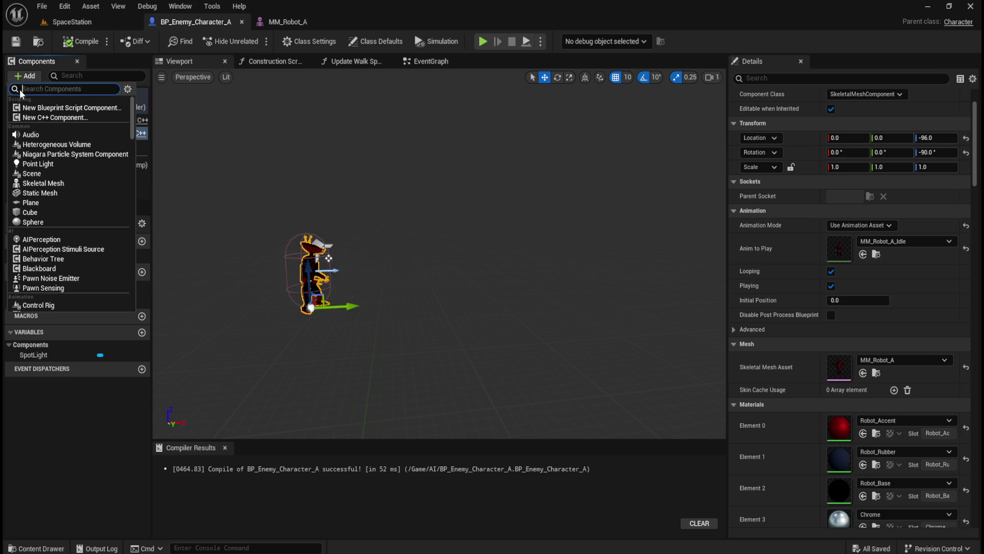
left_click(143, 111)
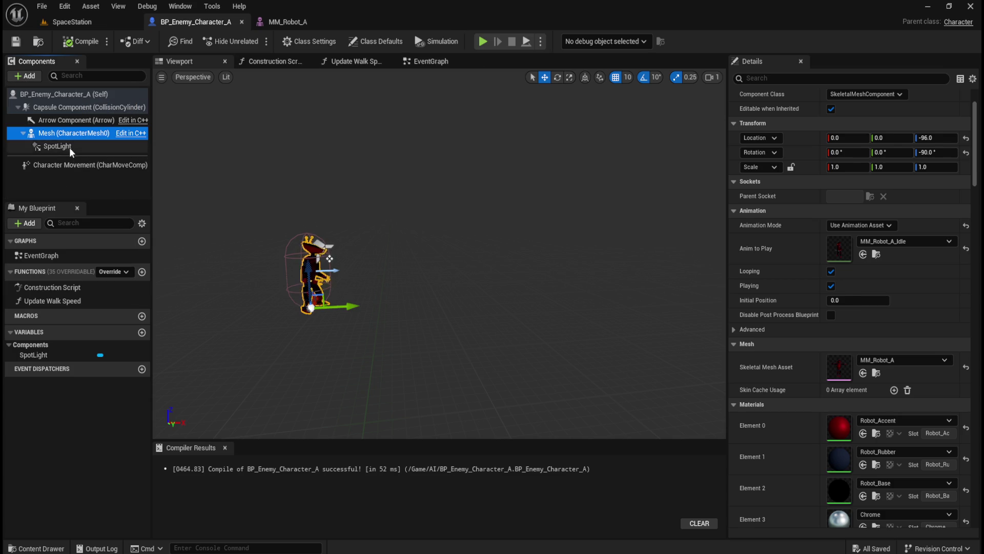
left_click(71, 149)
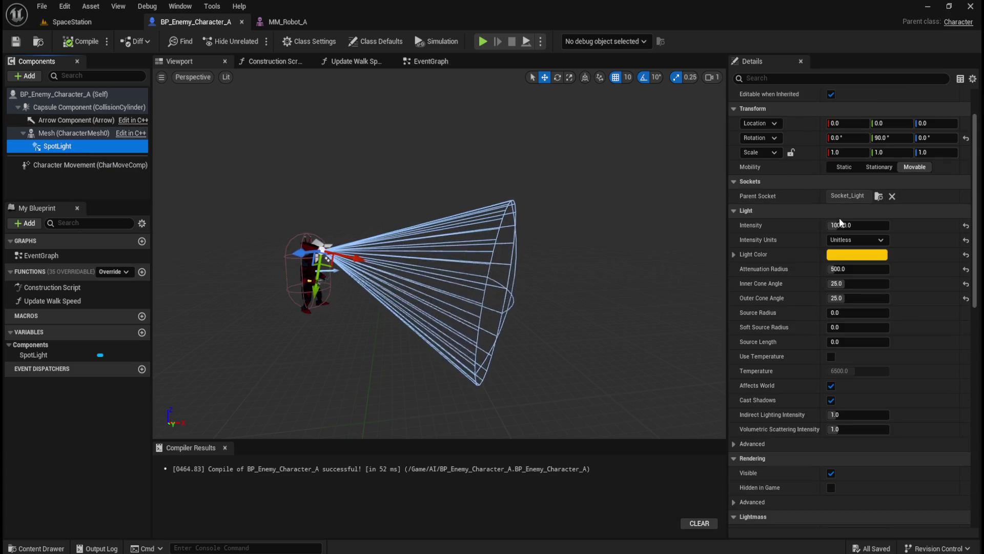
Set the SpotLight's attenuation radius to 1000, then compile and save the blueprint.
mouse_move(859, 270)
left_mouse_down()
mouse_move(902, 270)
mouse_move(872, 270)
mouse_move(887, 272)
left_mouse_up()
key("ctrl+z")
left_click(862, 269)
type("00")
key("Return")
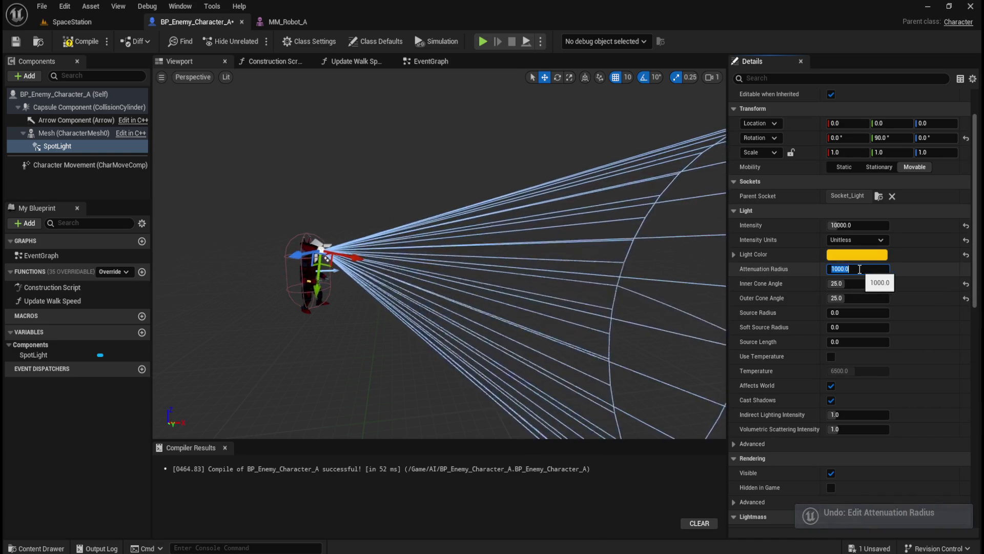
left_click(85, 44)
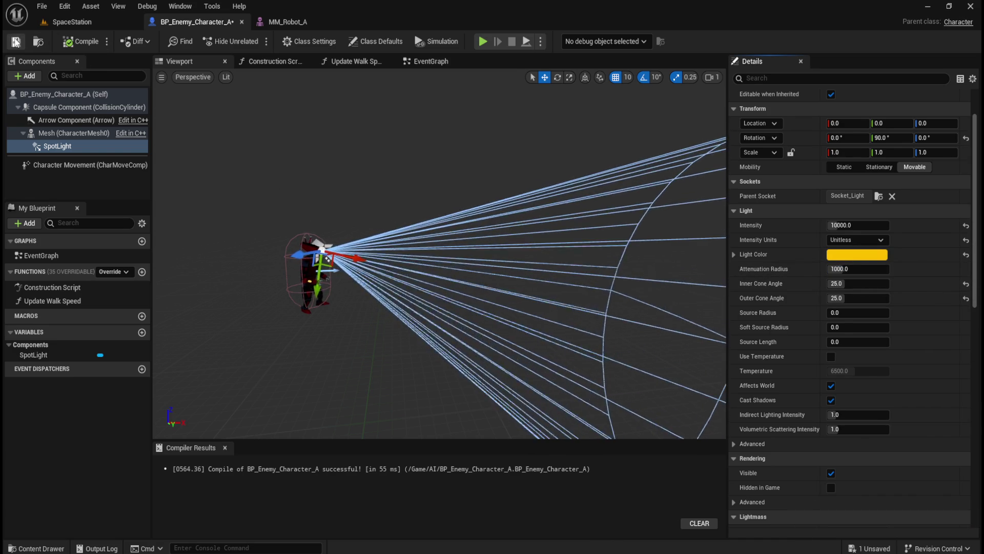
left_click(74, 21)
left_click(313, 42)
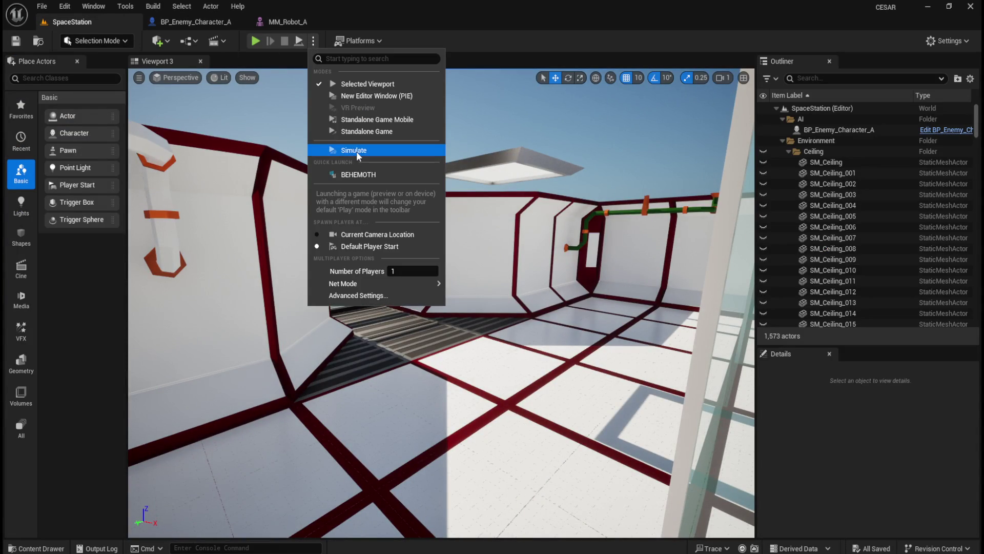
Simulate the level to check the 1000-radius robot light, then stop and return to the blueprint.
left_click(356, 151)
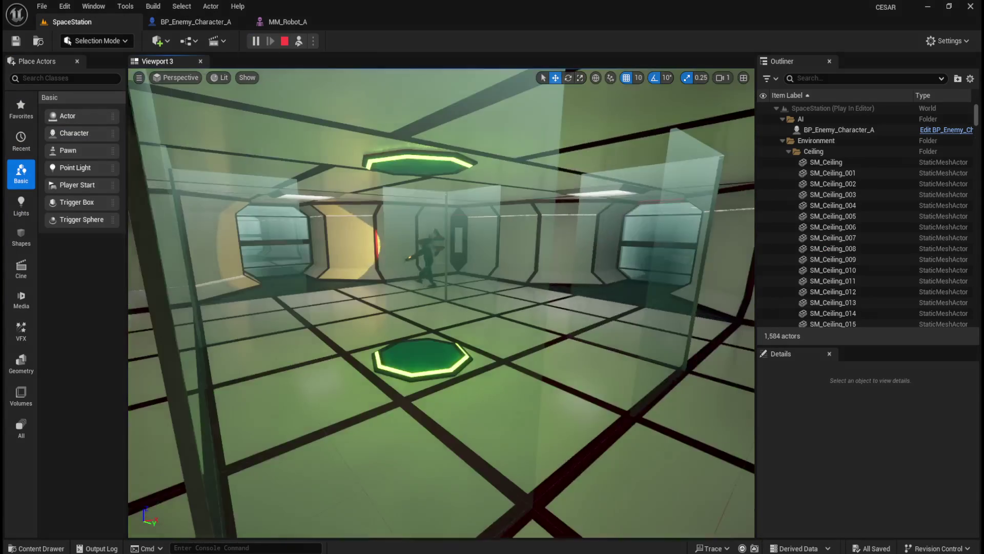
left_click_drag(384, 219, 384, 220)
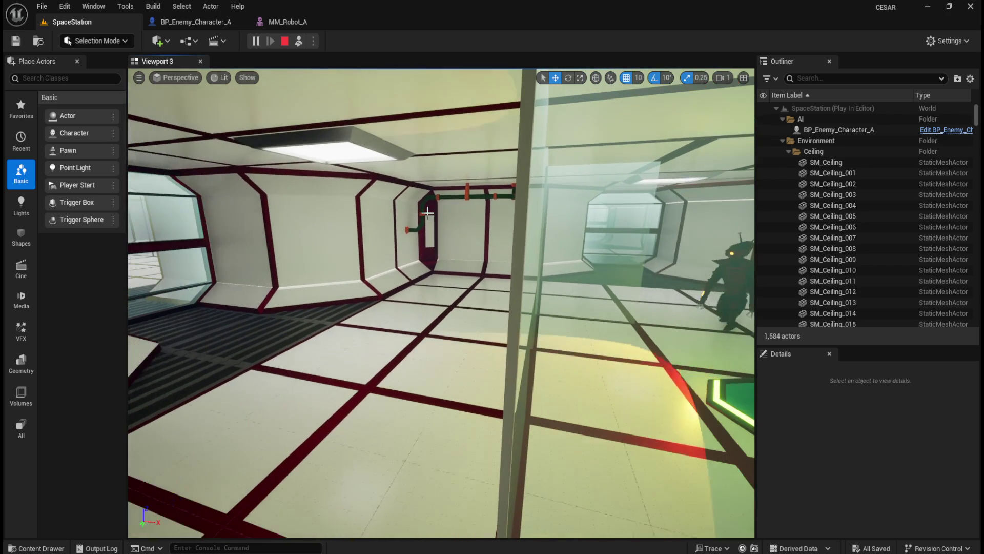
key("shift+F1")
left_click(286, 42)
left_click(205, 21)
left_click(859, 226)
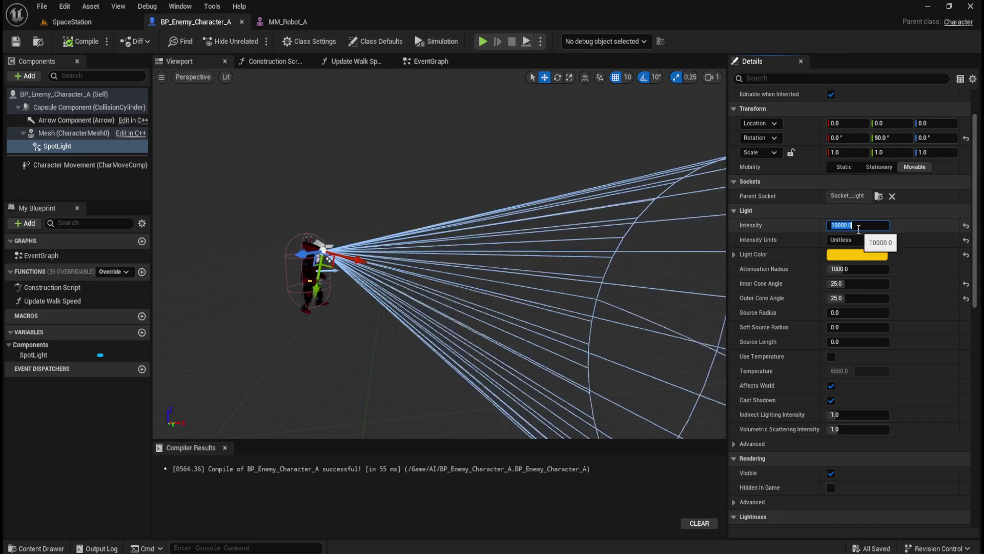
Set the SpotLight's attenuation radius back to 500.
left_click(871, 272)
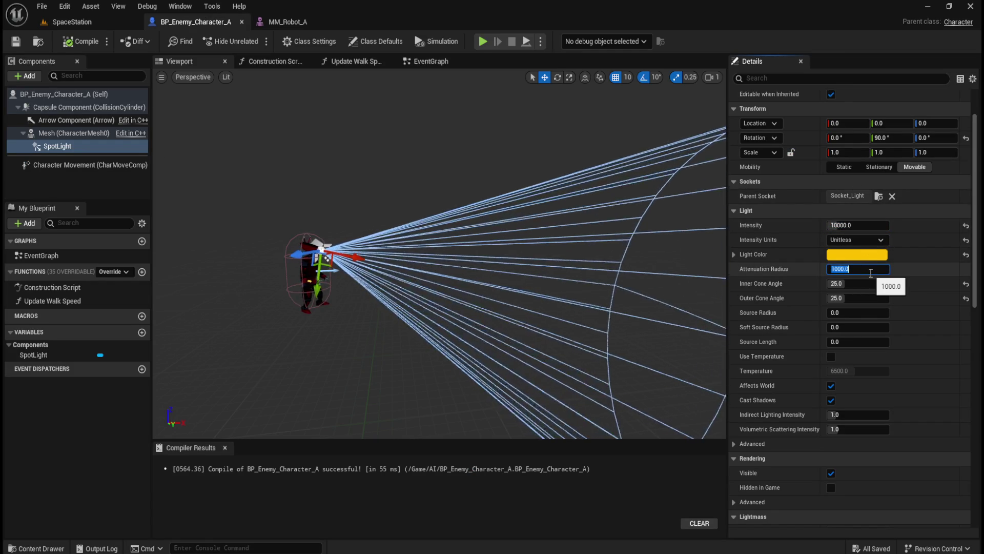
type("500")
key("Return")
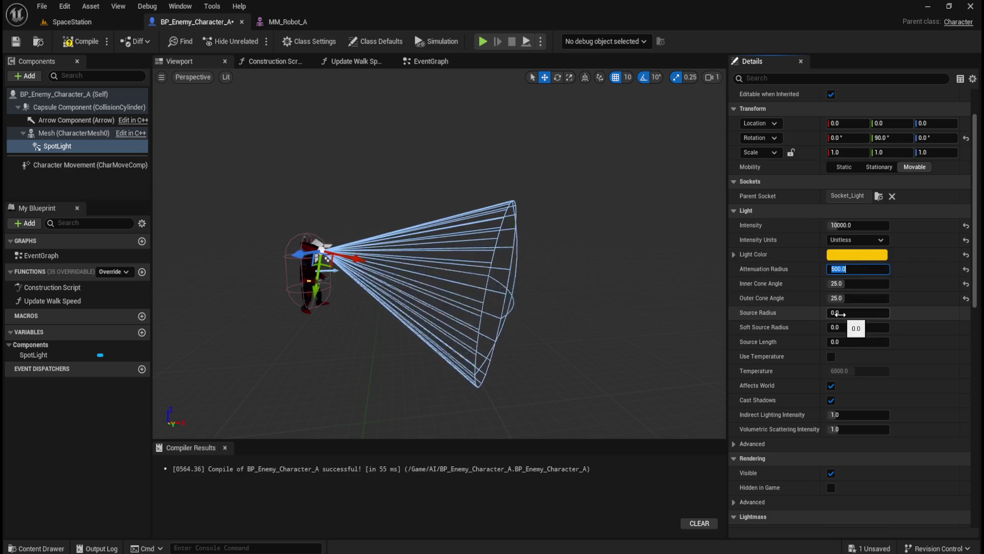
Try a larger source radius, reset it to 0, then compile and save the blueprint.
mouse_move(851, 313)
left_mouse_down()
mouse_move(882, 313)
mouse_move(867, 328)
mouse_move(897, 328)
left_mouse_up()
left_click(966, 313)
left_click(82, 42)
left_click(16, 42)
left_click(94, 23)
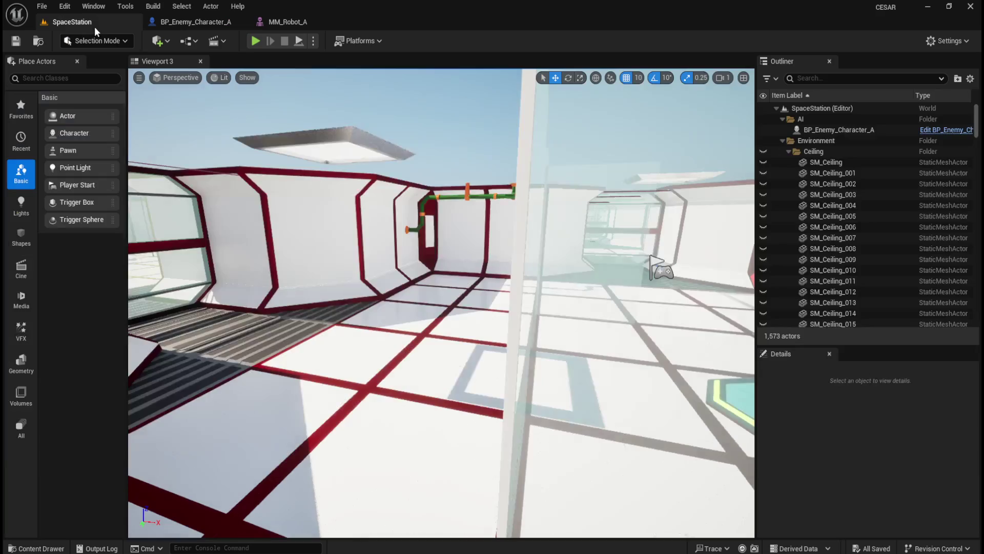
Simulate the level following the robot's softened light through the corridors, then return to BP_Enemy_Character_A.
left_click(313, 41)
left_click(368, 152)
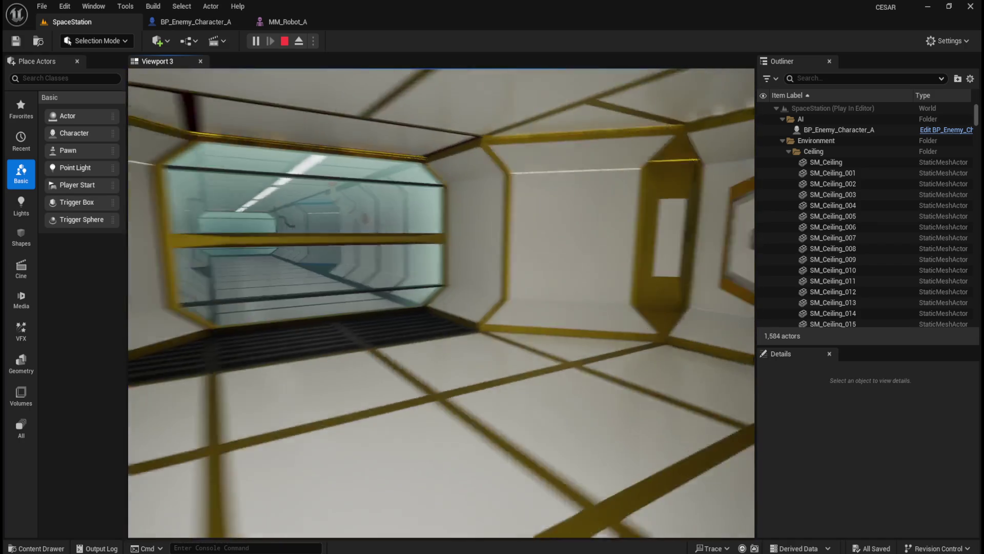
key("Escape")
left_click(185, 23)
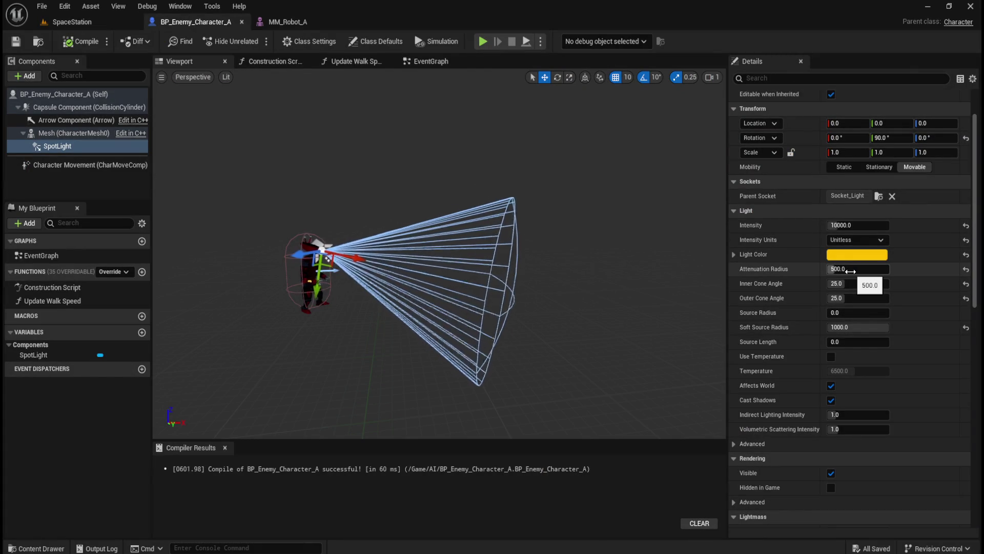
Reduce the SpotLight's attenuation radius to 700 and set the cone angles to 45° inner, 50° outer.
mouse_move(834, 268)
left_mouse_down()
mouse_move(820, 269)
mouse_move(852, 273)
left_mouse_up()
type("70")
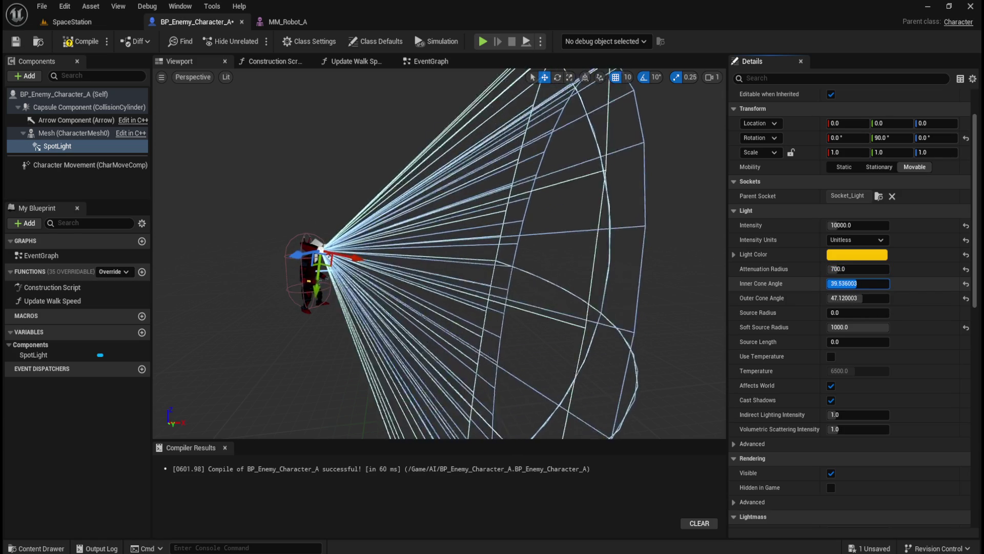
type("45")
left_click(865, 300)
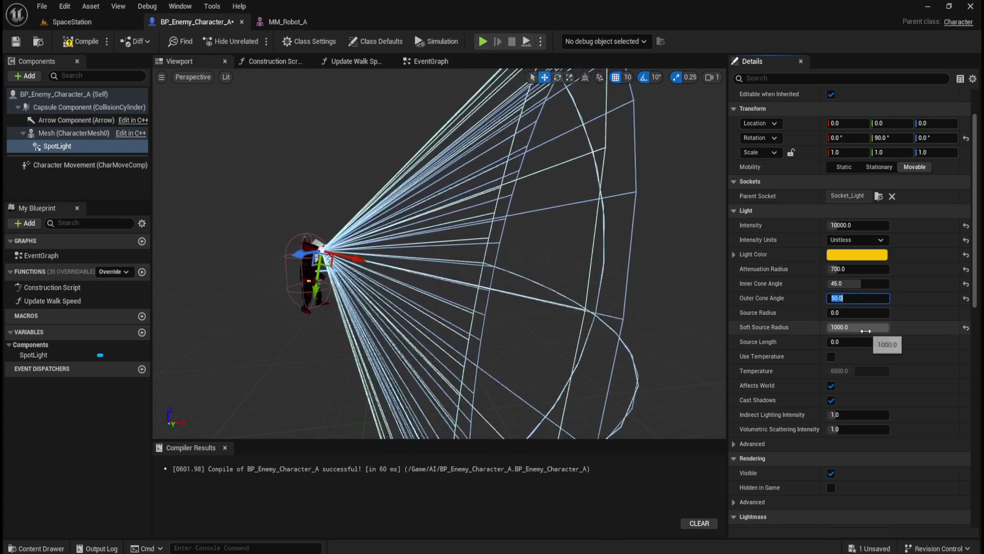
Set the SpotLight's source length to 888, then bring up the SpaceStation level's play options.
left_click_drag(833, 341, 958, 341)
left_click(966, 341)
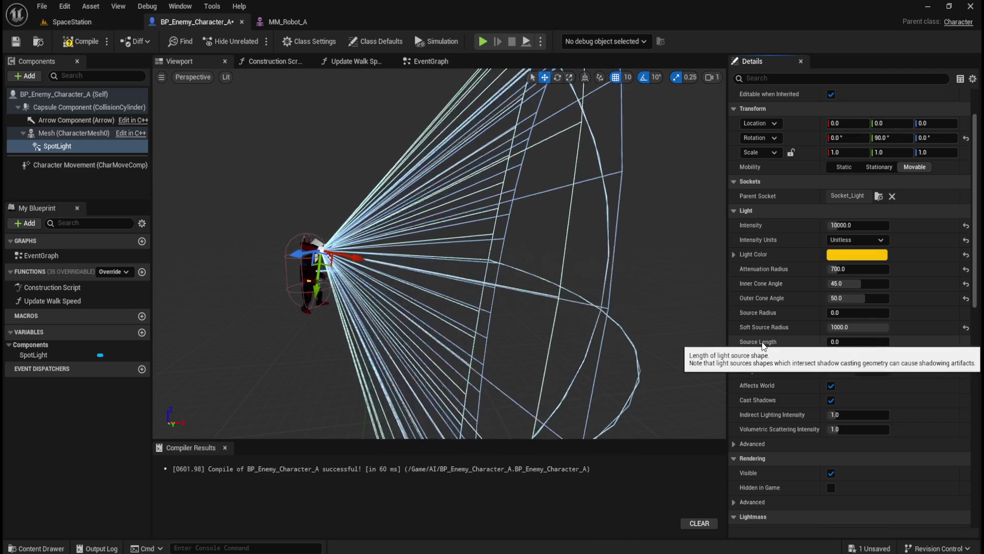
left_click(846, 342)
type("888")
key("Return")
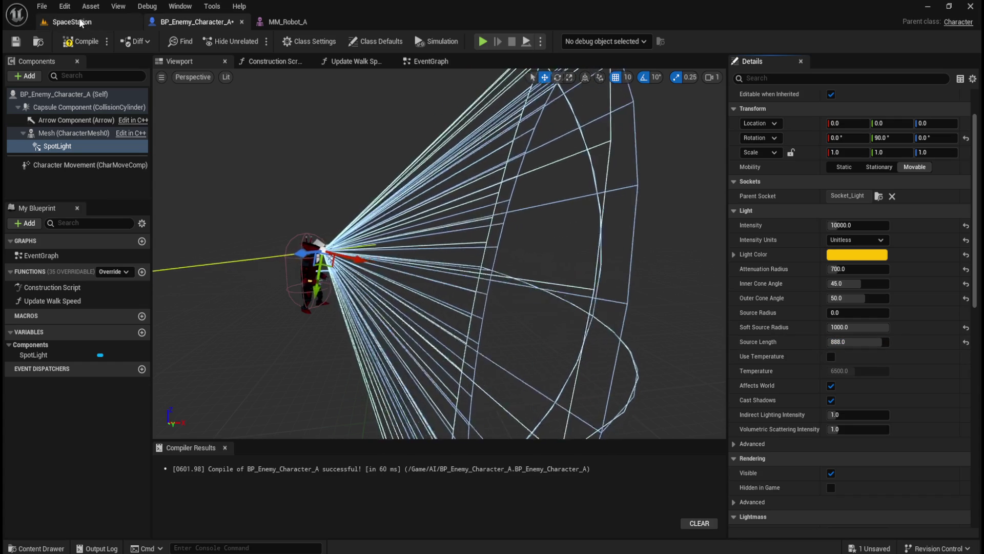
left_click(72, 21)
left_click(313, 41)
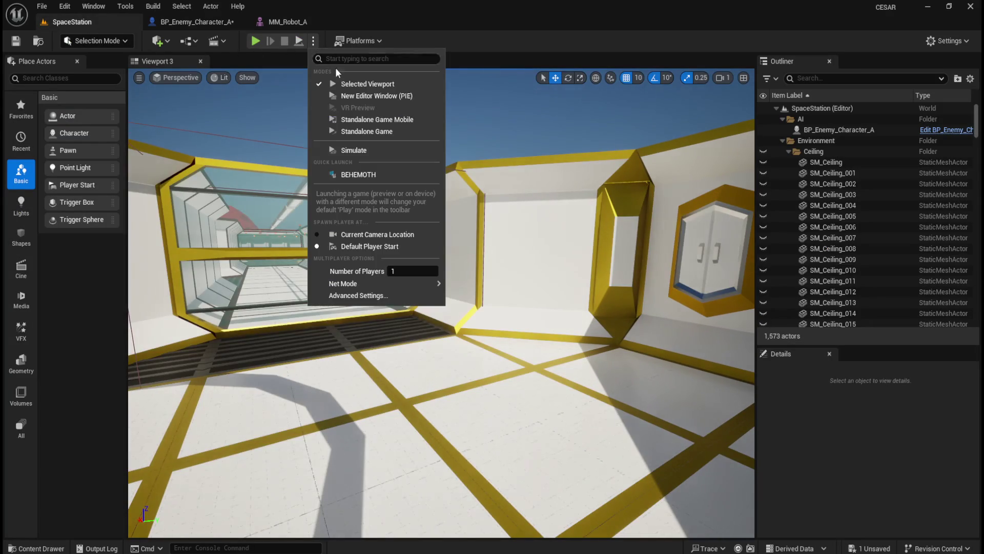
Aim the view at the robot, simulate the SpaceStation level, then return to the enemy blueprint.
left_click(532, 180)
mouse_move(532, 180)
left_mouse_down()
mouse_move(523, 184)
mouse_move(540, 322)
left_mouse_up()
left_click_drag(324, 96, 331, 75)
left_click(312, 41)
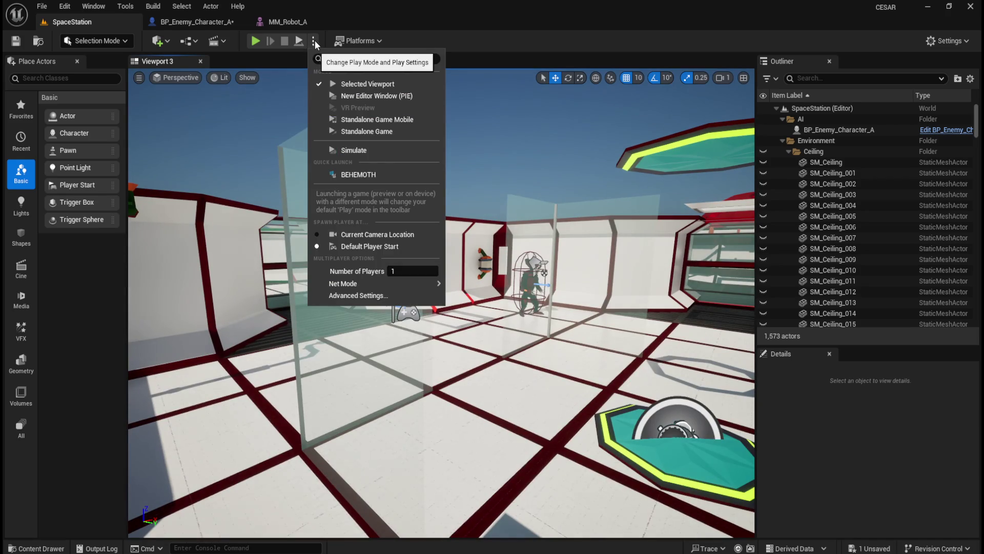
left_click(348, 150)
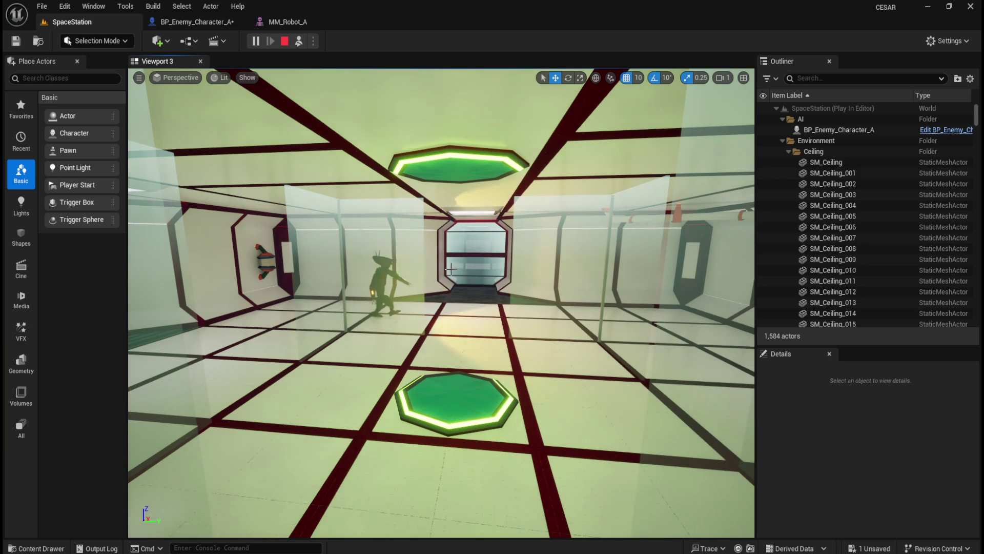
left_click(285, 44)
left_click(228, 20)
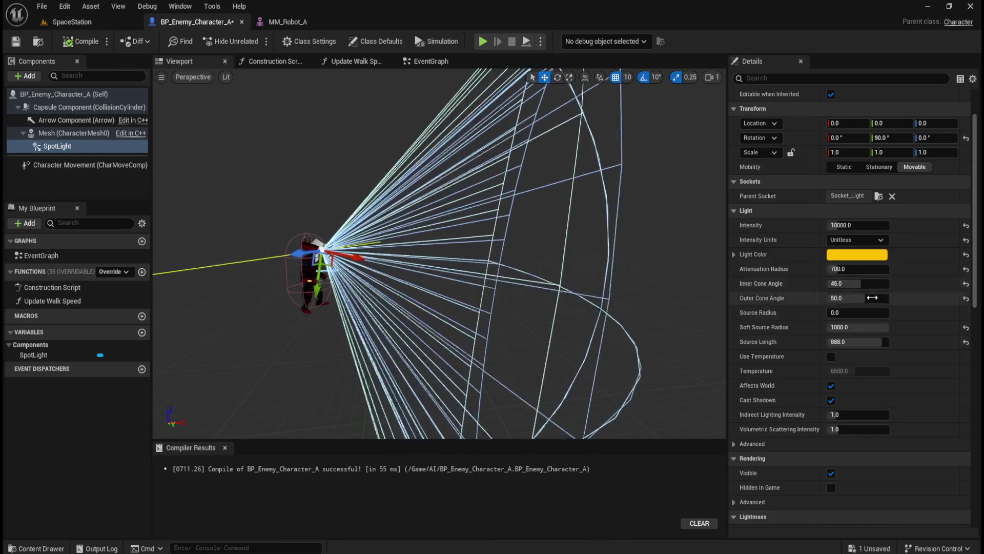
Reset the SpotLight's source length to 0 and set its soft source radius to 300.
left_click_drag(883, 341, 841, 341)
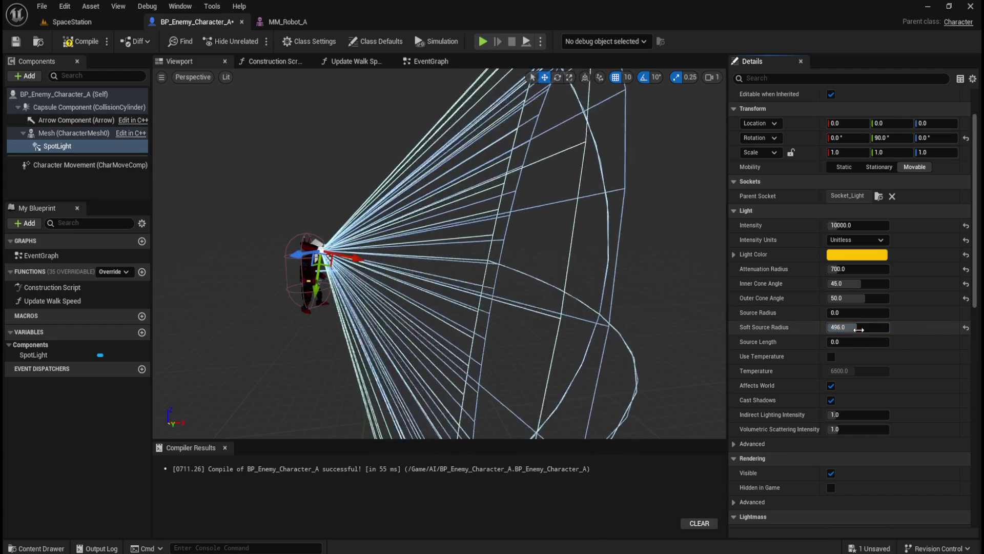
type("300")
key("Return")
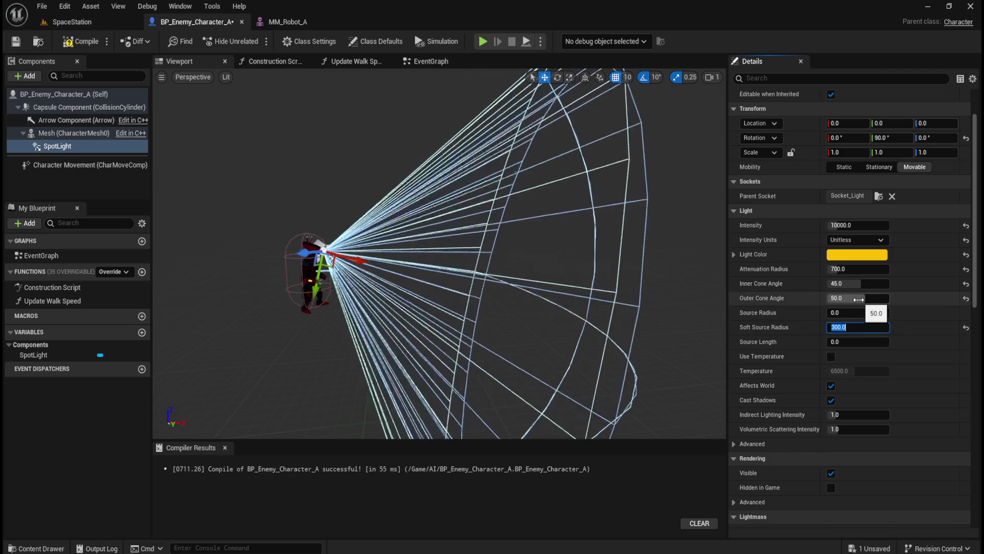
Narrow the inner cone angle to 20°, compile the blueprint, and return to SpaceStation.
left_click_drag(864, 287, 843, 286)
type("20")
key("Return")
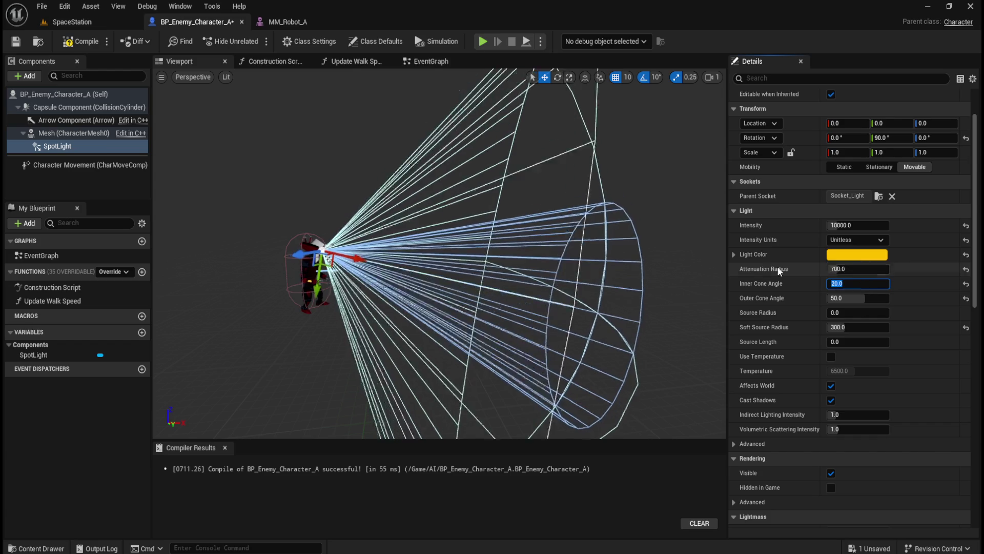
left_click(74, 42)
left_click(77, 21)
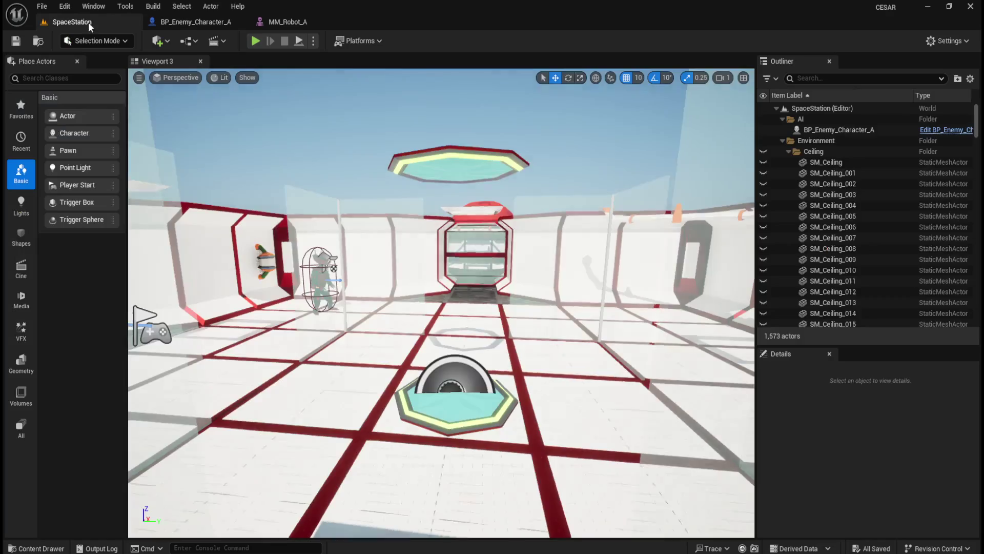
left_click(313, 41)
left_click(361, 149)
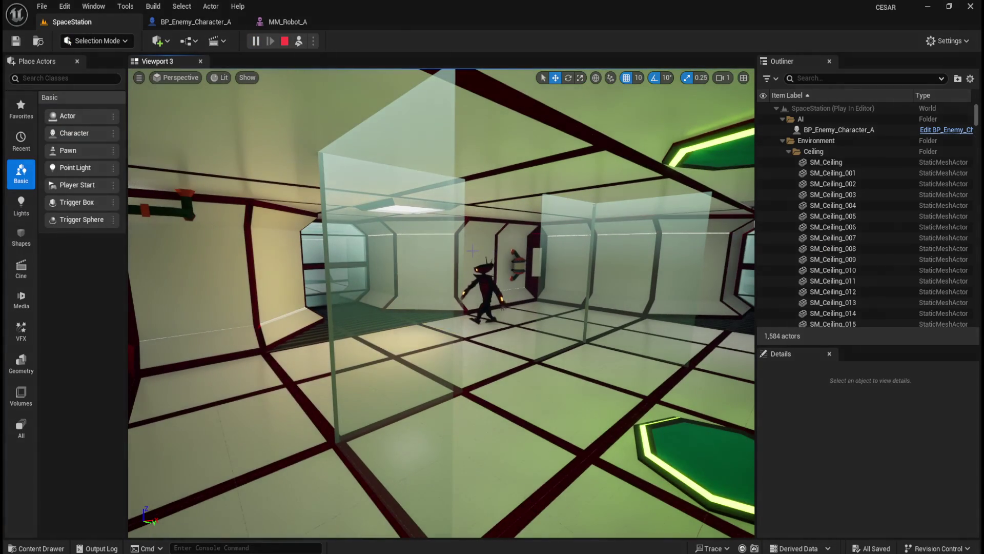
left_click_drag(455, 260, 354, 263)
mouse_move(469, 267)
left_mouse_down()
mouse_move(512, 252)
mouse_move(507, 273)
mouse_move(484, 289)
mouse_move(528, 286)
left_mouse_up()
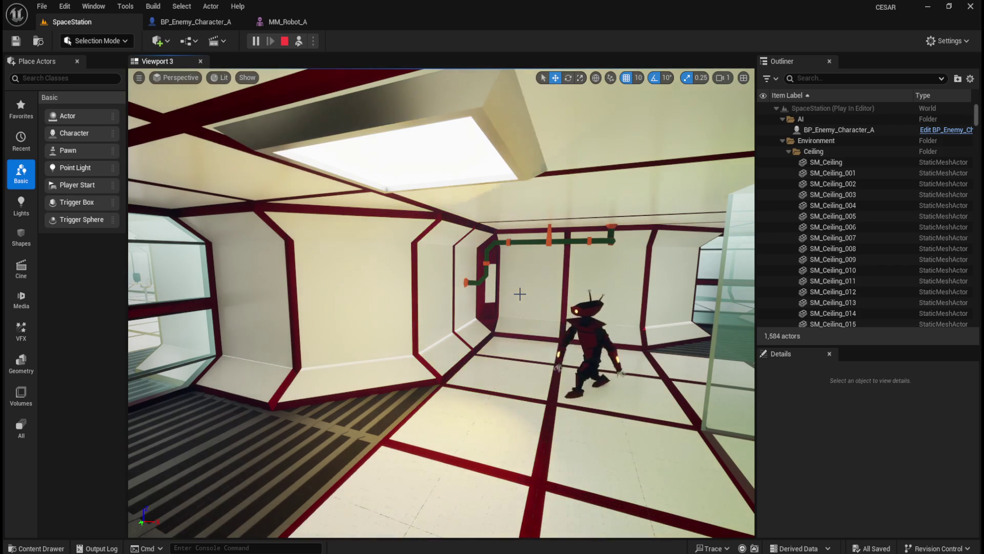
left_click_drag(492, 236, 504, 228)
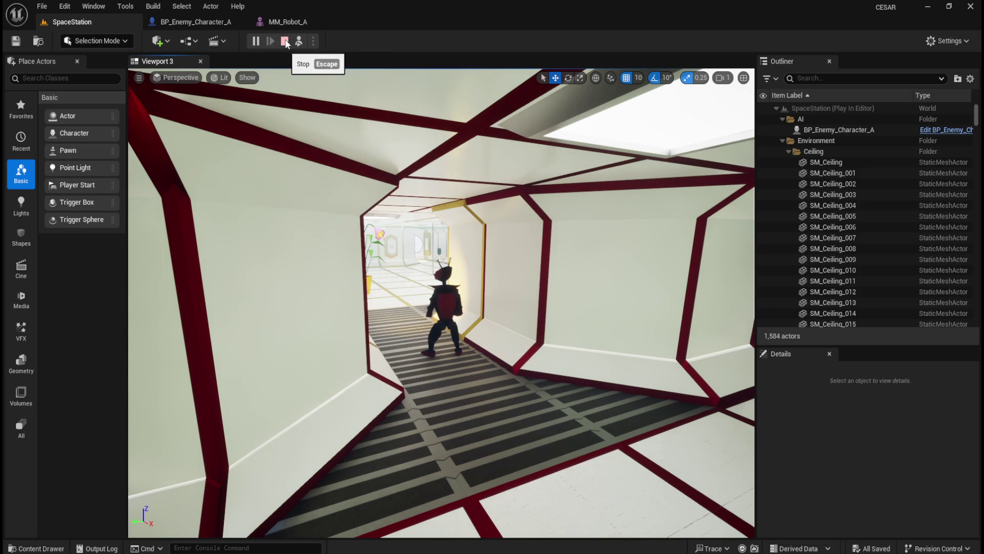
left_click(285, 41)
left_click(256, 41)
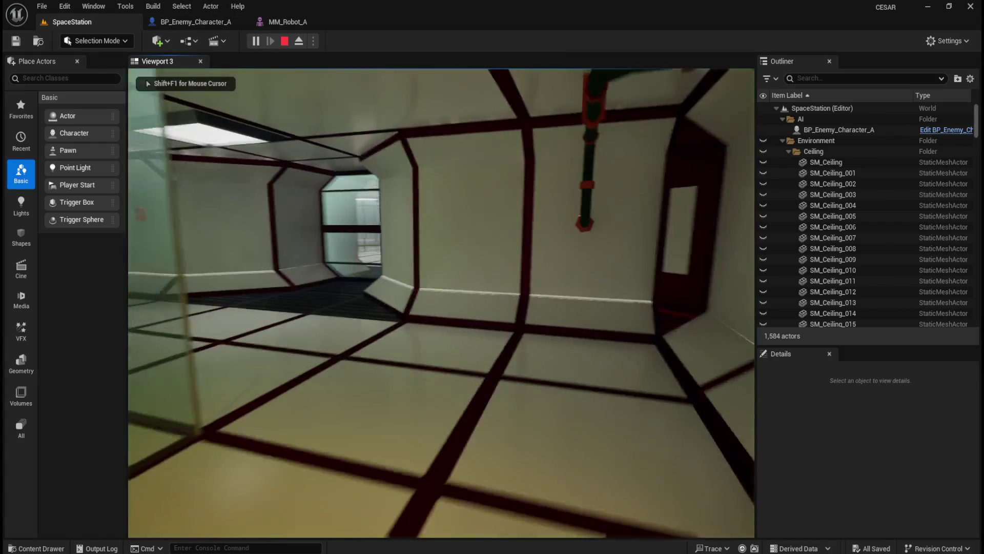
key("w")
key("w")
key("w")
key("s")
key("w")
key("s")
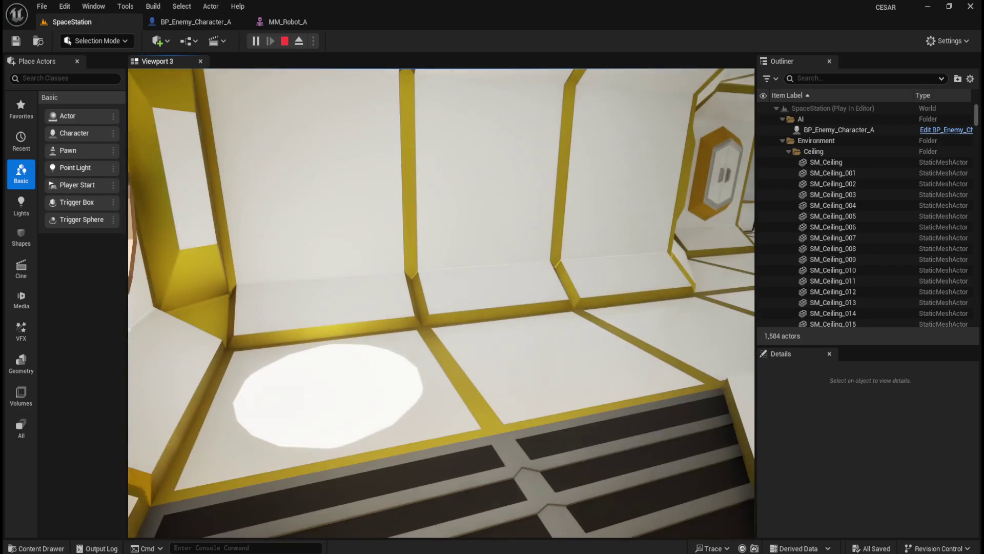
key("Escape")
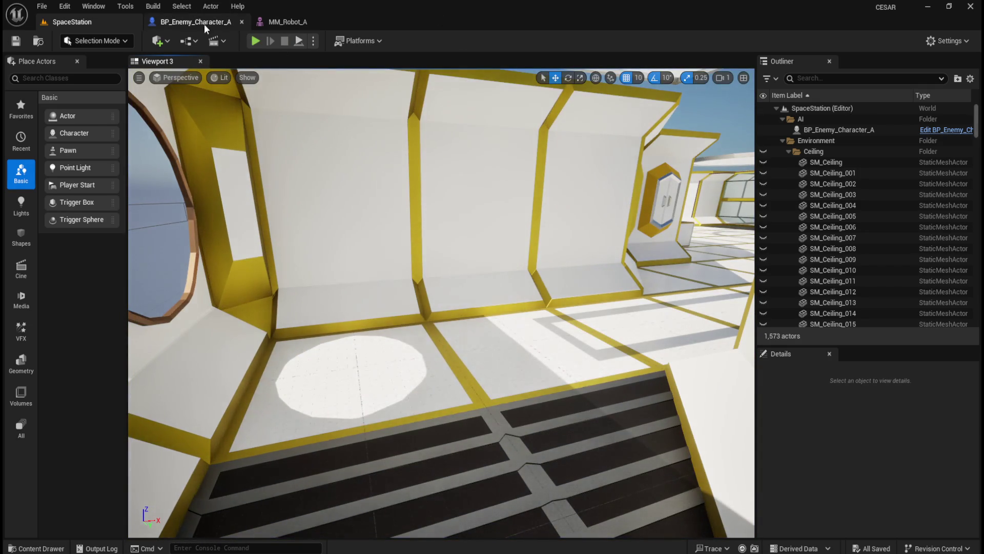
In BP_Enemy_Character_A, set the SpotLight's Outer Cone Angle to 30° and expand its advanced settings.
left_click(204, 23)
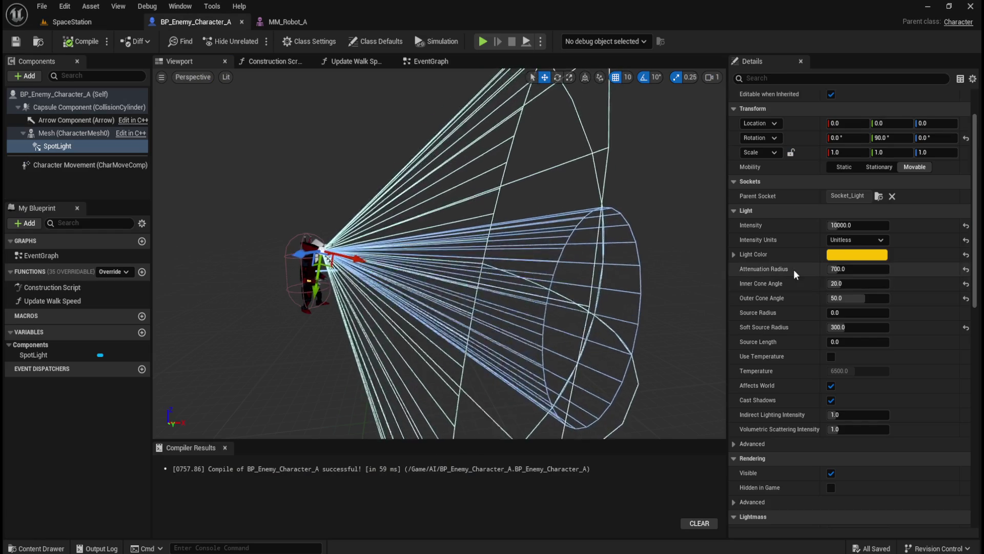
left_click_drag(858, 299, 851, 299)
left_click(863, 300)
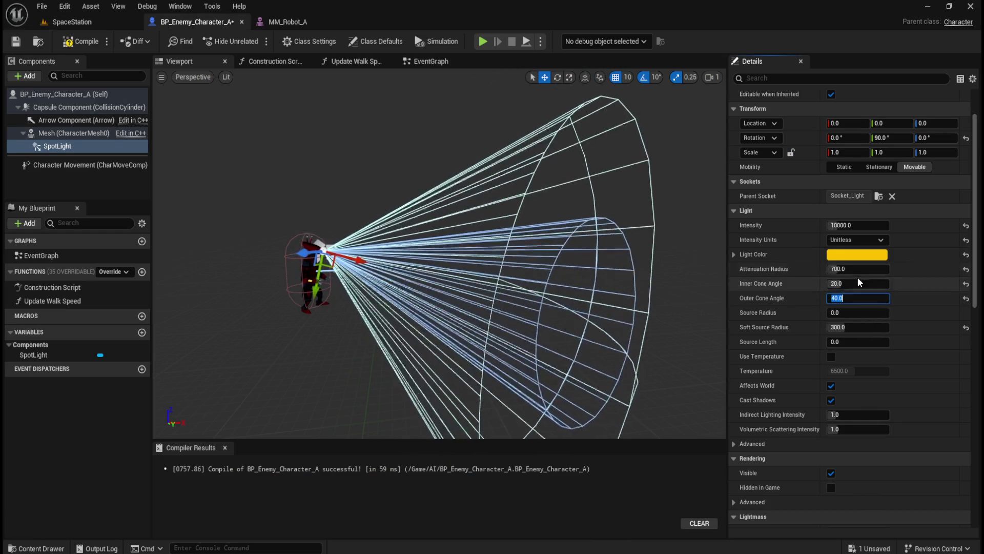
type("30")
key("Return")
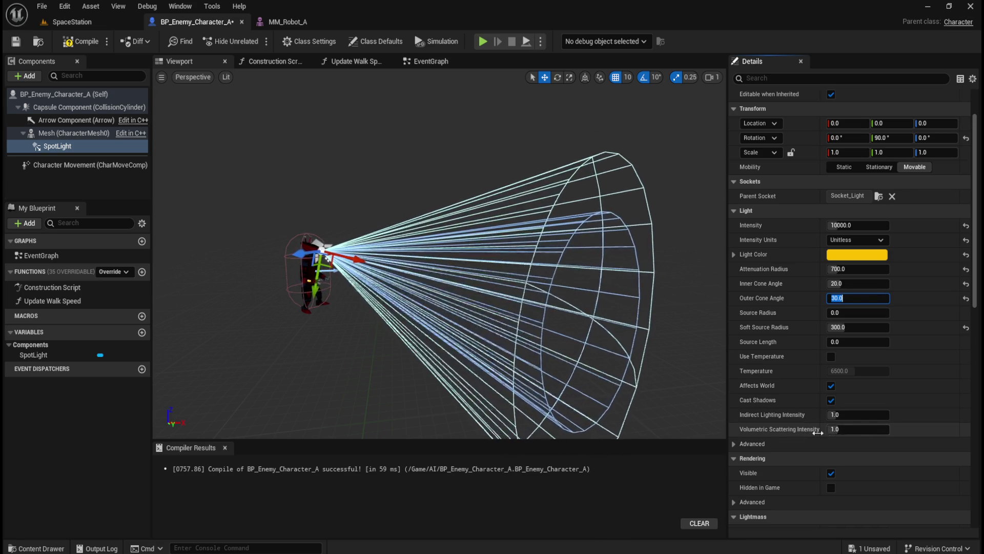
left_click(744, 444)
scroll(786, 475, "down", 2)
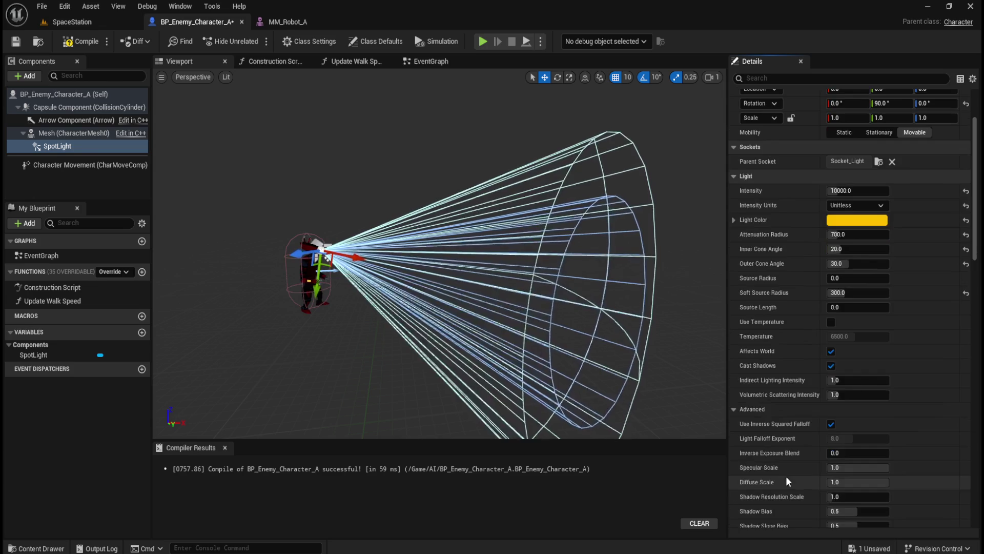
scroll(781, 462, "down", 1)
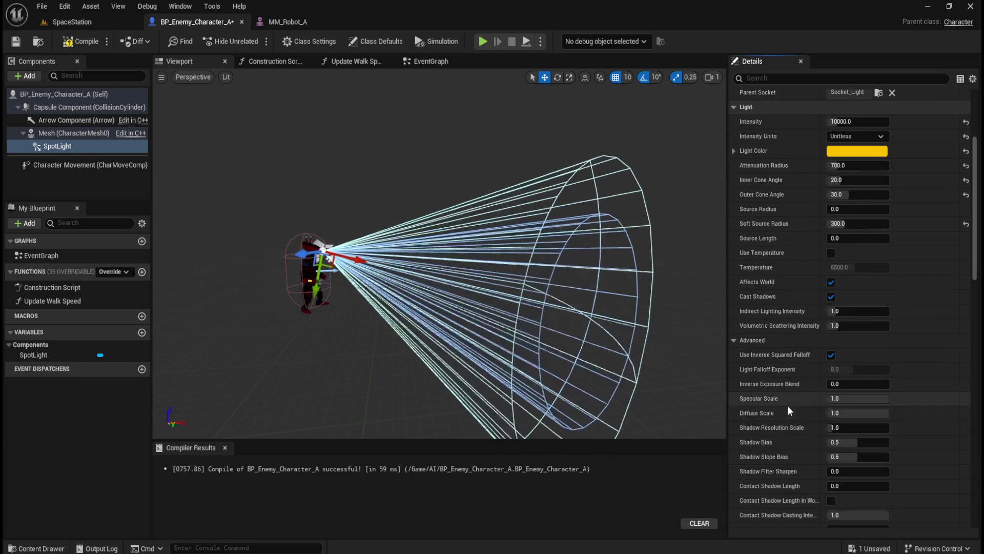
scroll(800, 495, "down", 1)
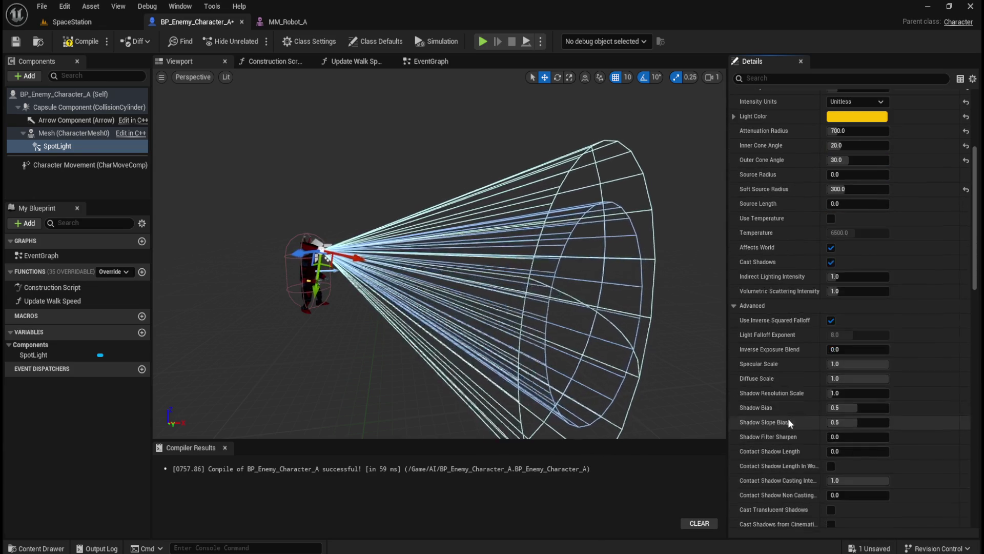
scroll(794, 402, "down", 2)
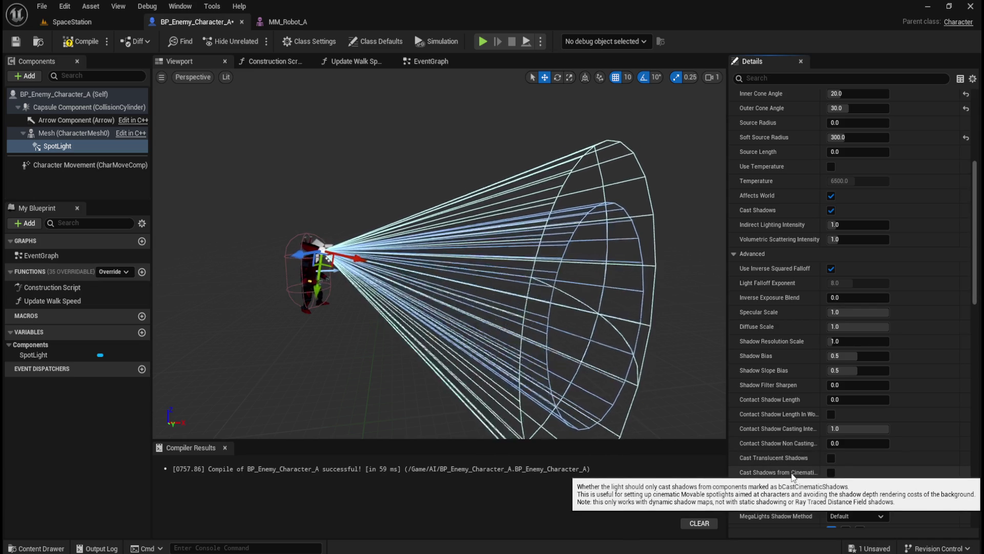
scroll(776, 377, "down", 3)
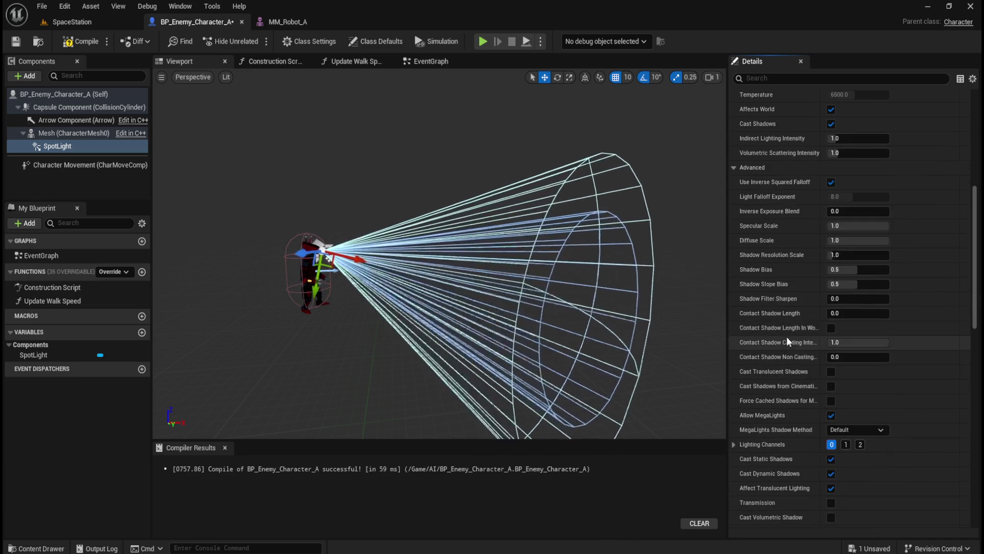
scroll(788, 326, "down", 3)
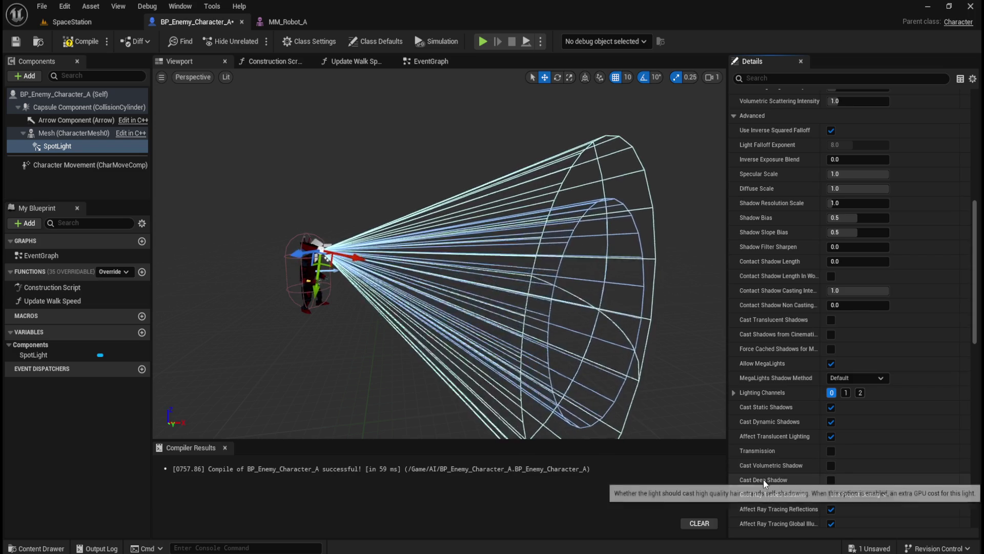
scroll(770, 429, "down", 2)
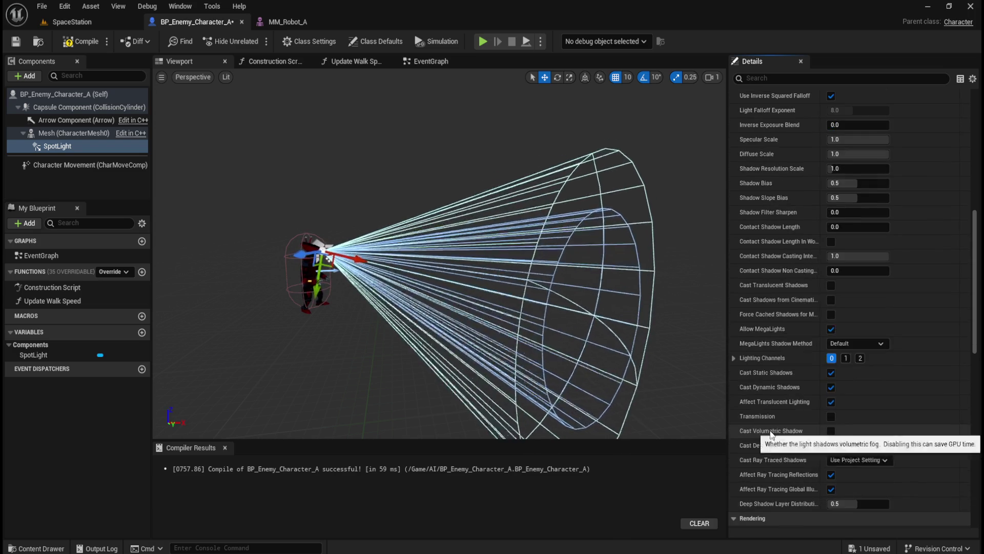
scroll(786, 496, "down", 5)
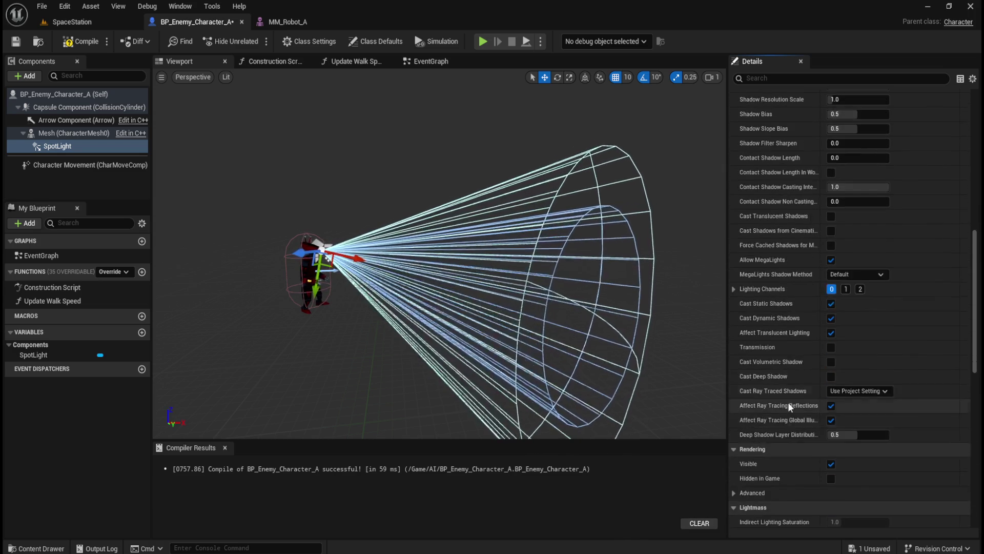
scroll(795, 376, "down", 3)
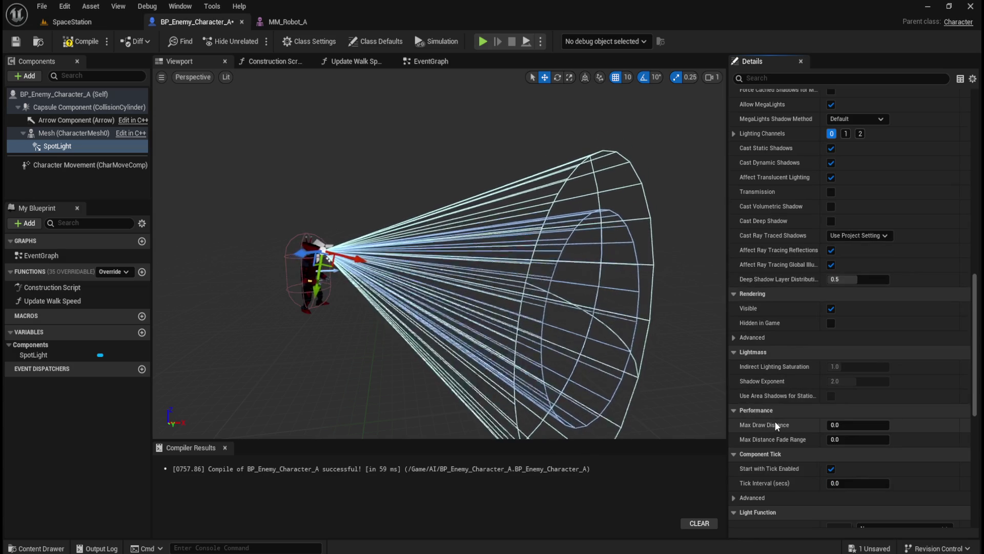
scroll(774, 420, "up", 5)
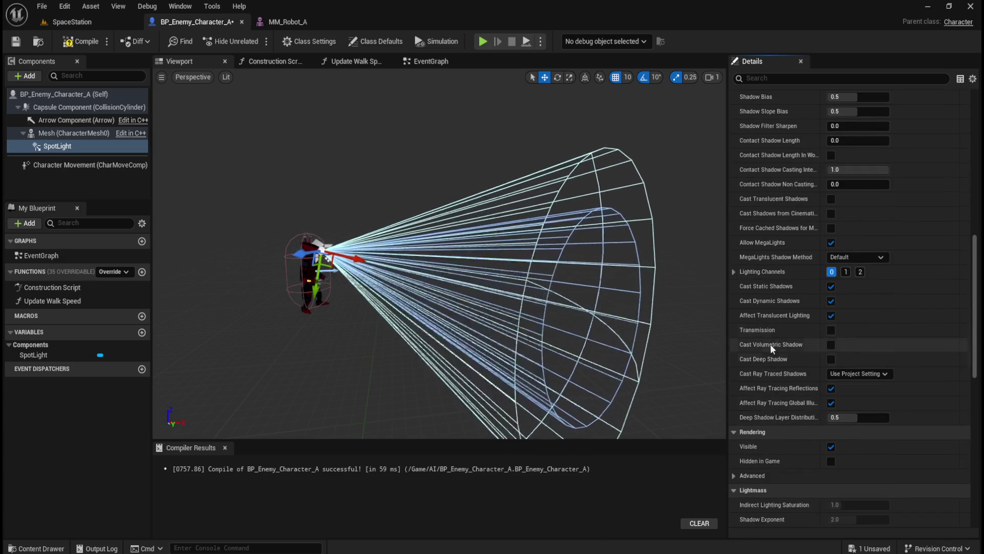
scroll(775, 315, "up", 1)
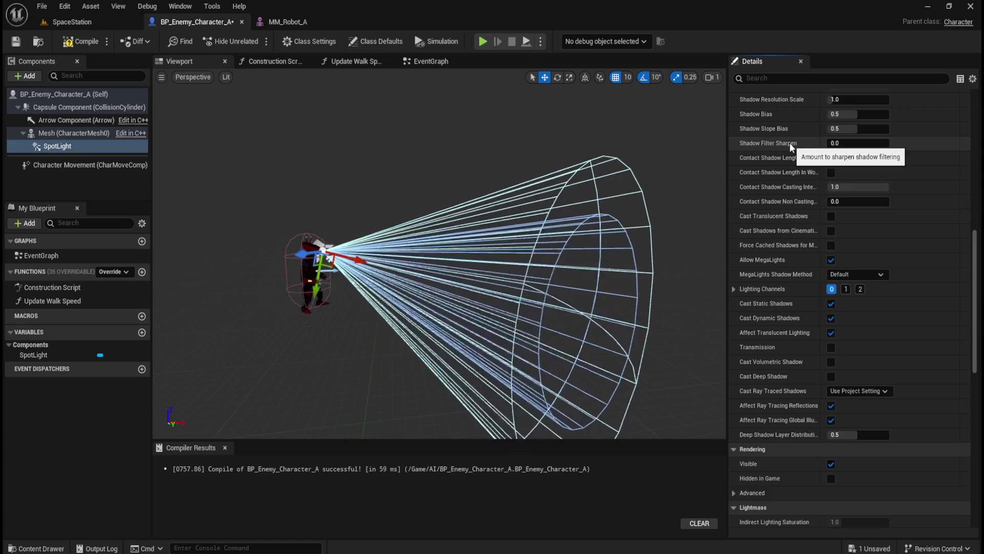
scroll(789, 142, "up", 2)
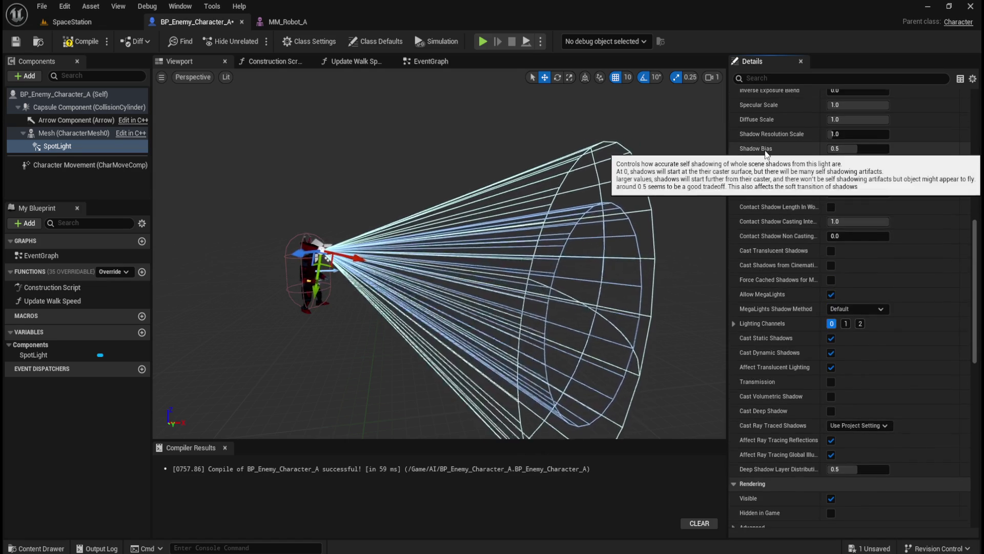
scroll(769, 169, "up", 5)
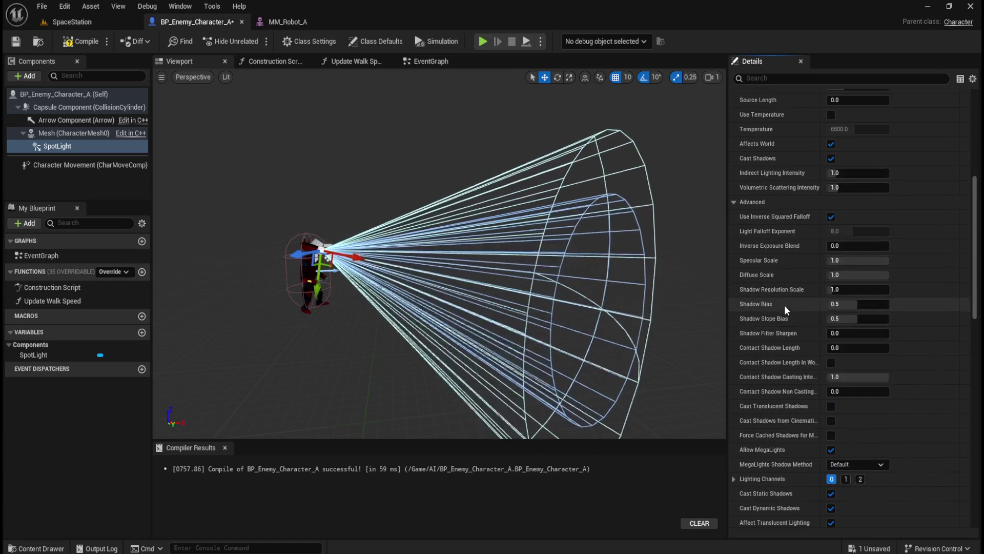
scroll(795, 356, "down", 2)
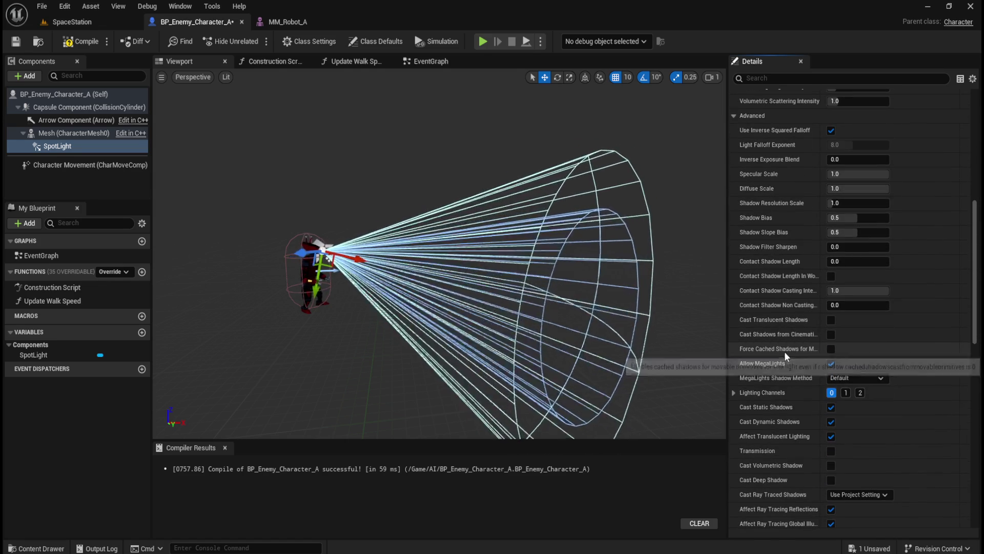
scroll(783, 340, "up", 1)
scroll(772, 288, "down", 5)
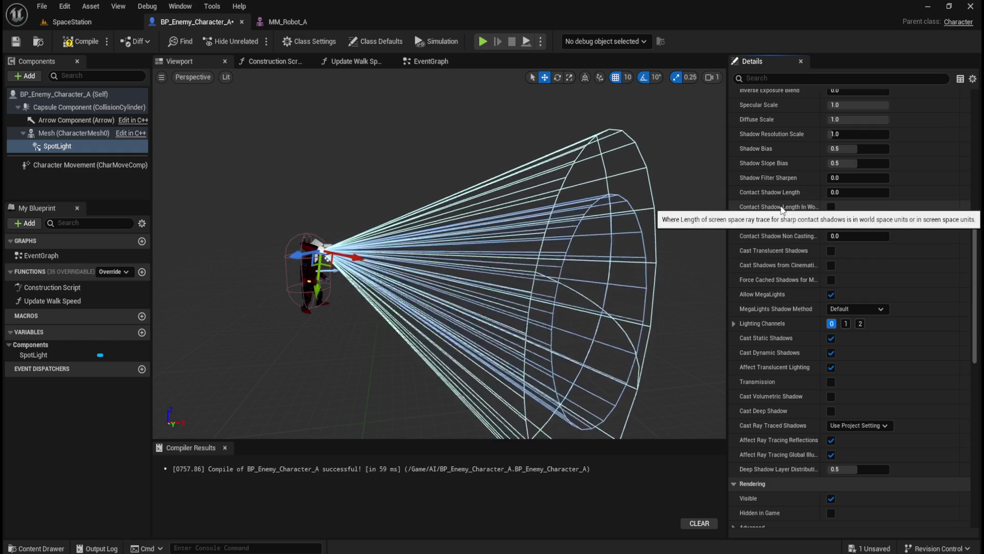
scroll(779, 210, "up", 5)
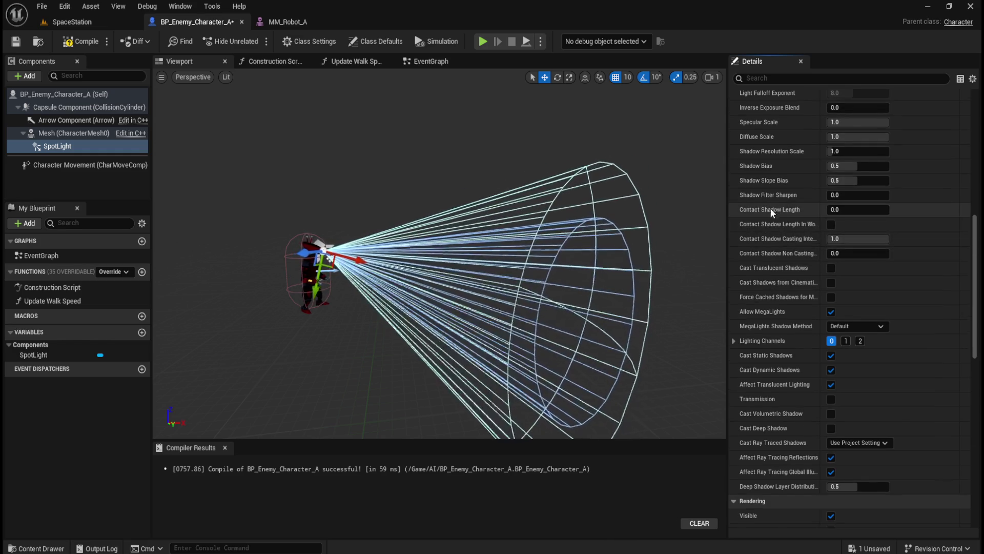
scroll(792, 349, "up", 10)
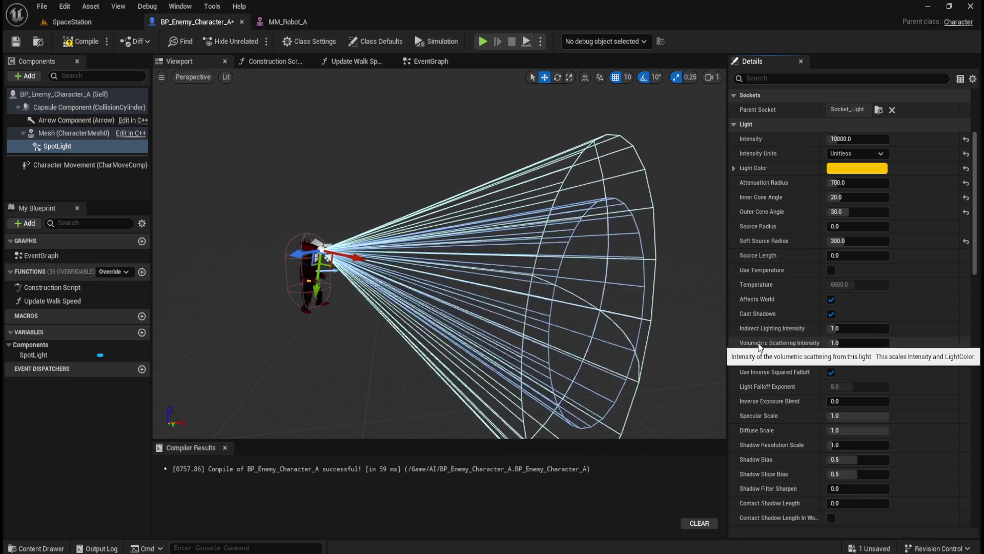
Raise volumetric scattering intensity to about 2.55 and play-test it in SpaceStation, then return to the blueprint.
left_click_drag(882, 343, 905, 343)
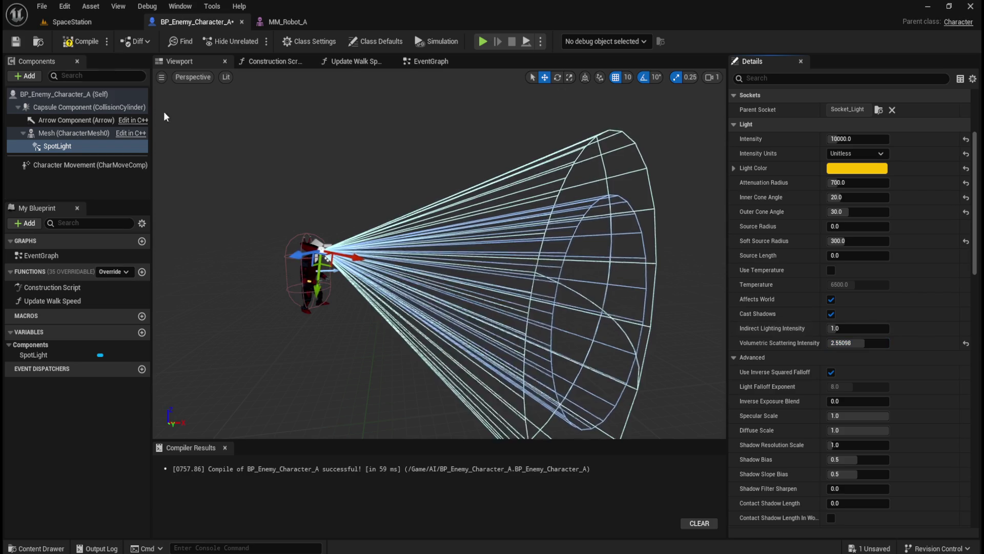
left_click(88, 23)
mouse_move(516, 353)
left_mouse_down()
mouse_move(510, 318)
mouse_move(516, 353)
mouse_move(473, 325)
left_mouse_up()
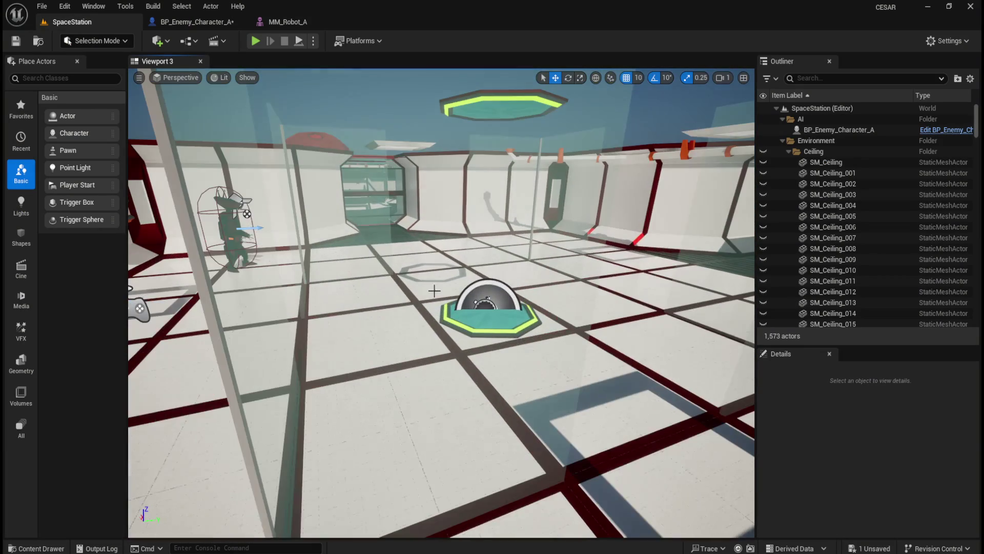
left_click(314, 41)
left_click(362, 150)
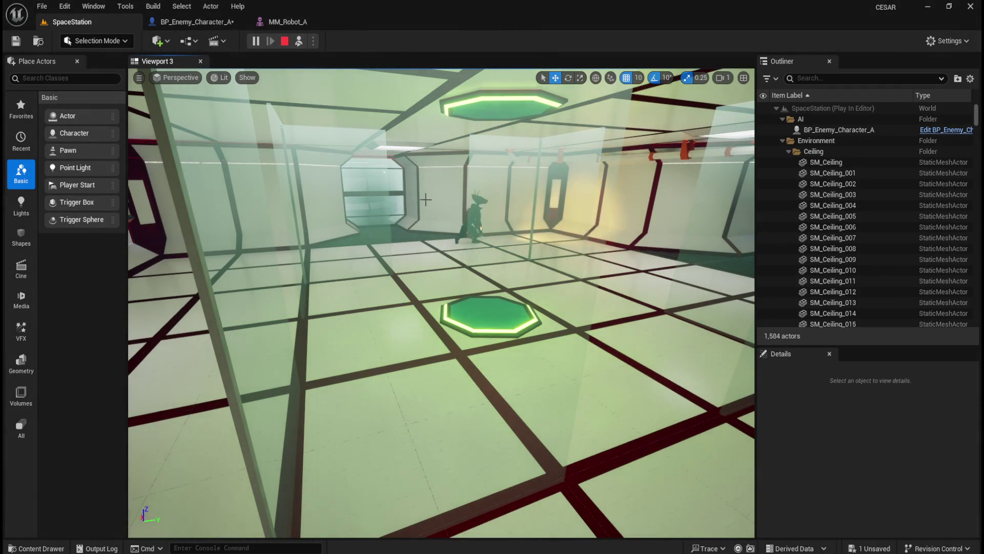
left_click(285, 42)
left_click(208, 21)
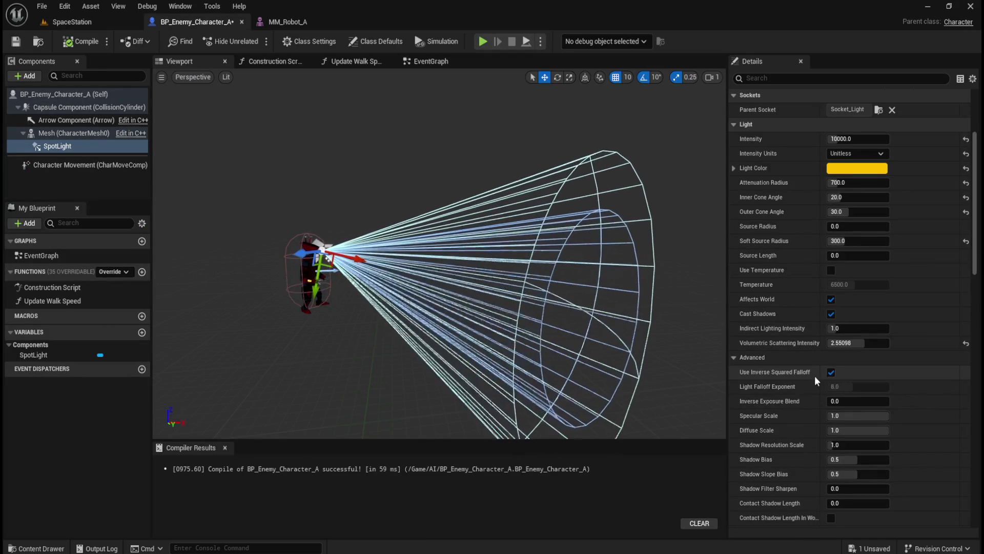
Reset the SpotLight's volumetric scattering intensity to its default 1.0.
scroll(805, 406, "down", 5)
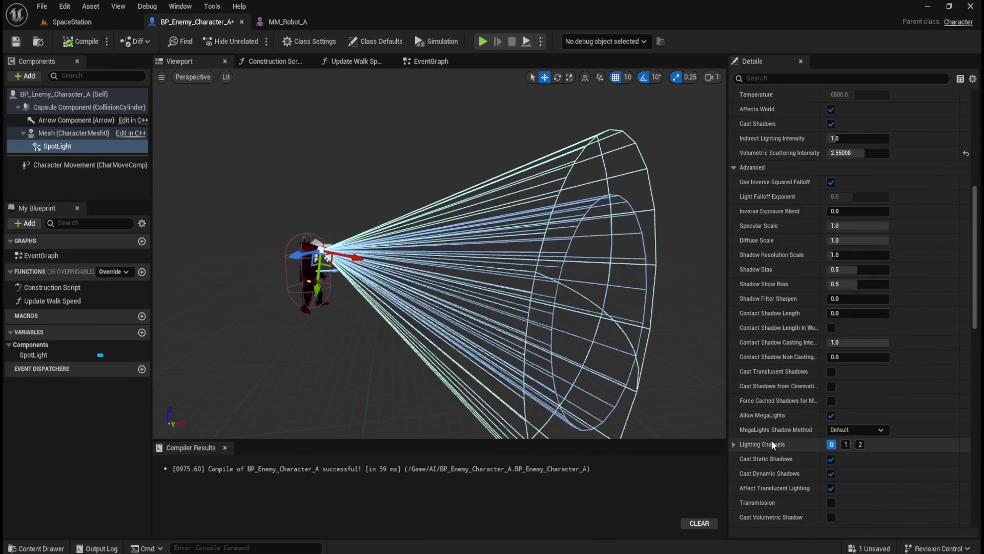
scroll(770, 390, "up", 3)
scroll(770, 385, "up", 5)
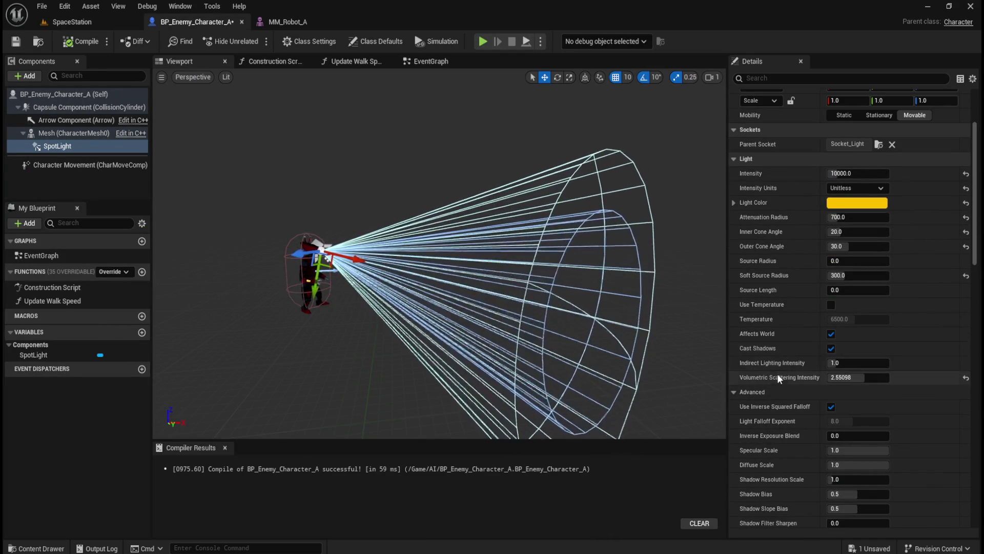
left_click(966, 378)
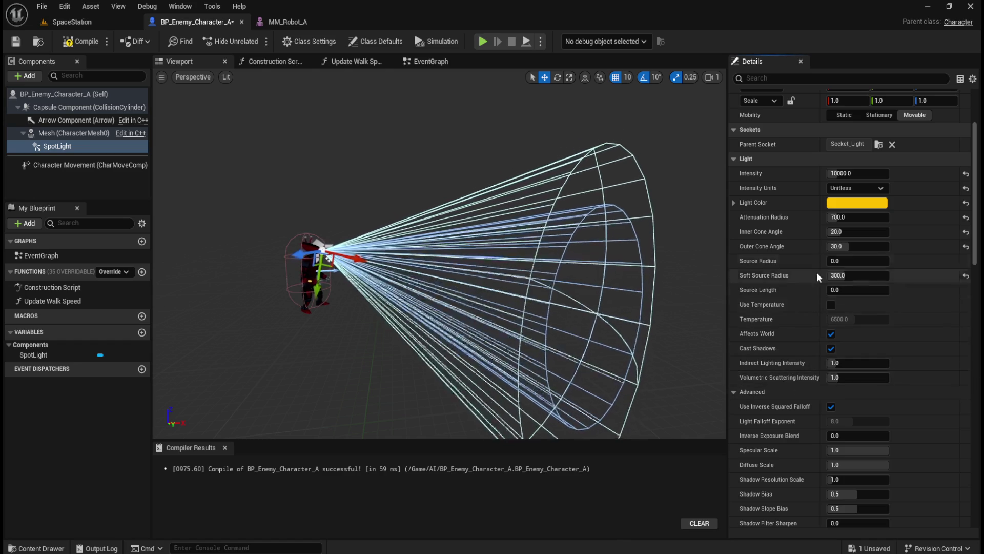
Set the SpotLight's Intensity to 20000.
left_click(856, 174)
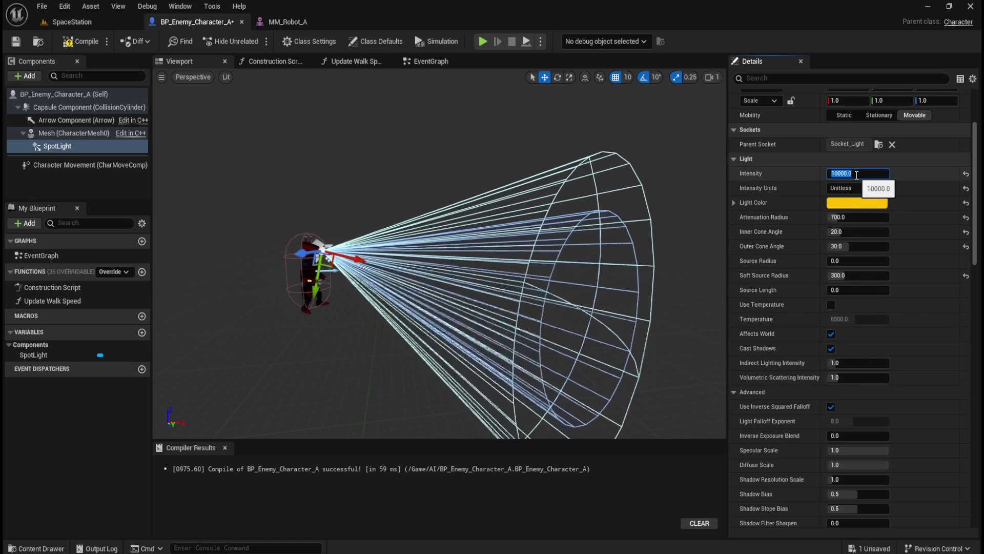
type("20000")
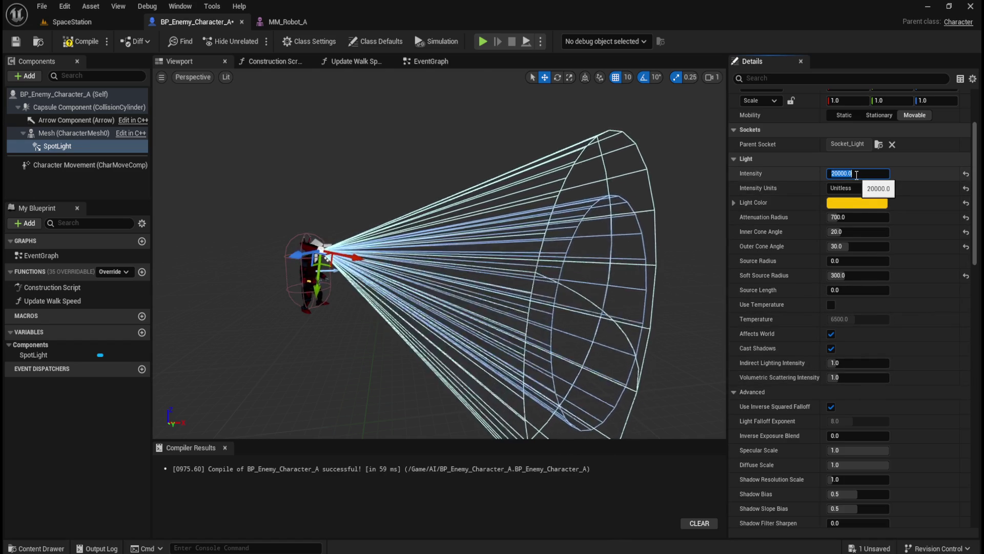
key("Return")
Compile and save the robot blueprint, then start running the SpaceStation level.
left_click(82, 41)
left_click(16, 42)
left_click(66, 22)
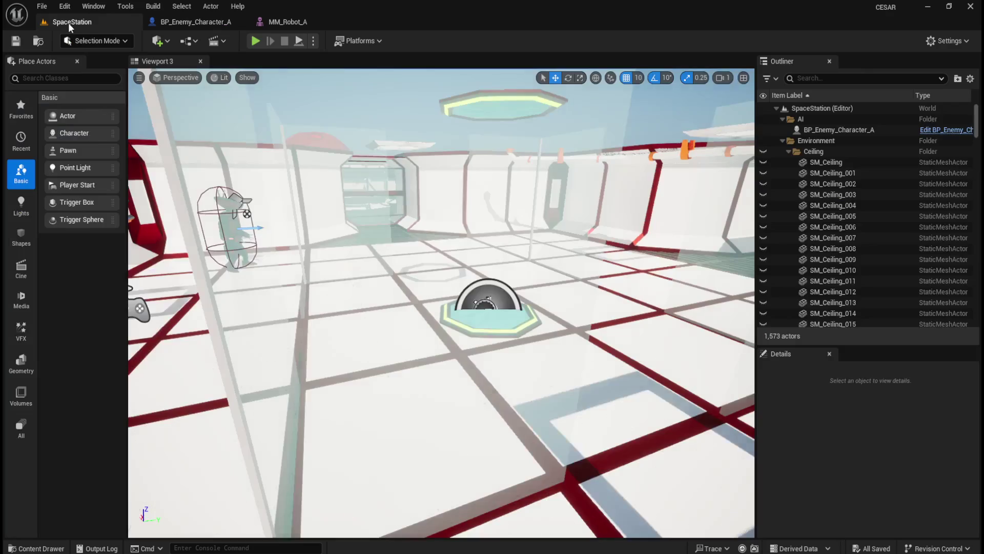
left_click(314, 41)
left_click(353, 149)
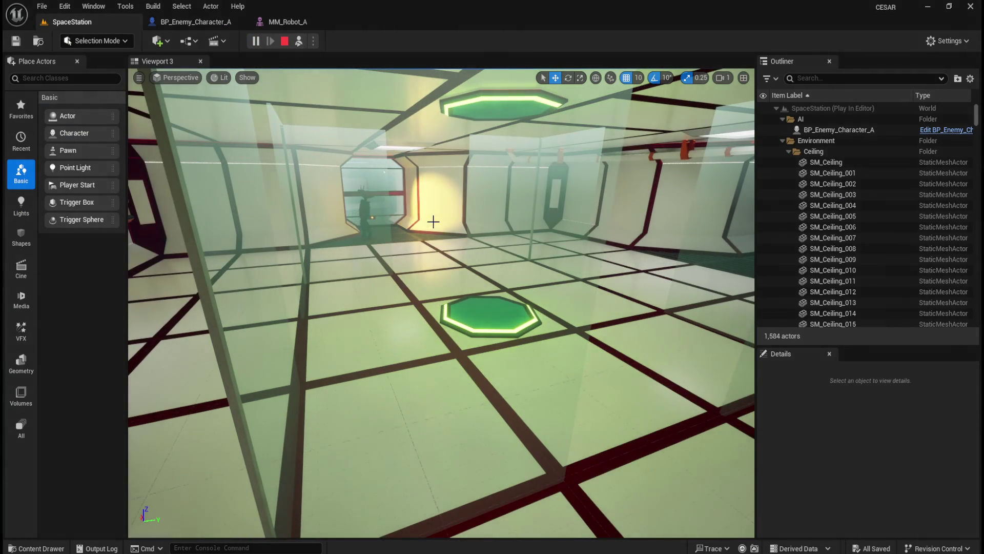
Fly down the corridors after the robot's yellow light, then stop and return to the blueprint.
left_click_drag(435, 220, 405, 220)
mouse_move(456, 249)
left_mouse_down()
mouse_move(455, 236)
mouse_move(455, 248)
mouse_move(480, 243)
mouse_move(510, 258)
mouse_move(497, 284)
left_mouse_up()
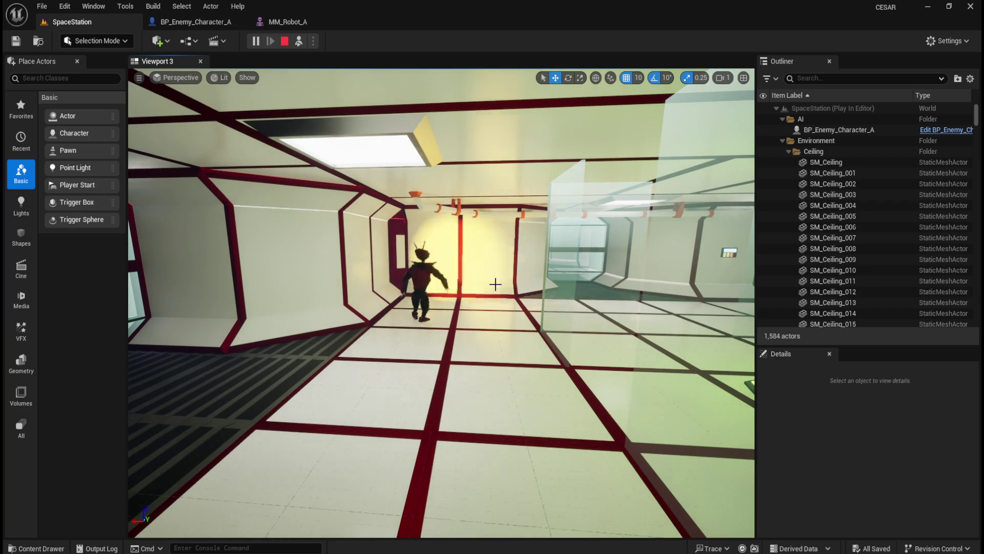
mouse_move(495, 284)
left_mouse_down()
mouse_move(508, 276)
mouse_move(486, 290)
left_mouse_up()
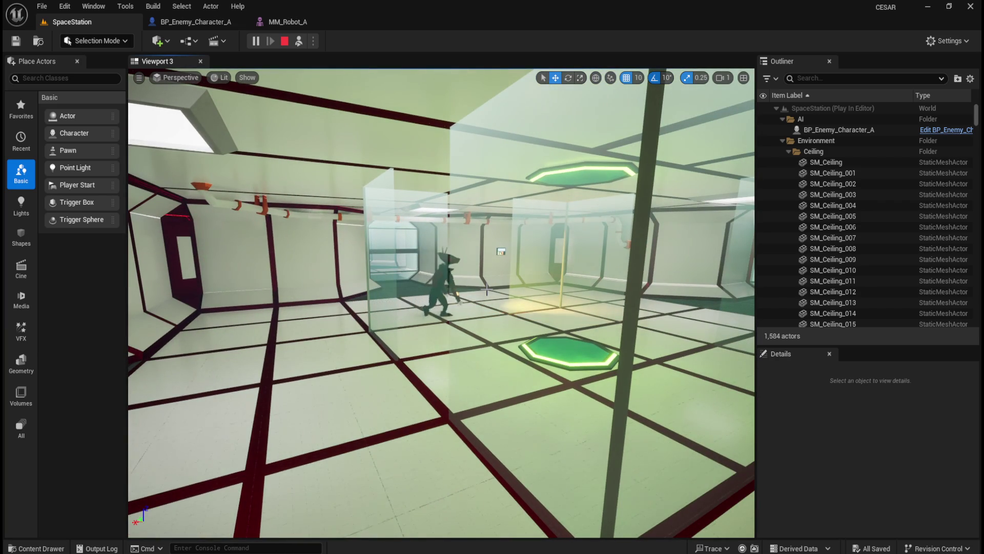
left_click_drag(487, 289, 495, 310)
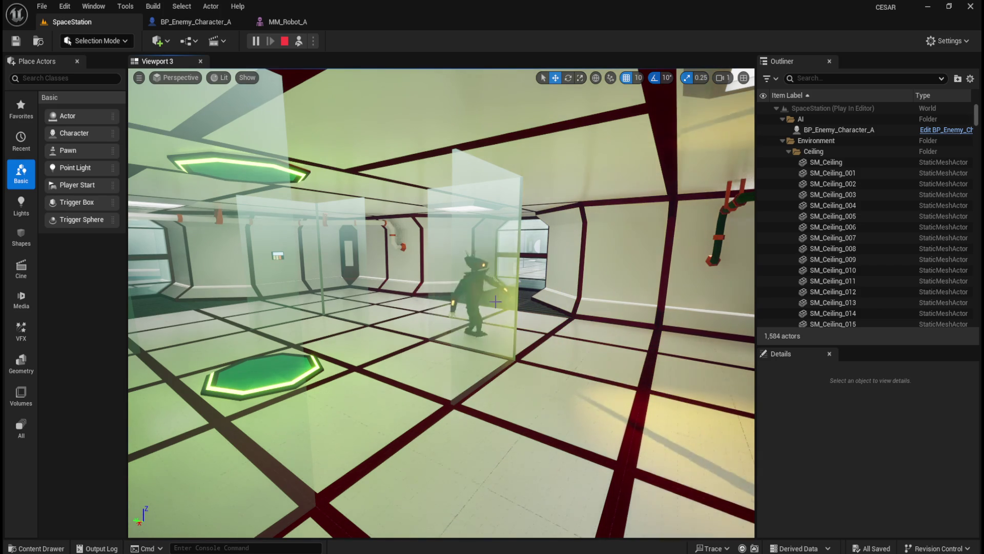
key("w")
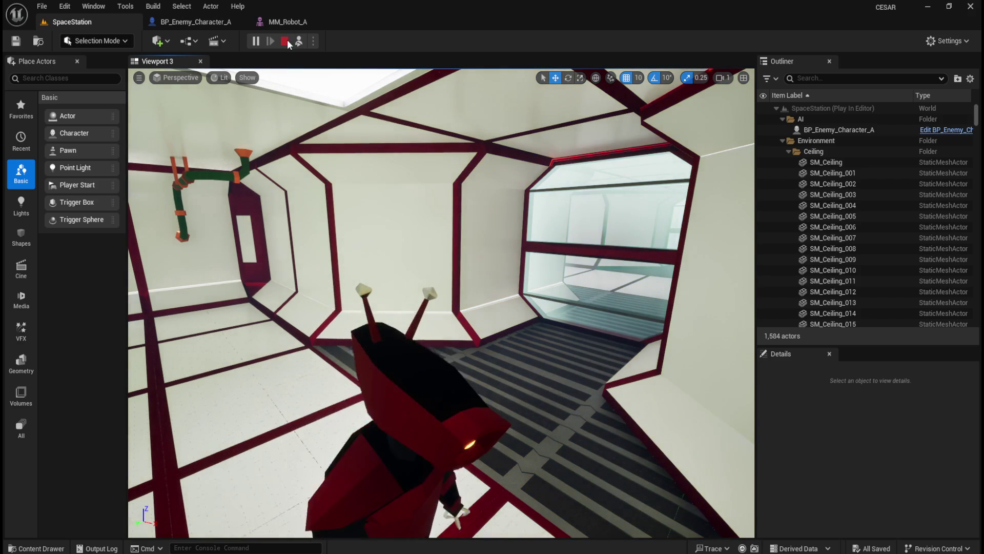
left_click(284, 41)
left_click(223, 23)
Switch the SpotLight's intensity units through EV, Lumens and Candelas, then return to SpaceStation.
left_click(860, 186)
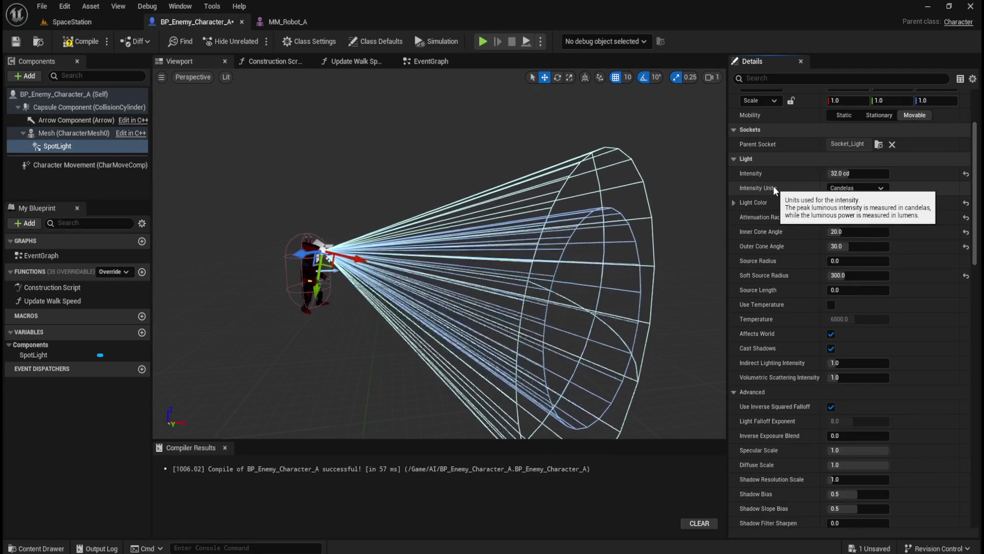
left_click(849, 190)
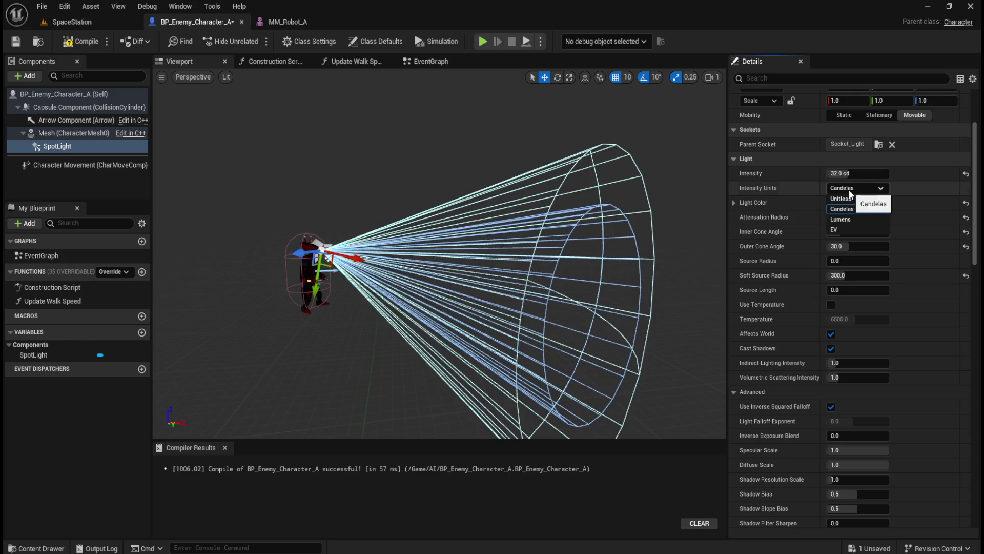
left_click(841, 230)
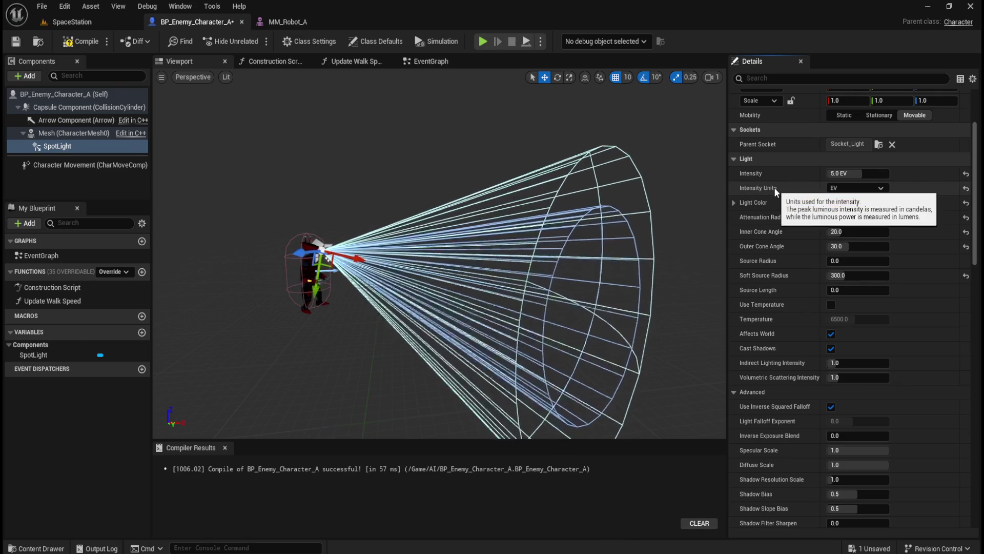
left_click(849, 190)
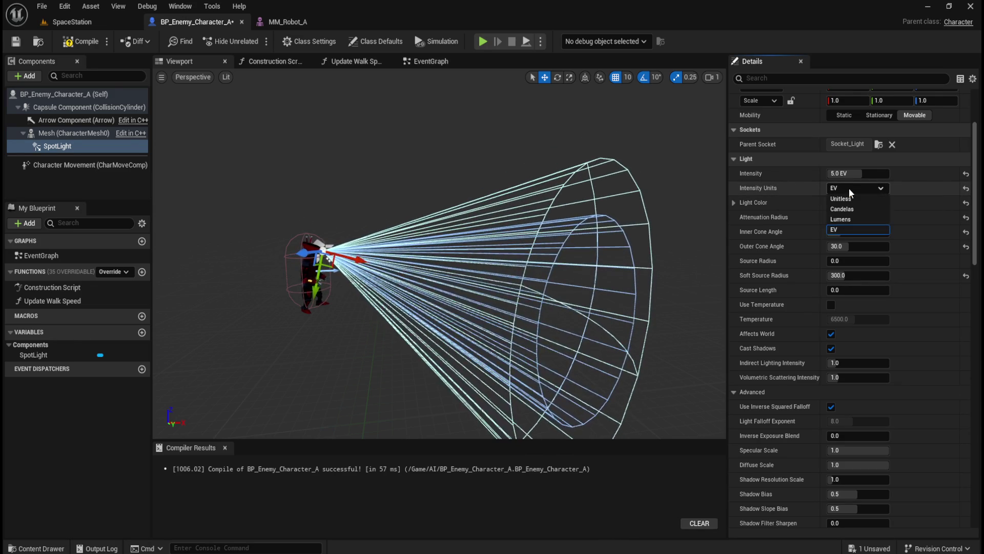
left_click(853, 218)
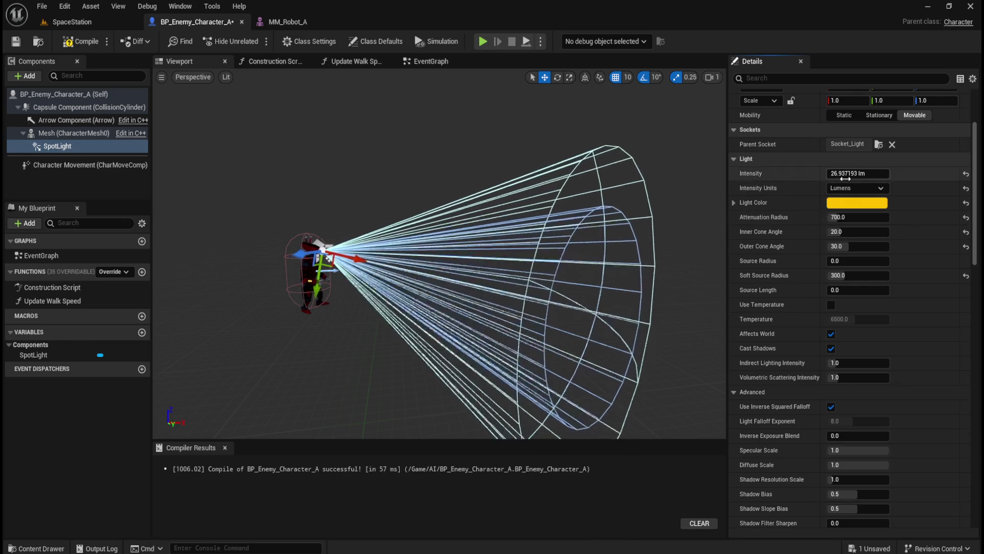
left_click(848, 209)
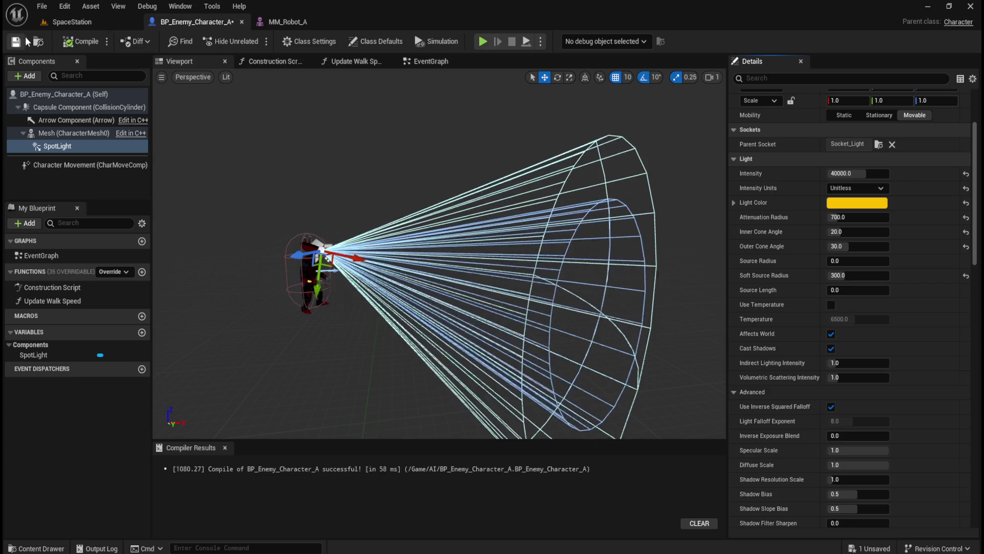
left_click(95, 23)
Play the level in the viewport to view the robot's yellow light, then return to BP_Enemy_Character_A.
left_click(314, 41)
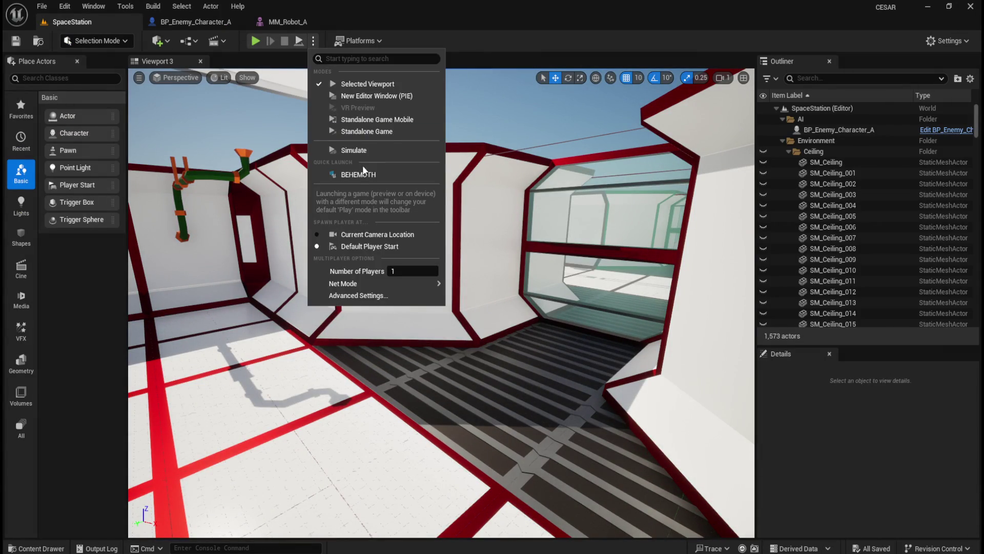
left_click(364, 150)
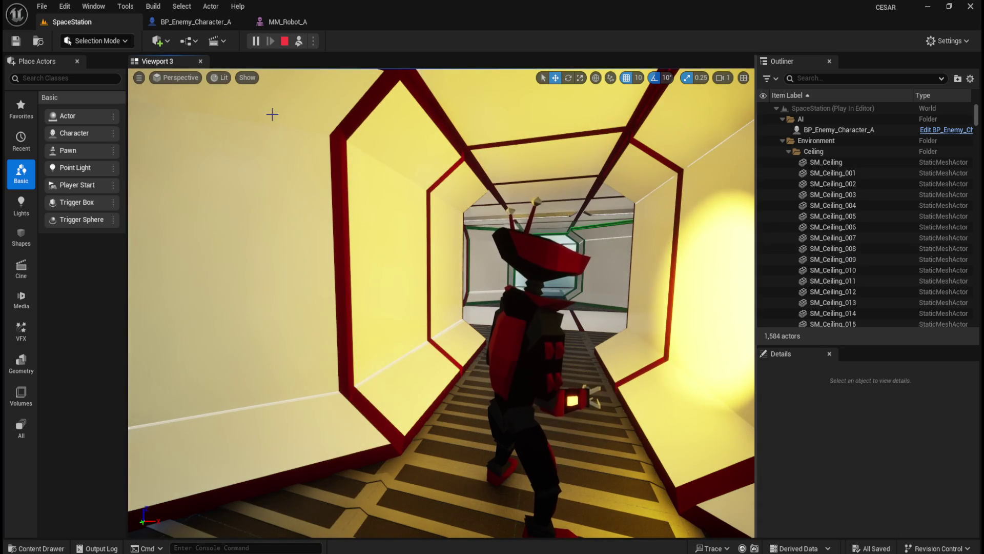
left_click(285, 41)
left_click(207, 20)
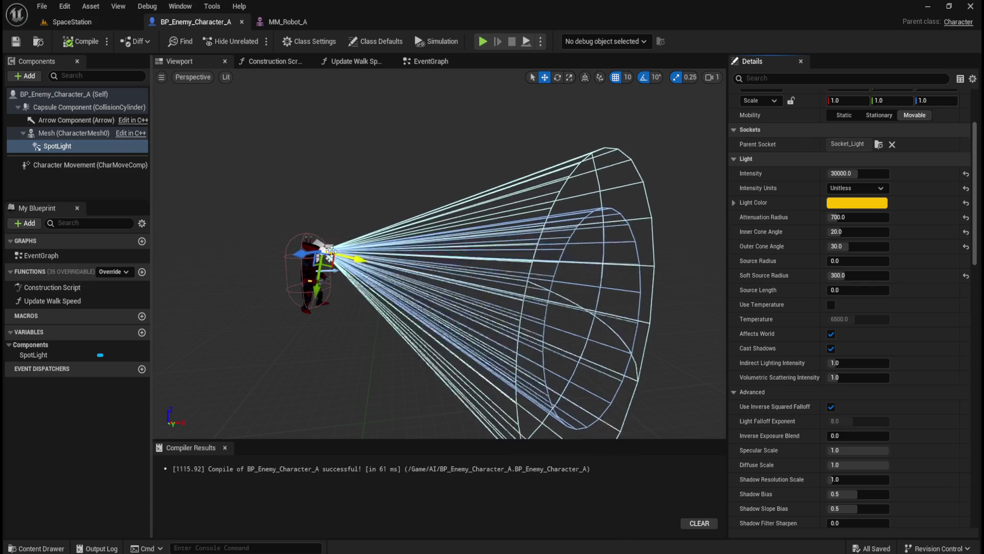
left_click(95, 21)
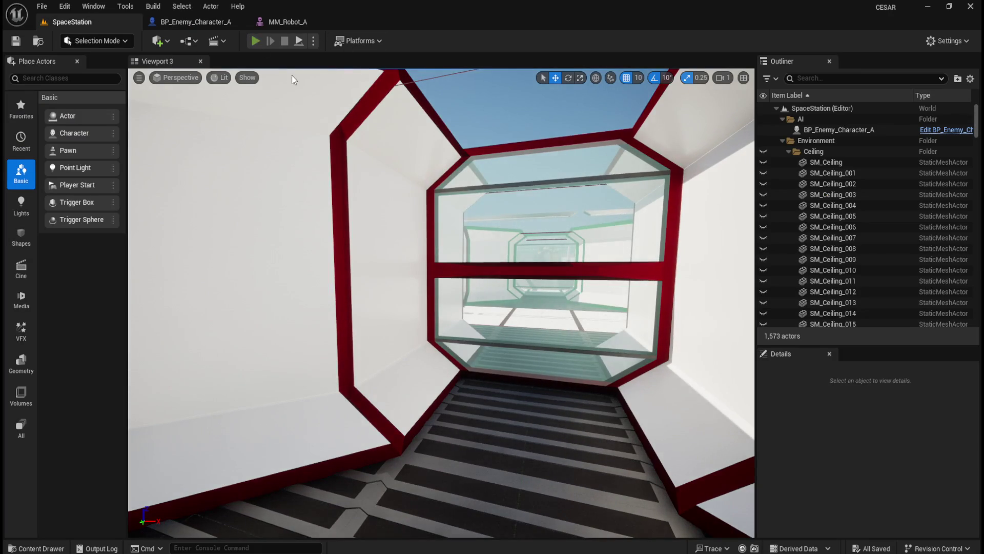
left_click(260, 46)
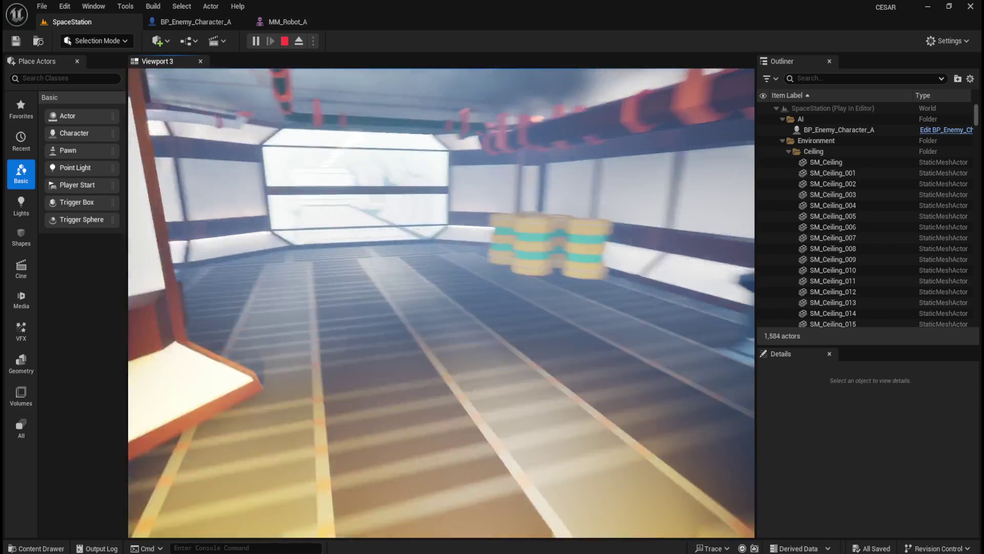
key("Escape")
left_click(203, 25)
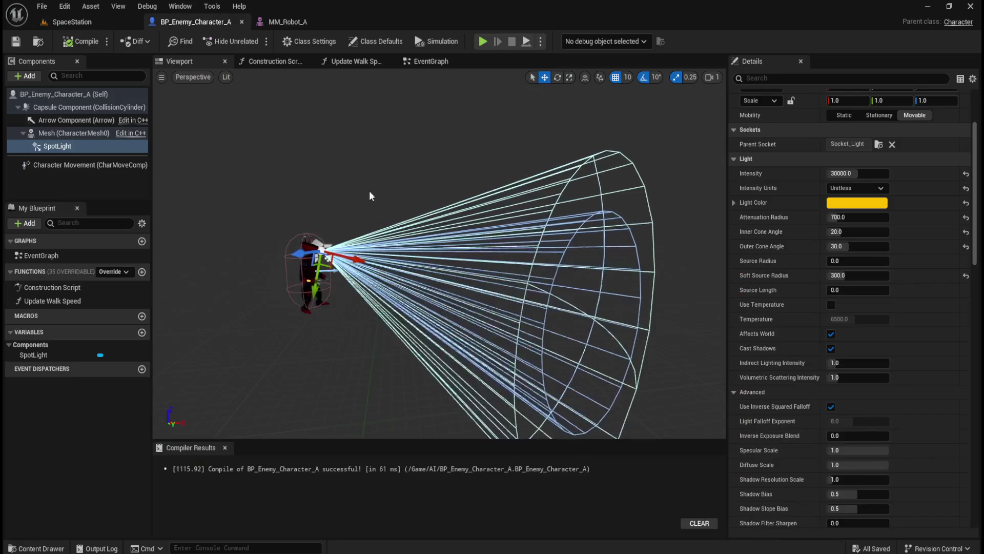
Set the enemy SpotLight's Inner Cone Angle to 30 and compile the blueprint.
left_click(58, 146)
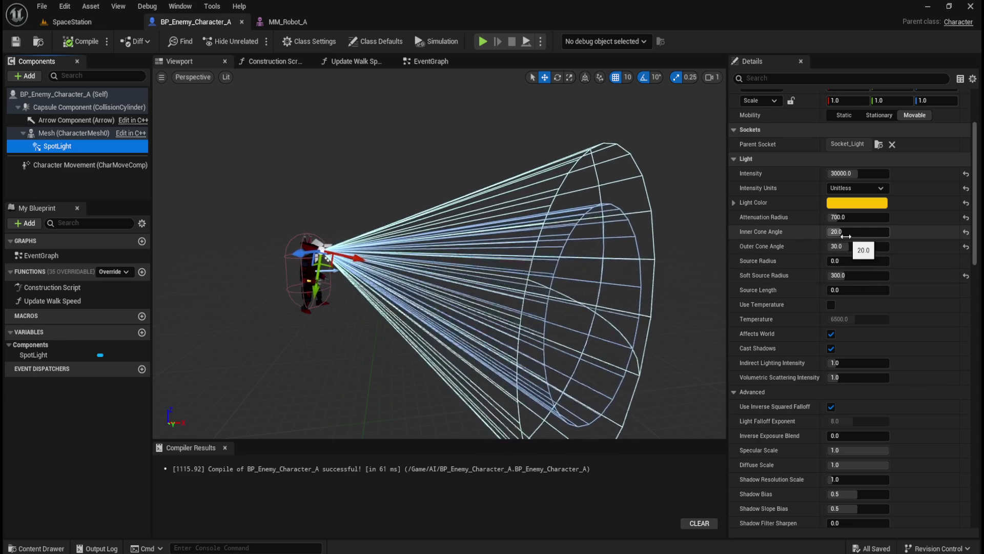
left_click(847, 237)
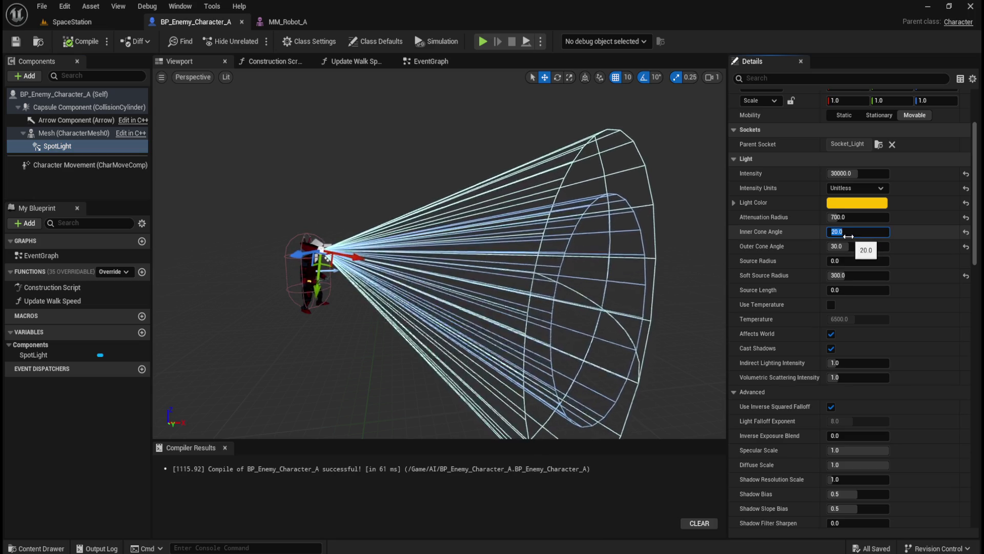
type("30")
key("Return")
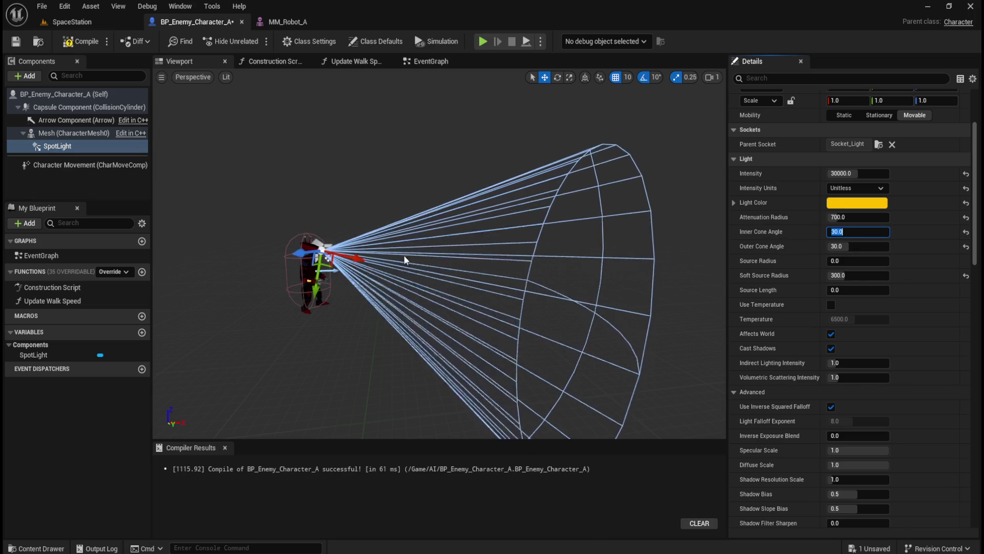
left_click(80, 40)
Save the blueprint, play-test the 30° cone in SpaceStation's corridors, then reopen BP_Enemy_Character_A.
left_click(18, 42)
left_click(95, 20)
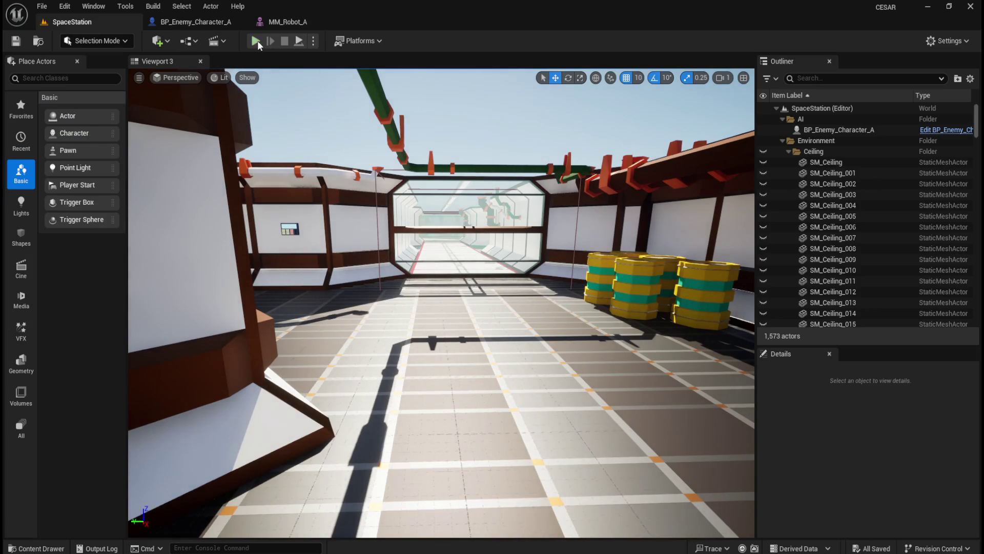
left_click(255, 41)
key("w")
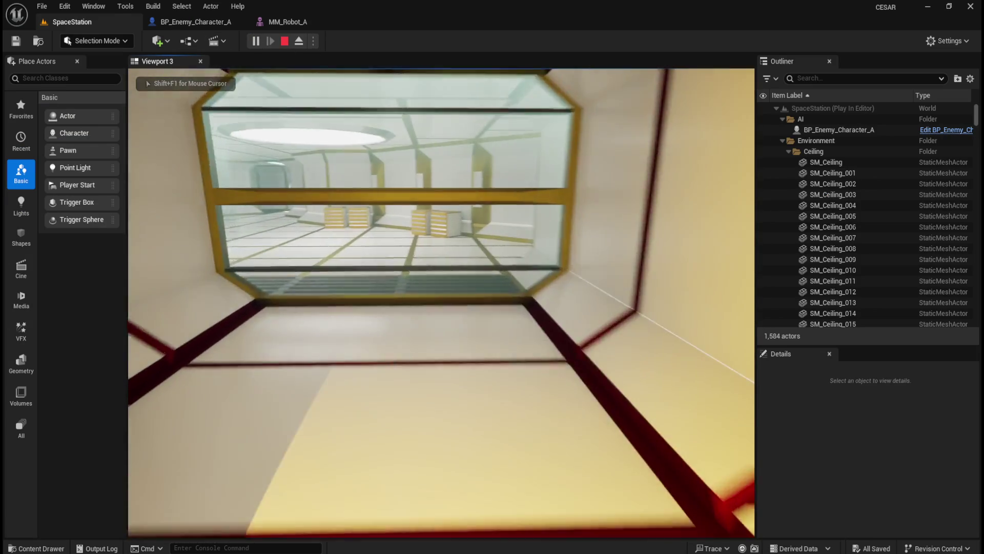
key("w")
key("w")
key("w")
key("w")
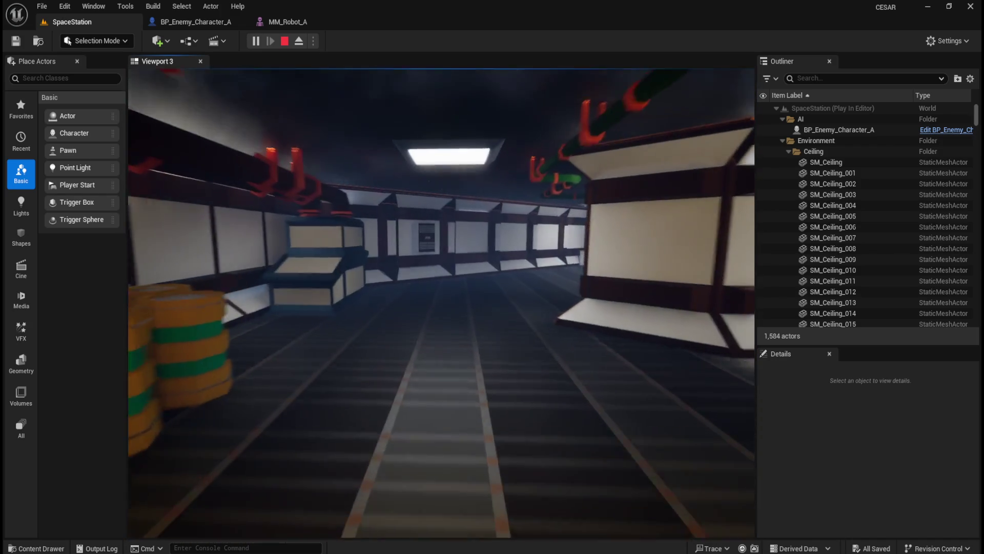
key("w")
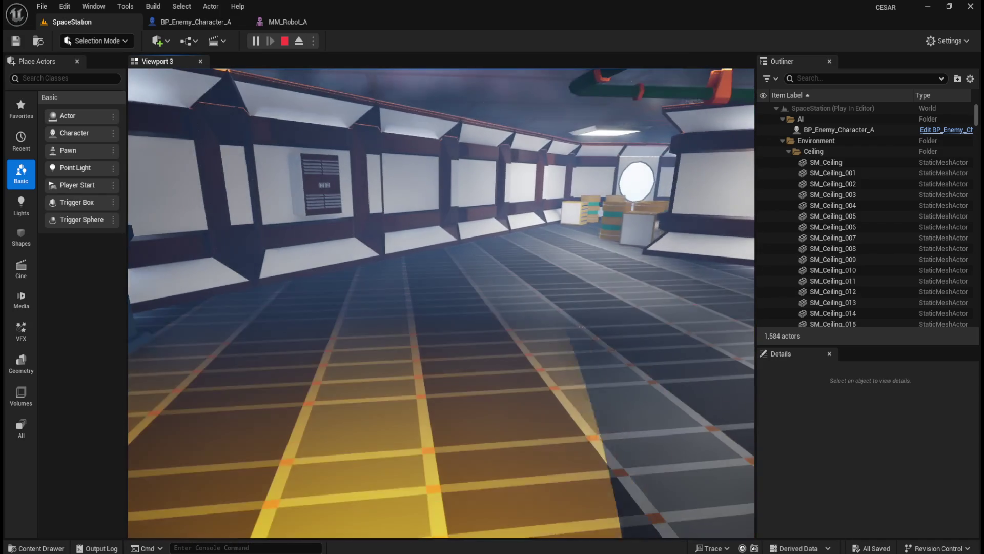
key("w")
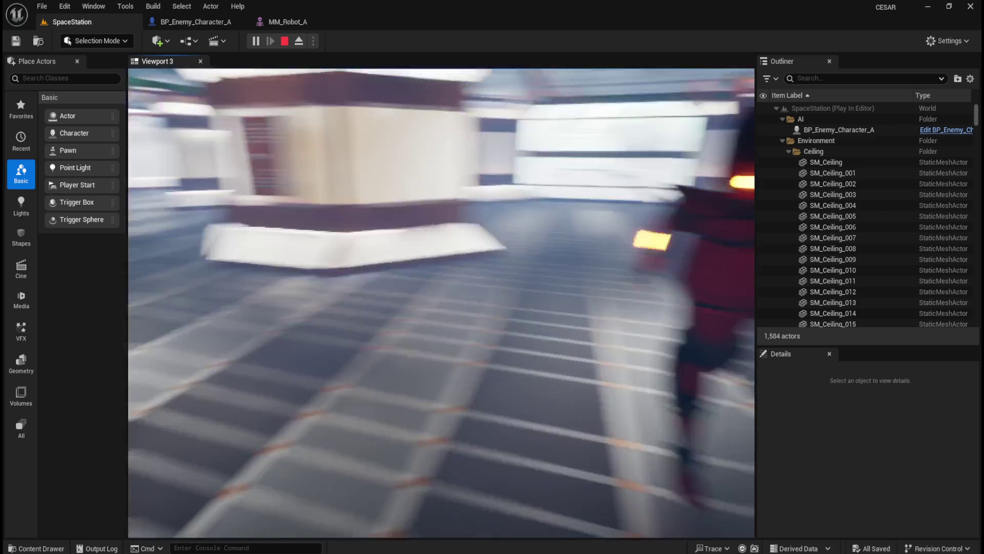
key("Escape")
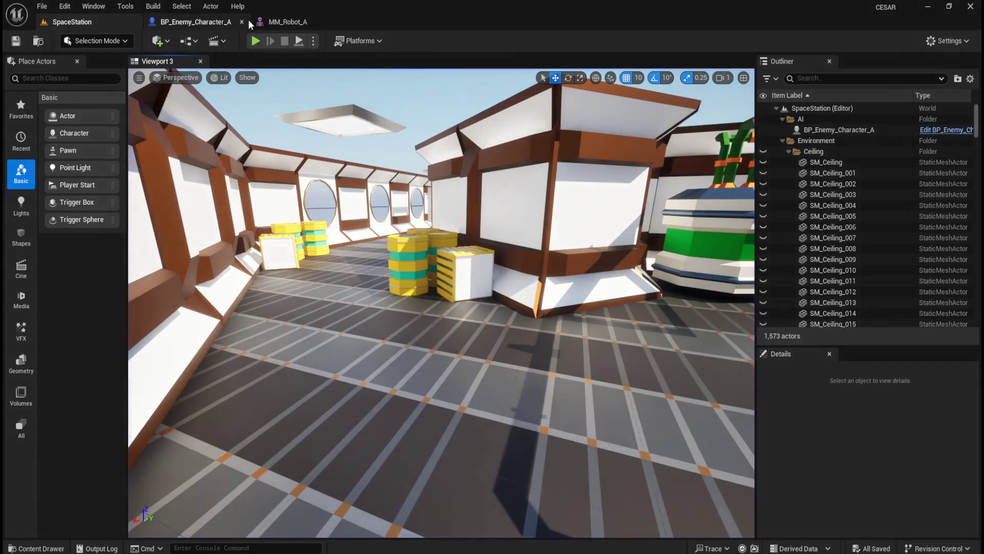
left_click(214, 23)
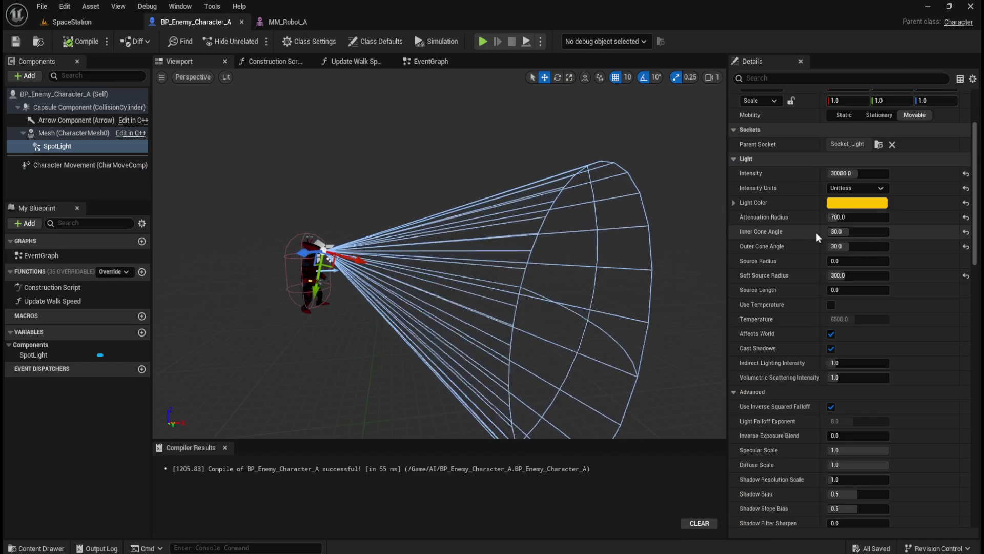
Set the SpotLight's Outer Cone Angle to 40, then compile and save the blueprint.
left_click(850, 246)
type("40")
key("Return")
left_click(81, 41)
Play-test the 40° cone down the SpaceStation corridor toward the end window.
left_click(87, 21)
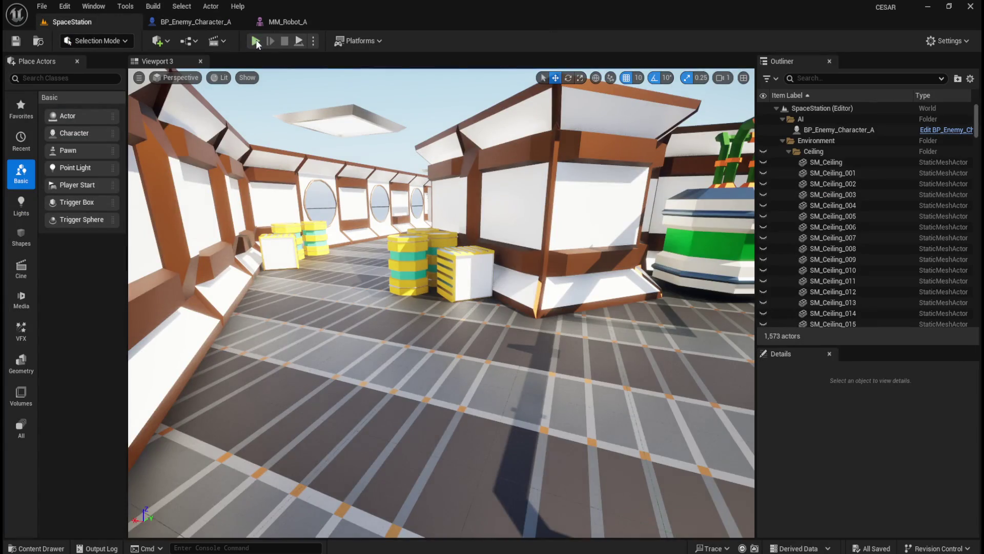
left_click(255, 41)
key("w")
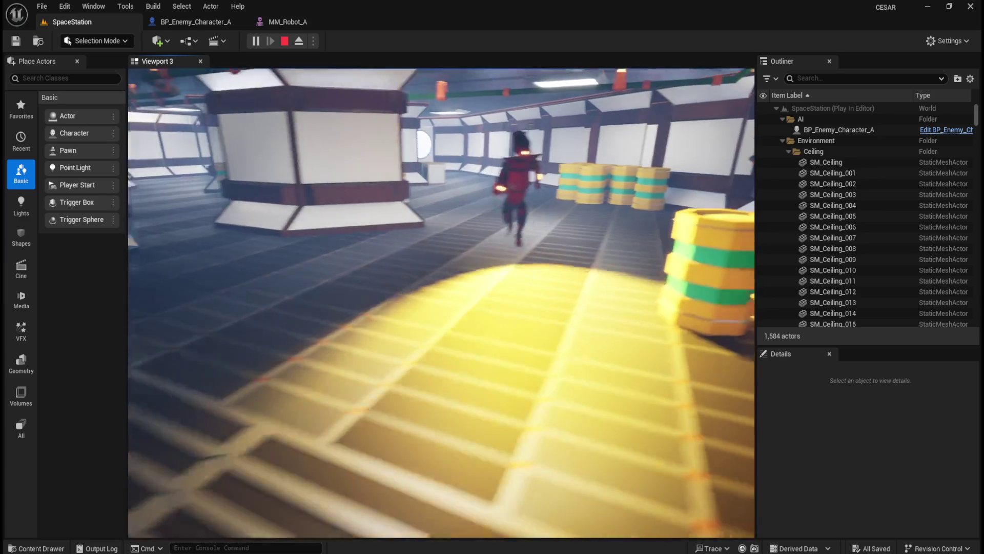
key("Escape")
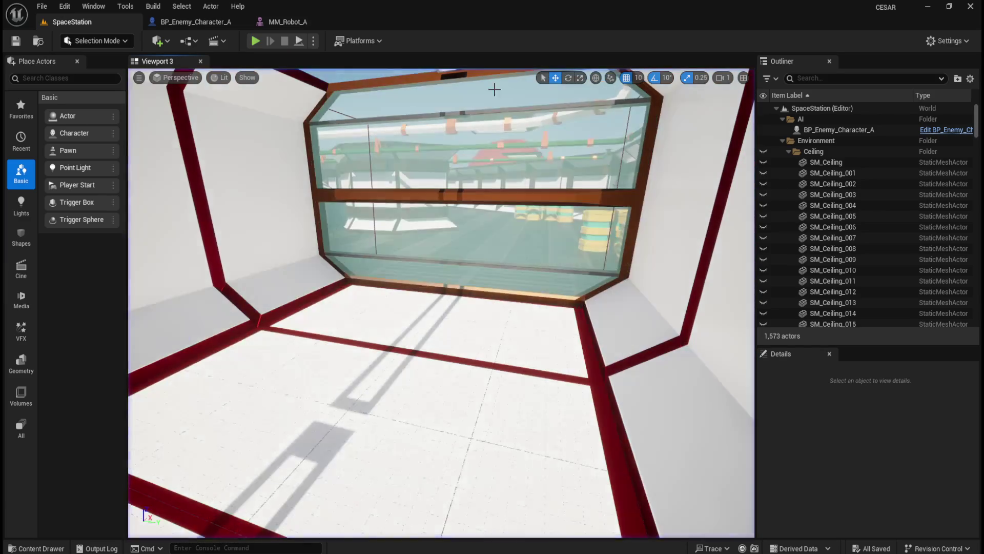
Change the SpotLight to inner cone 25 and intensity 25000, then compile and save.
left_click(196, 22)
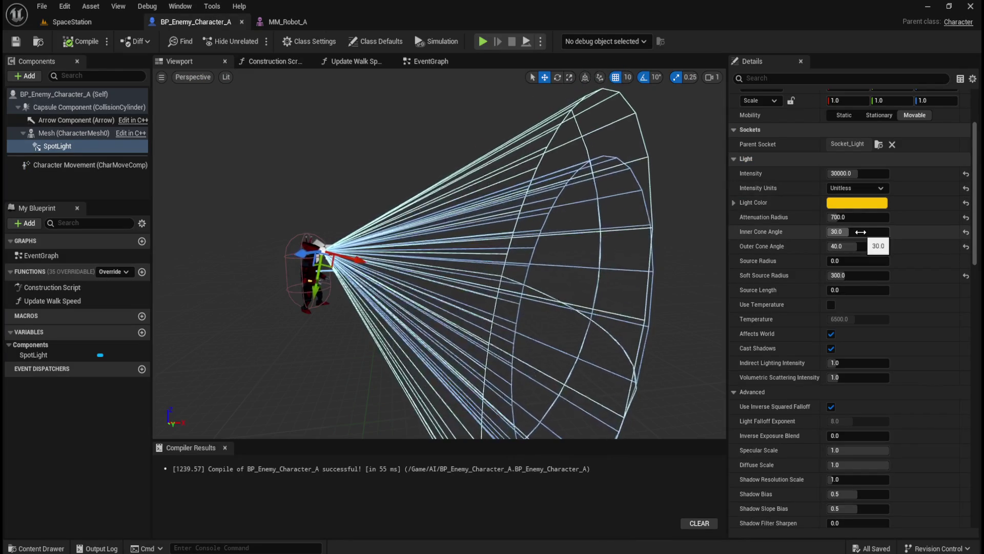
left_click(861, 232)
type("25")
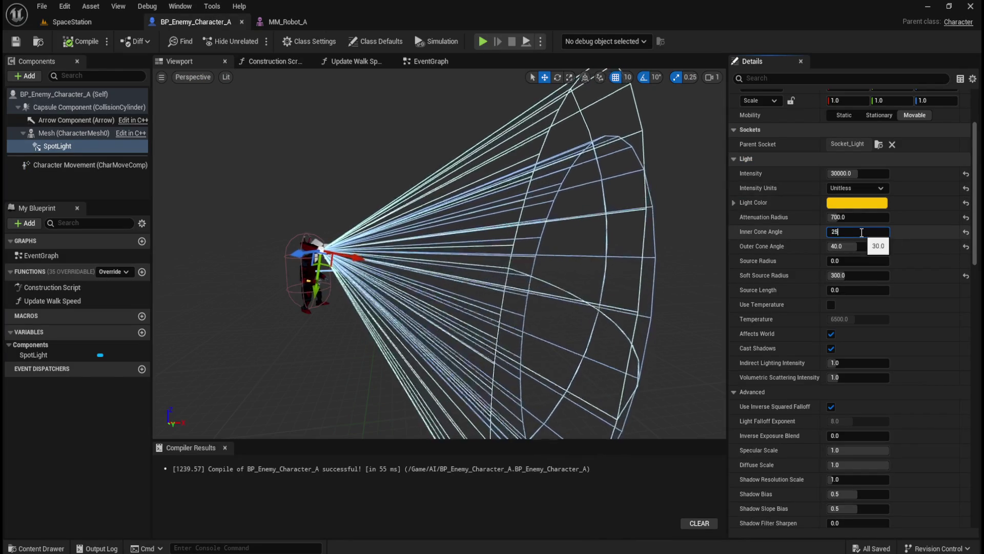
left_click(862, 173)
type("25000")
key("Return")
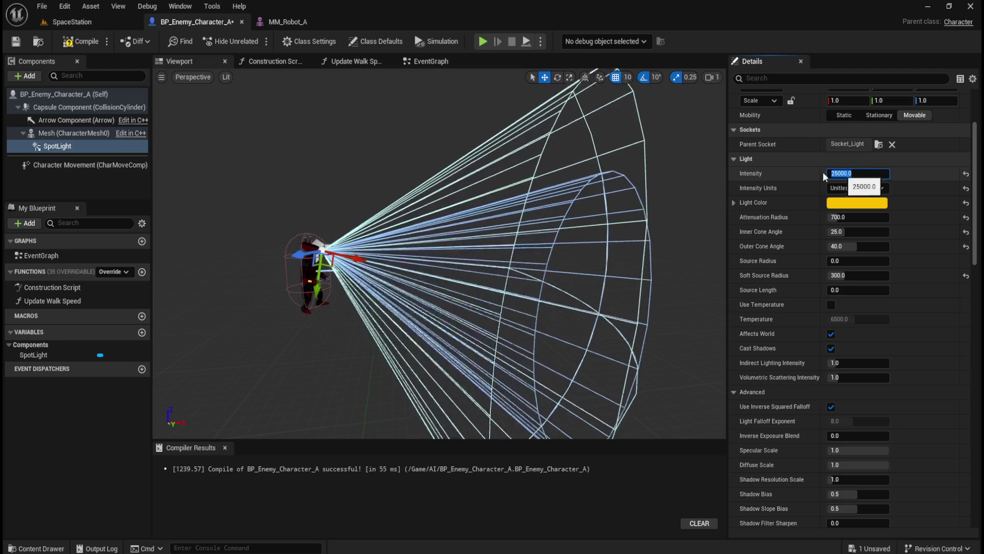
left_click(81, 41)
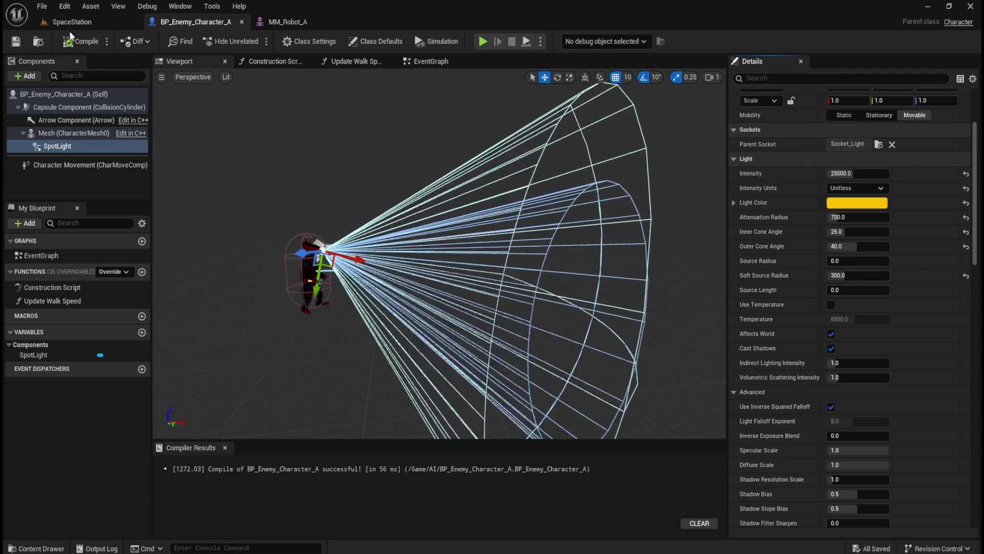
key("ctrl+s")
Play-test the retuned spotlight twice in SpaceStation, then open the File menu.
left_click(41, 42)
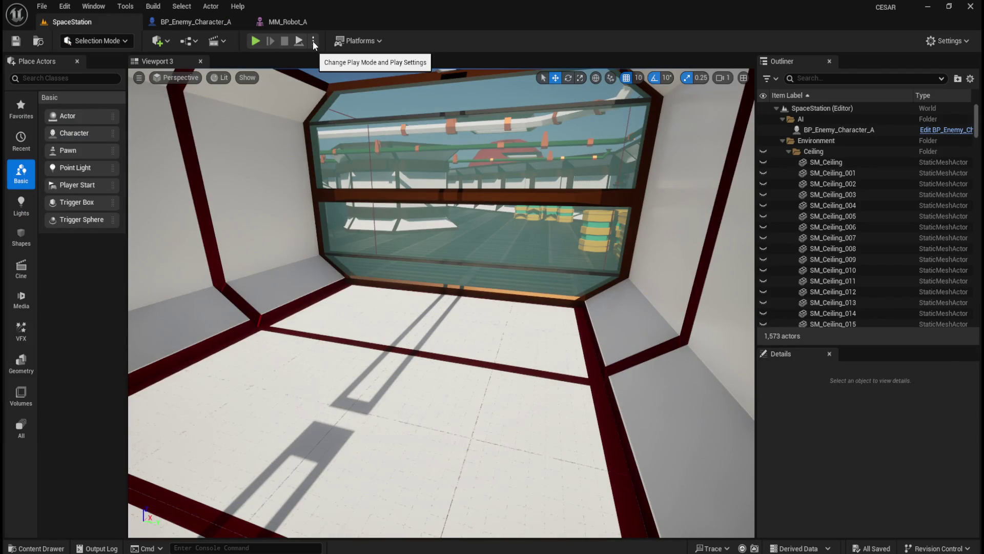
left_click(313, 41)
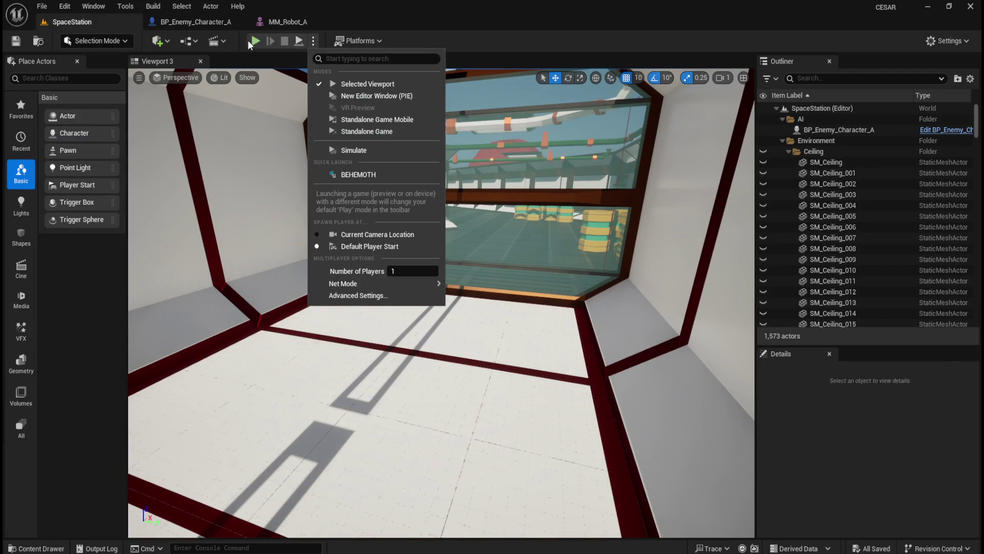
left_click(254, 40)
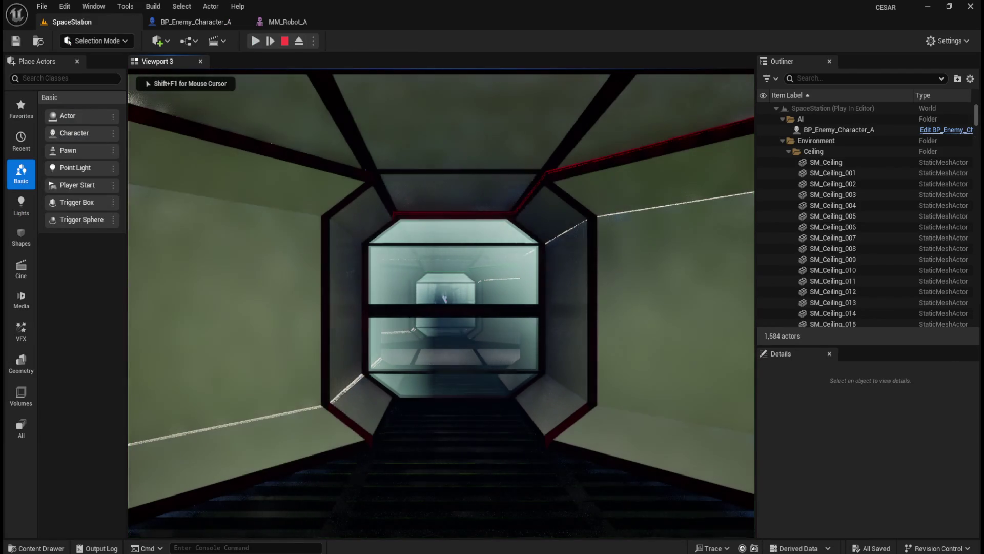
key("Escape")
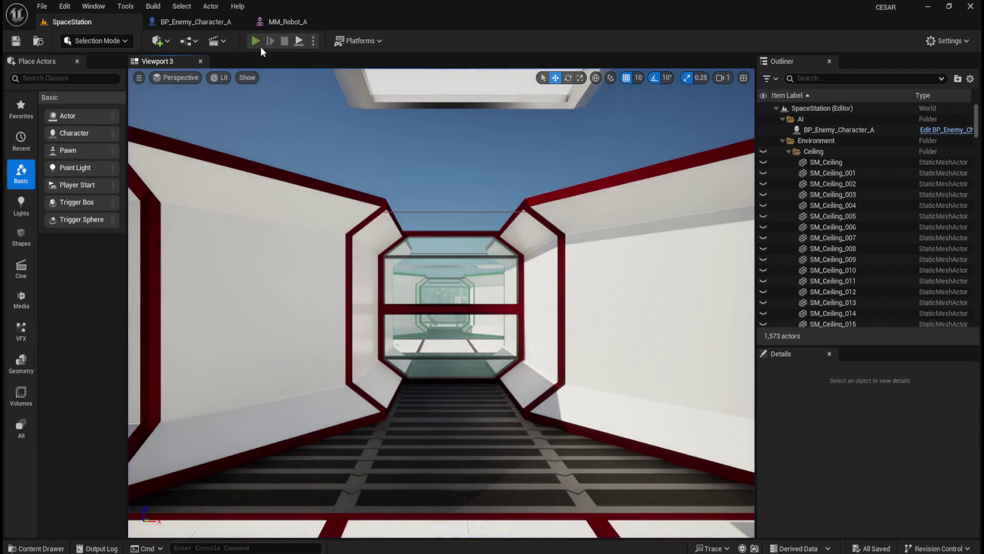
left_click(261, 40)
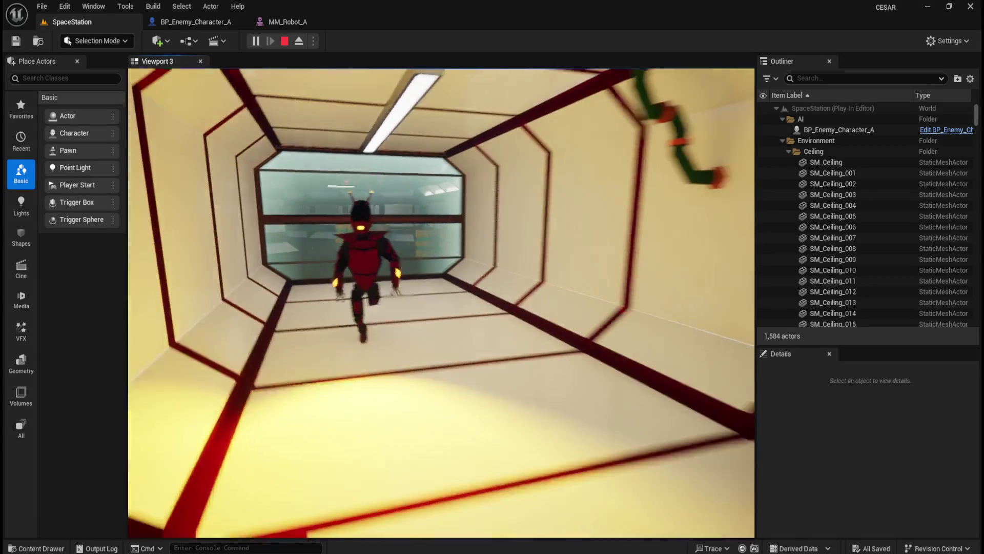
key("Escape")
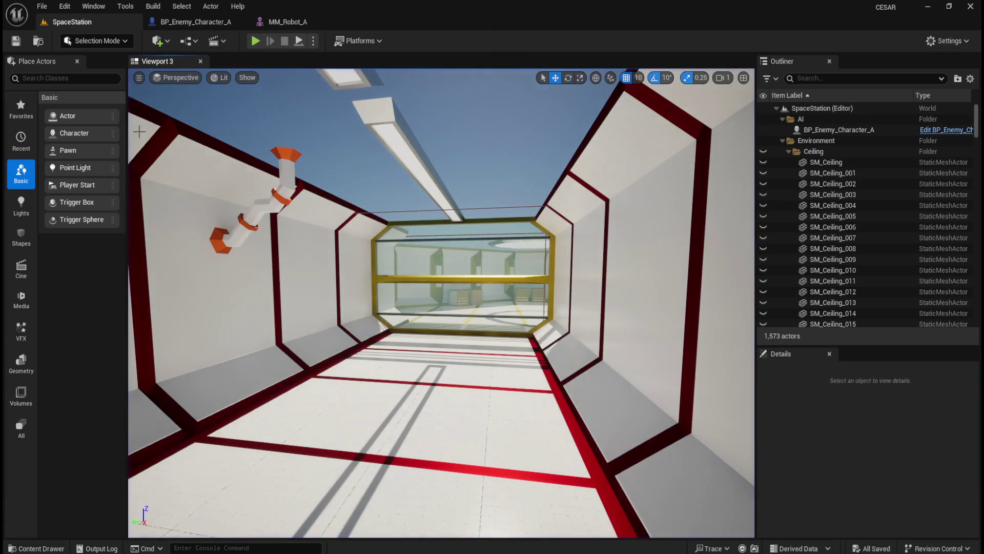
left_click(42, 6)
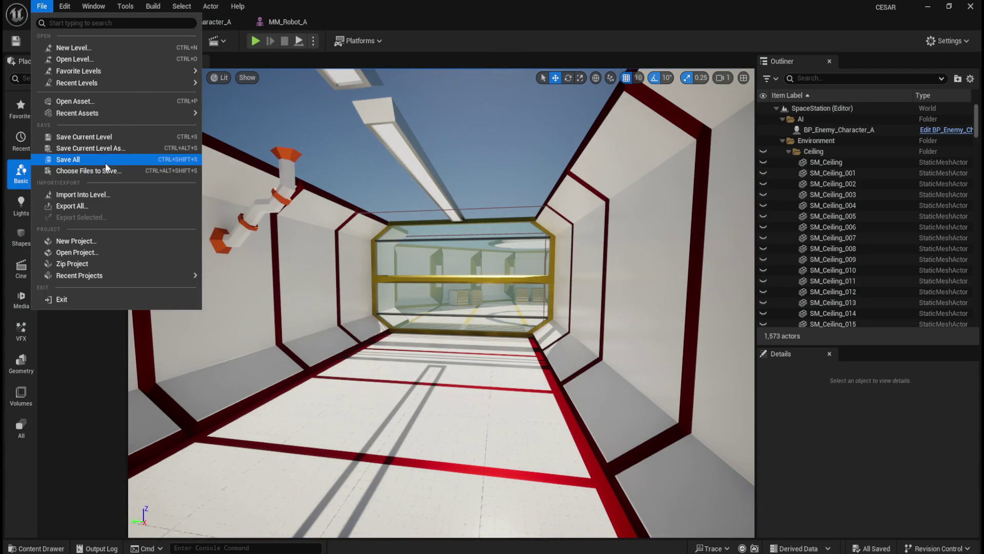
Save all work and run a brief play test of the level.
left_click(105, 166)
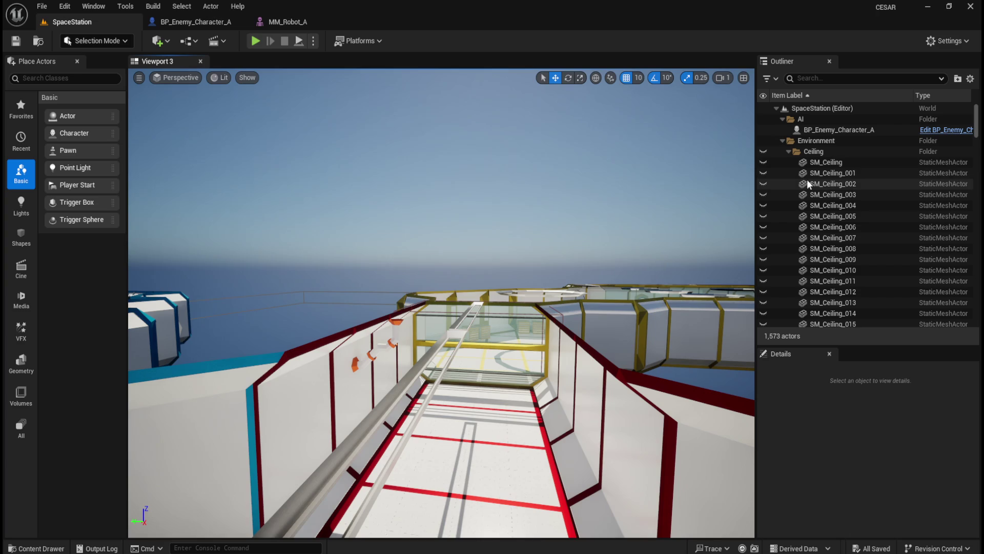
left_click(255, 41)
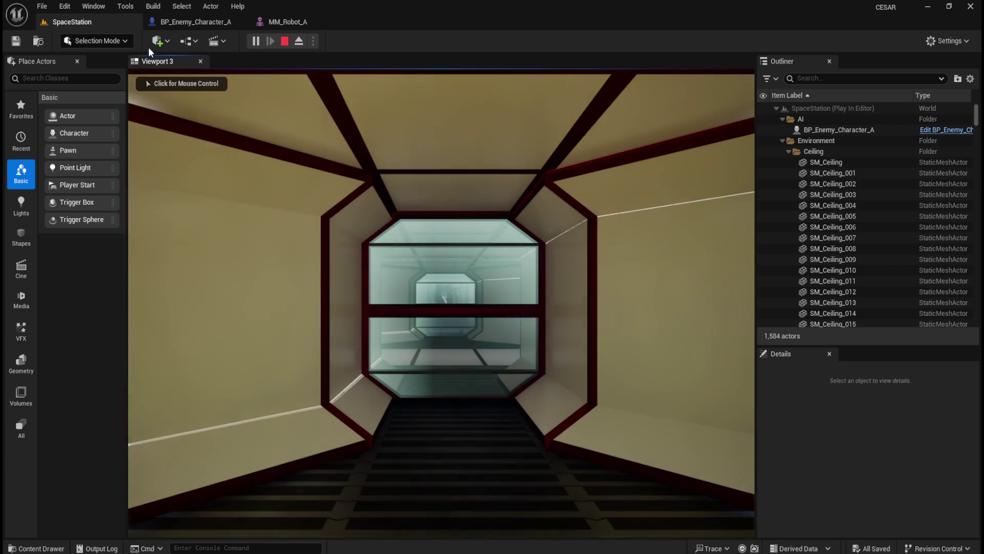
left_click(284, 41)
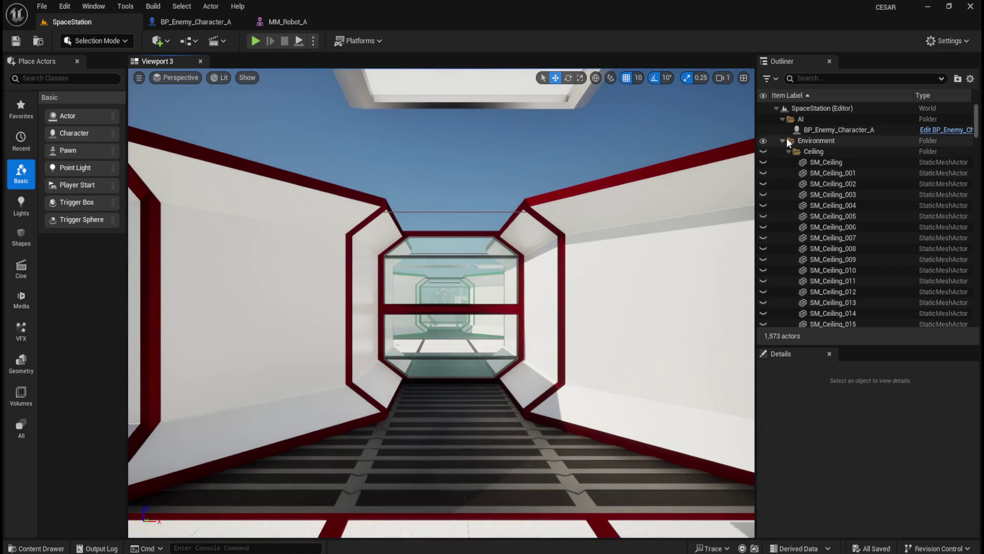
Collapse the Ceiling and Lootables folders and expand Lighting in the Outliner.
left_click(788, 151)
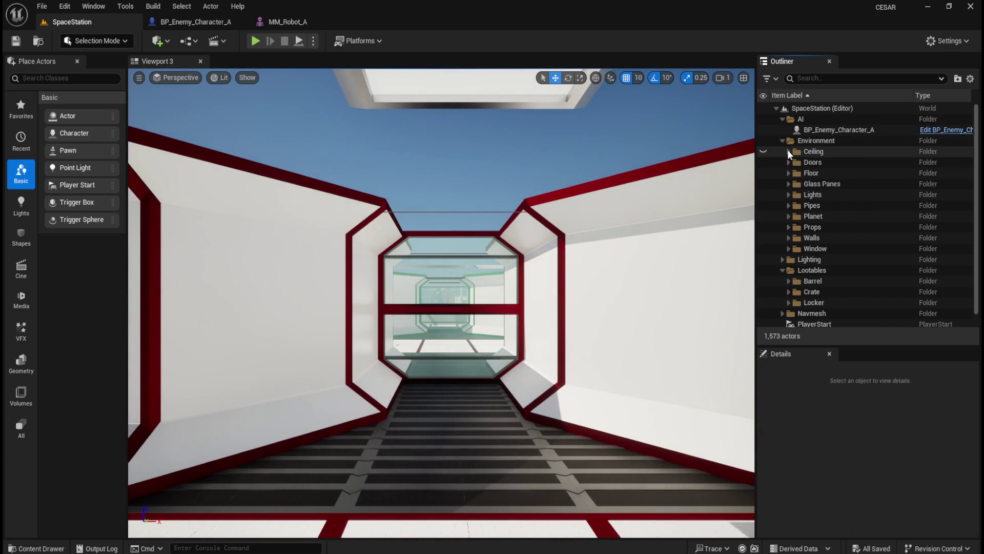
left_click(783, 270)
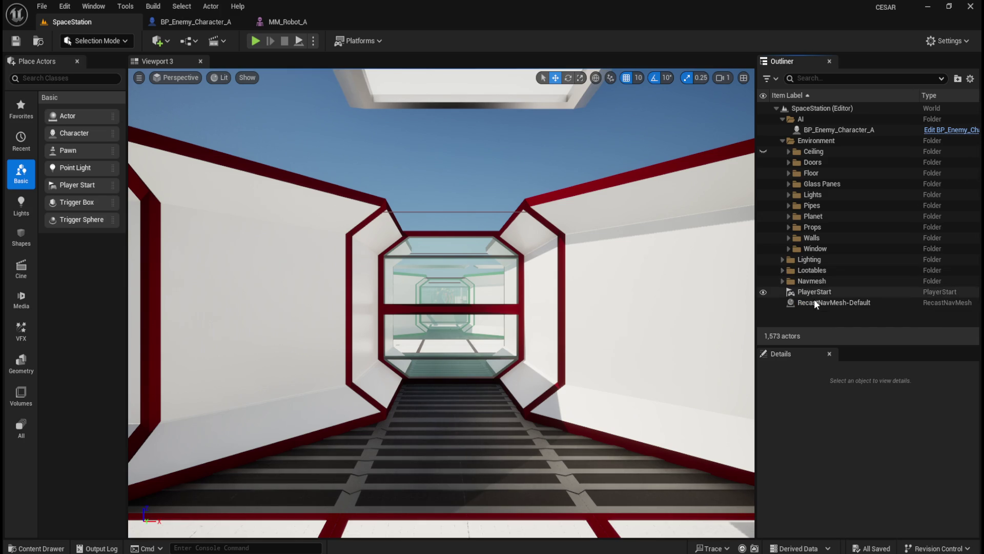
left_click(43, 7)
left_click(61, 160)
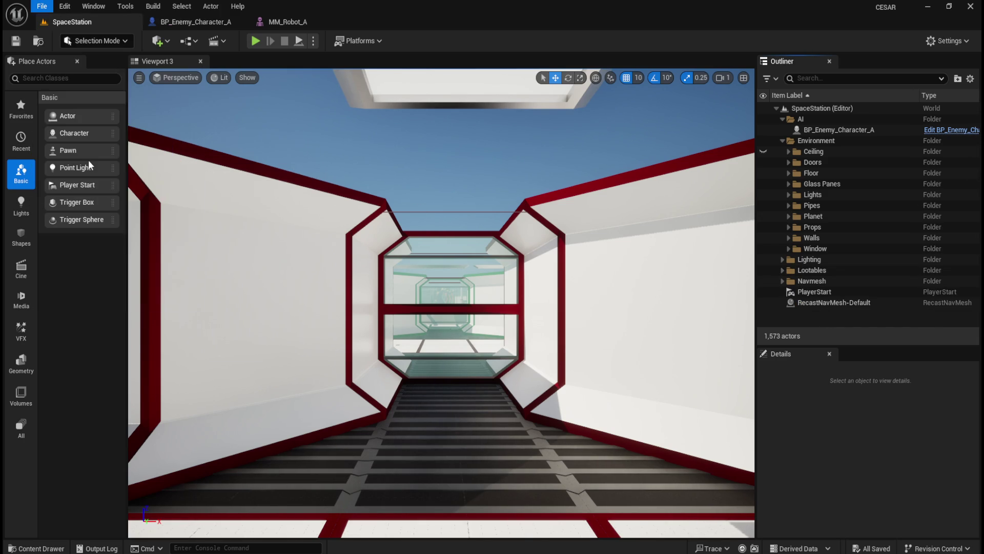
left_click(782, 260)
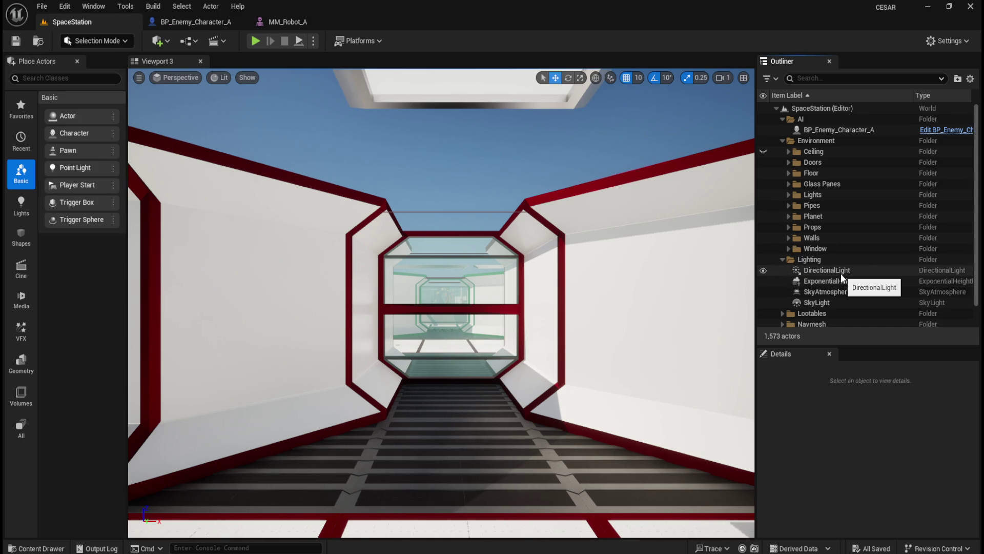
mouse_move(694, 256)
left_mouse_down()
mouse_move(715, 180)
mouse_move(478, 265)
left_mouse_up()
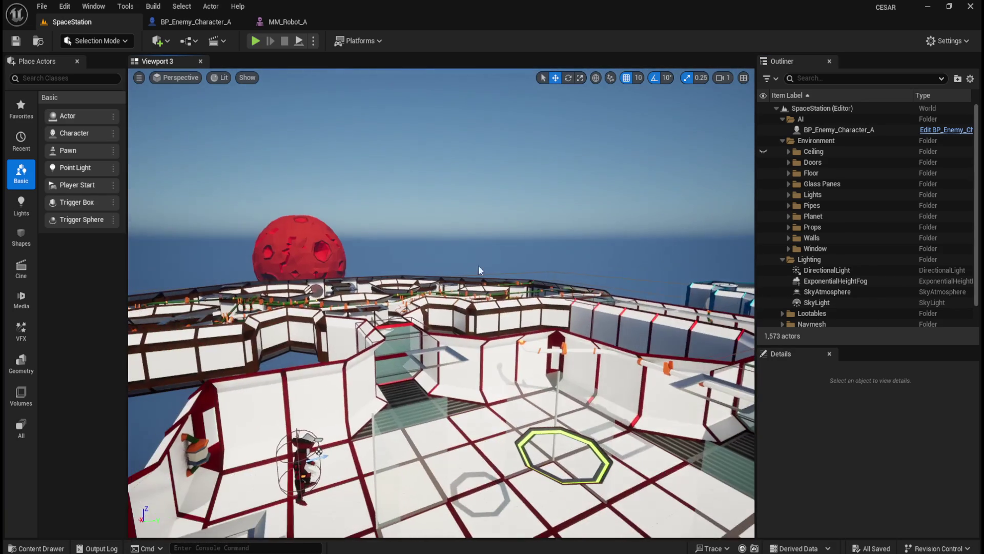
Tick Actor Hidden In Game for DirectionalLight through SkyLight, then start a play test.
left_click(829, 270)
left_click(822, 303)
left_click(833, 273)
left_click(826, 304, "shift")
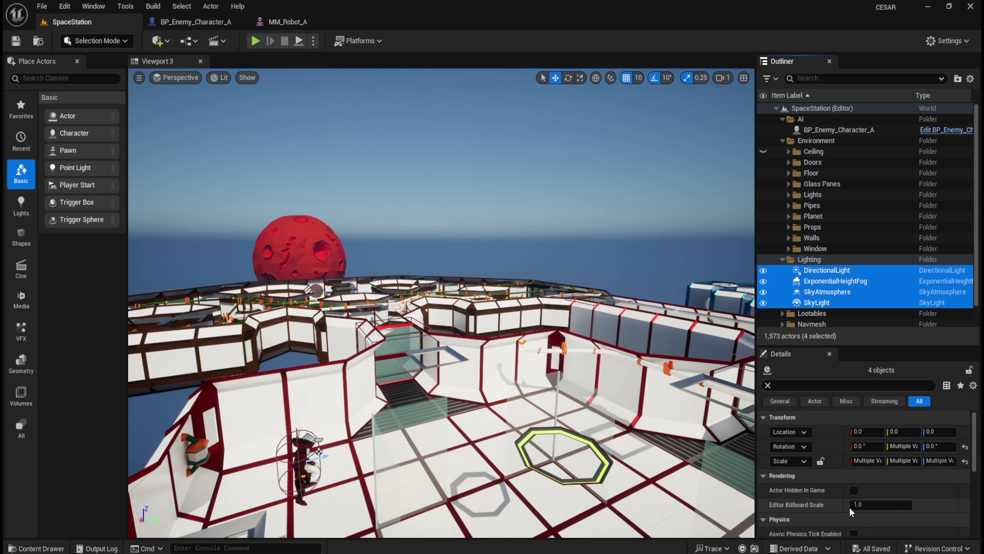
scroll(850, 506, "down", 1)
scroll(836, 492, "down", 6)
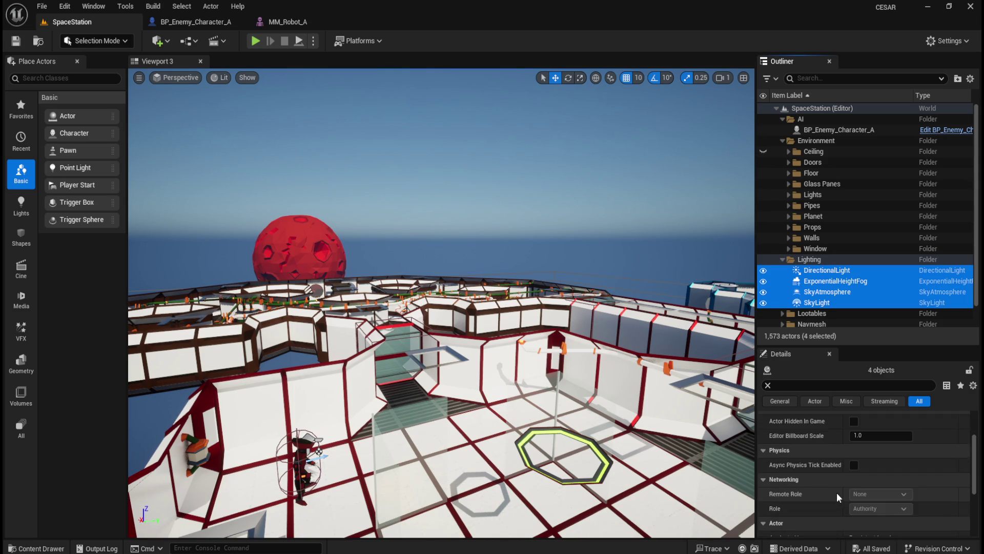
scroll(836, 491, "up", 6)
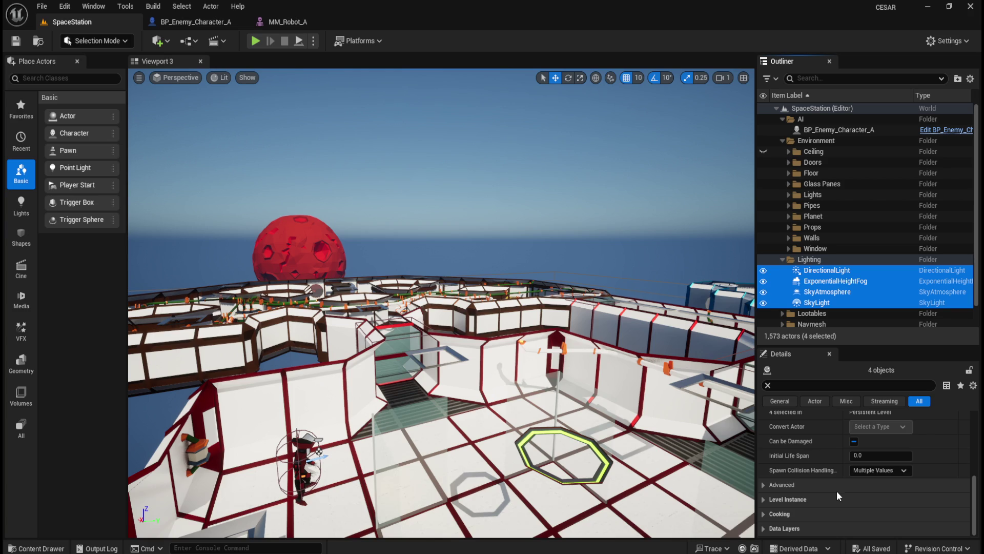
scroll(837, 492, "down", 2)
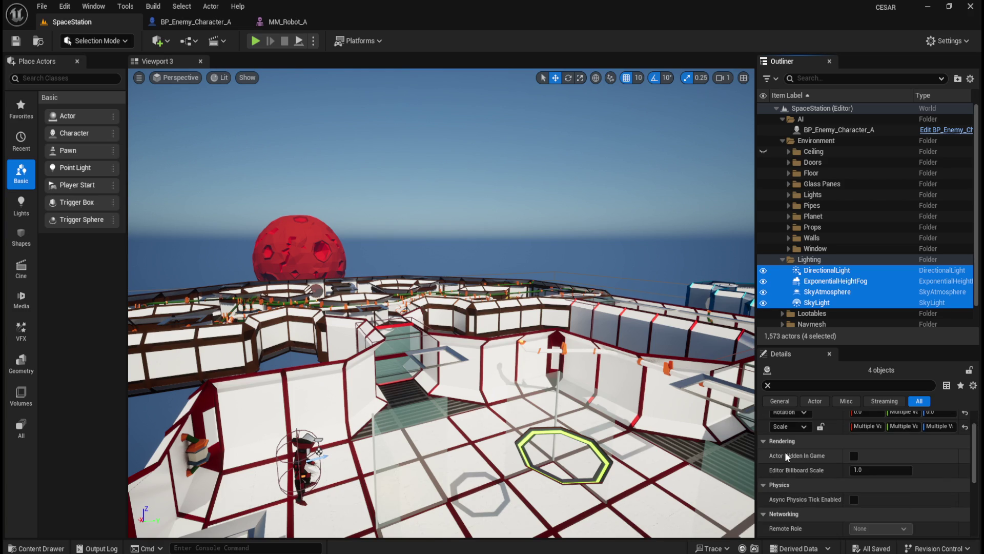
left_click(854, 456)
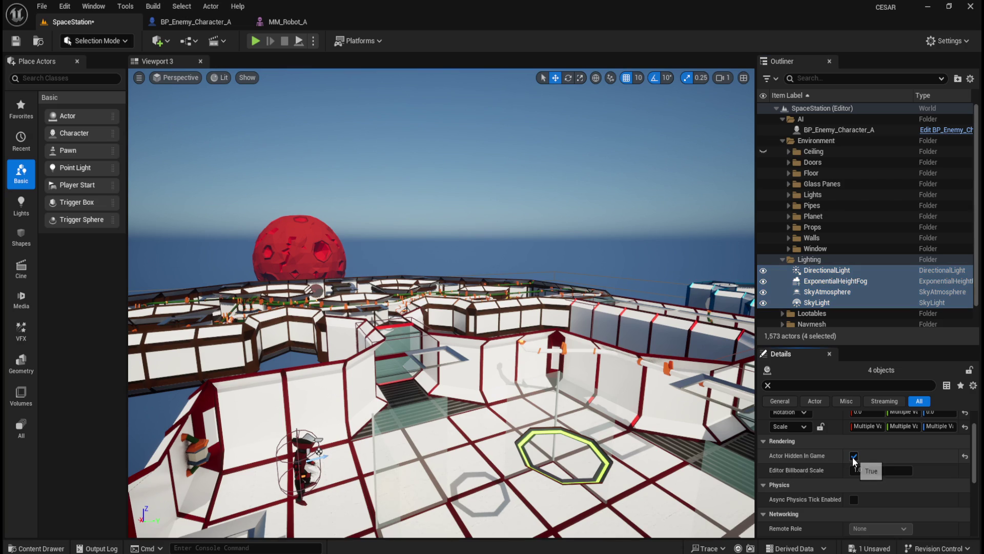
left_click(256, 42)
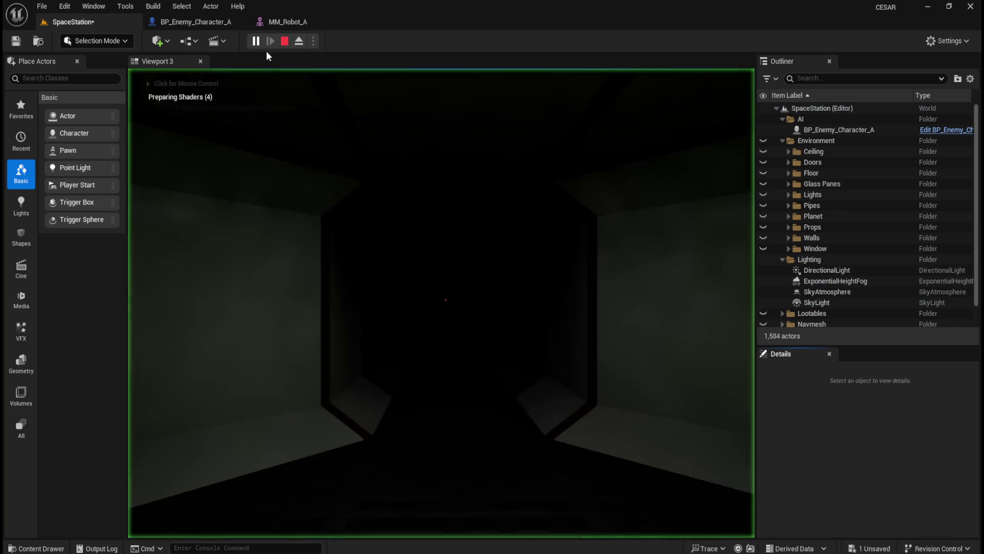
Walk the darkened corridors past the yellow crates until the robot's yellow spotlight shows.
key("w")
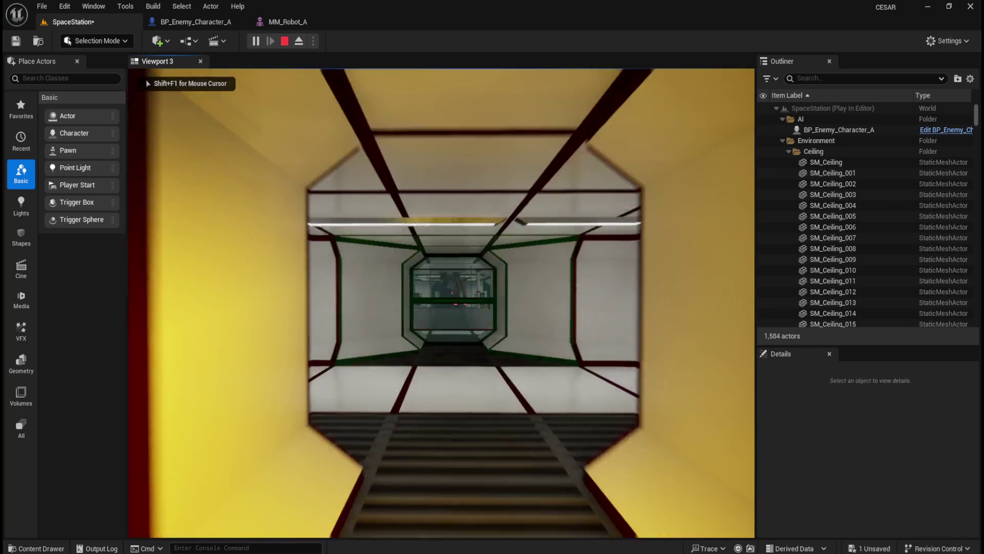
key("w")
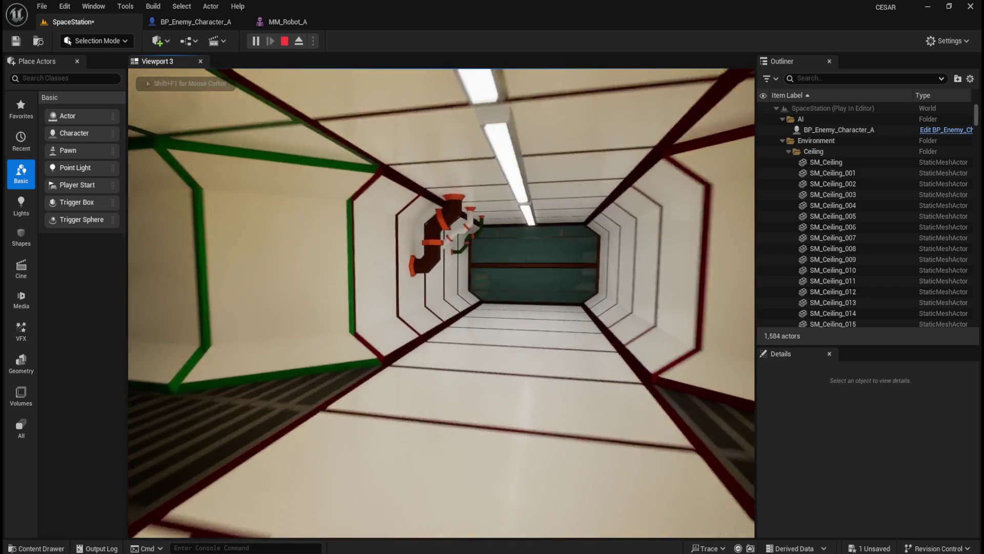
key("w")
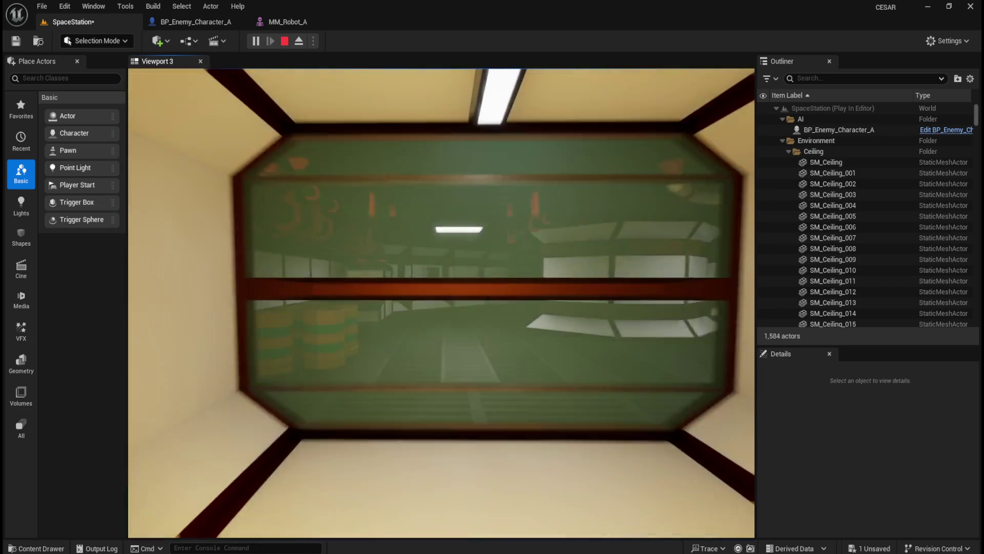
key("w")
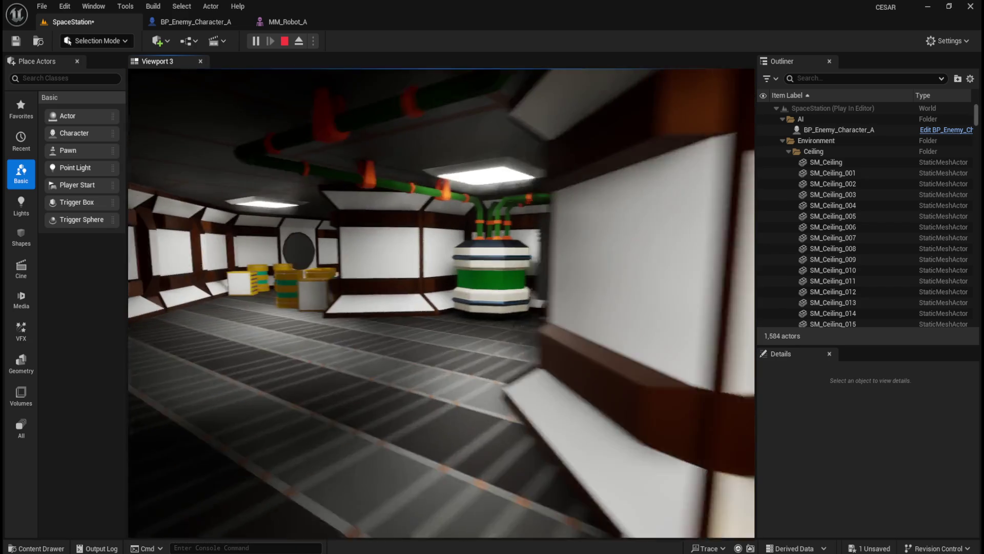
key("w")
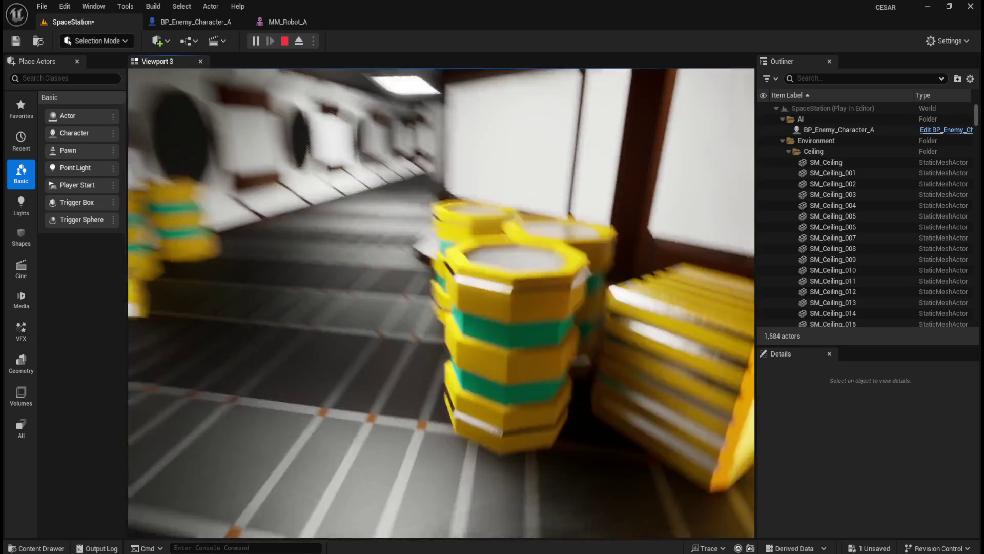
key("w")
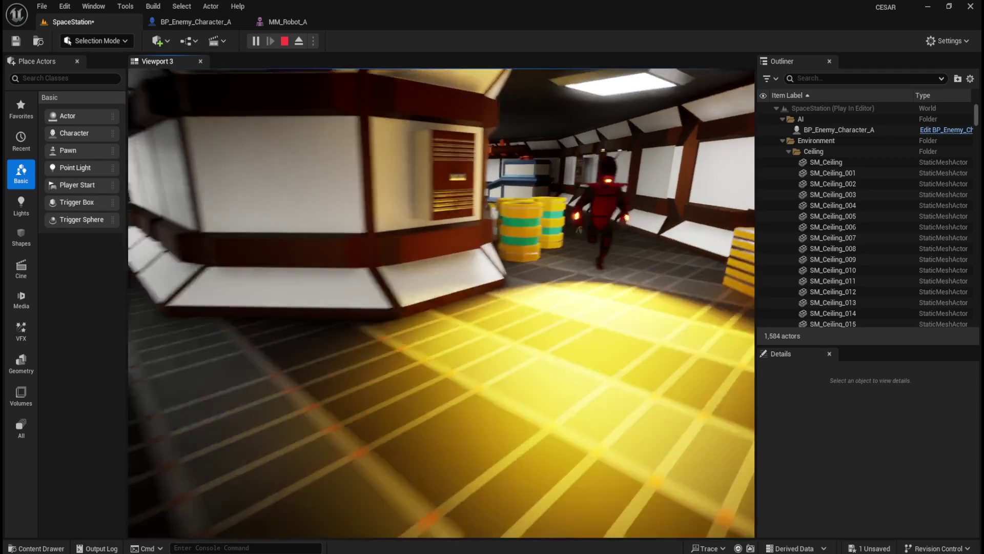
key("w")
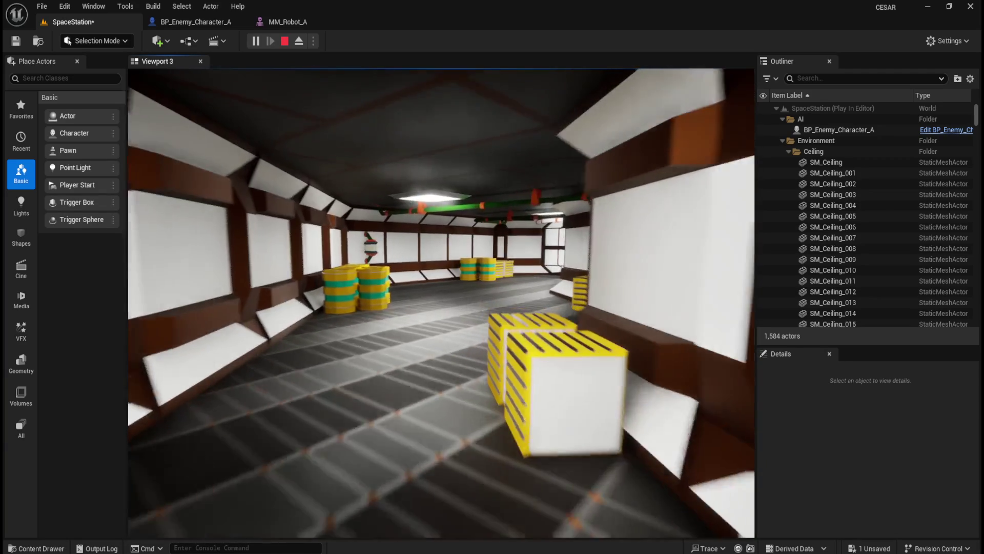
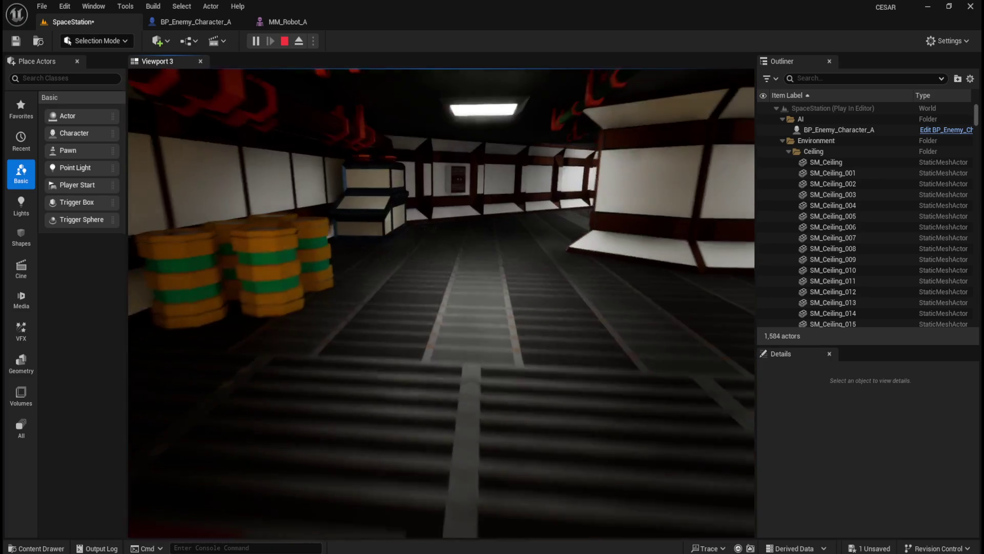
End the playtest and uncheck Actor Hidden In Game on the four lighting actors.
key("Escape")
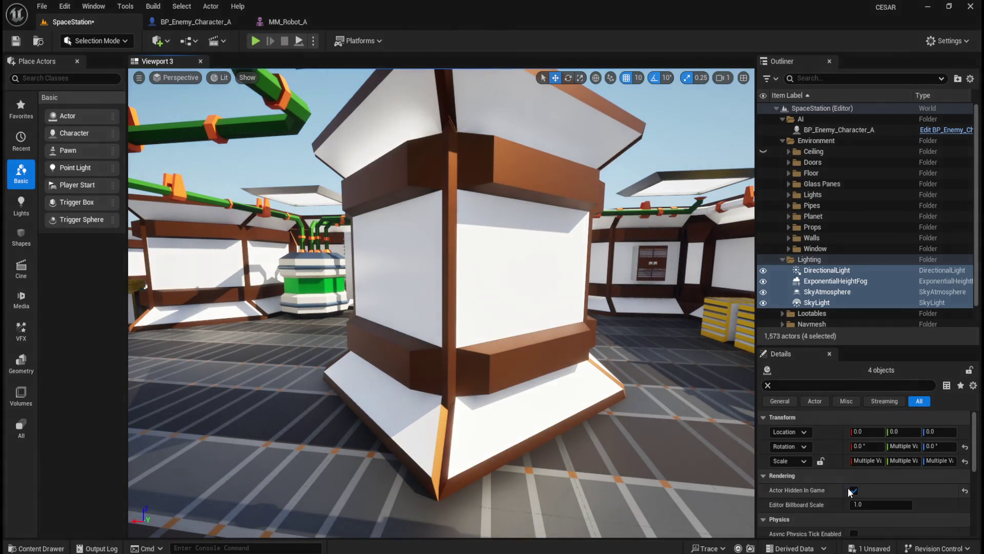
left_click(854, 491)
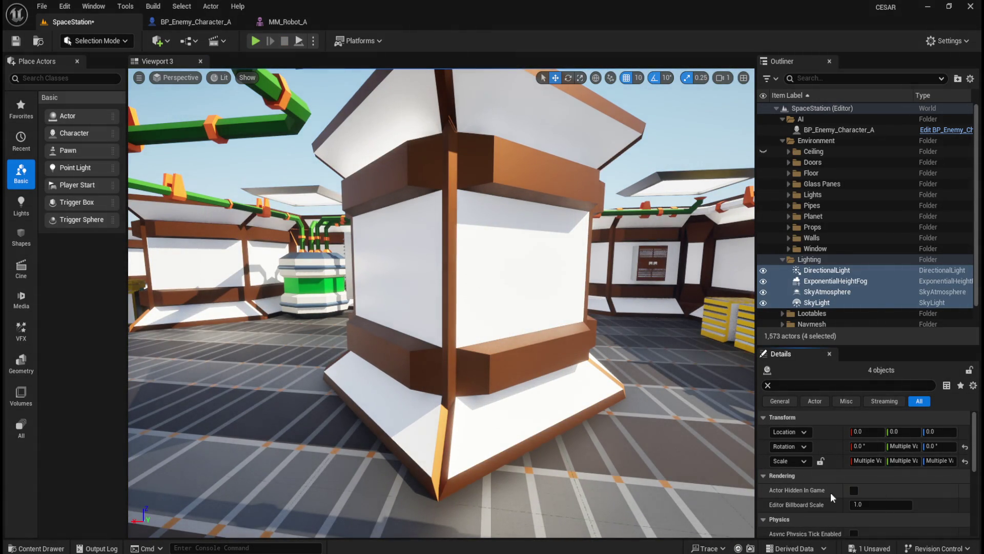
scroll(820, 493, "down", 10)
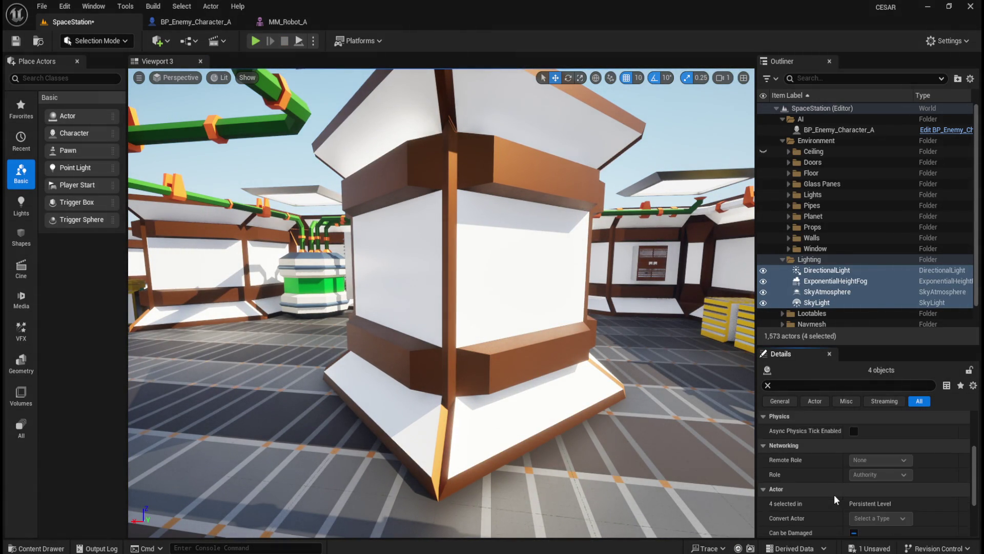
scroll(837, 495, "down", 3)
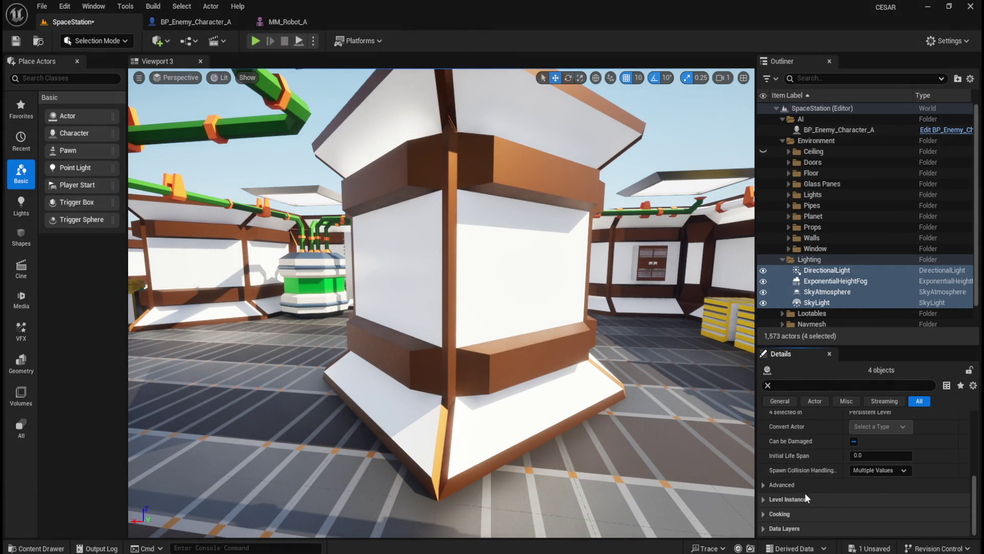
left_click(767, 484)
scroll(779, 487, "down", 2)
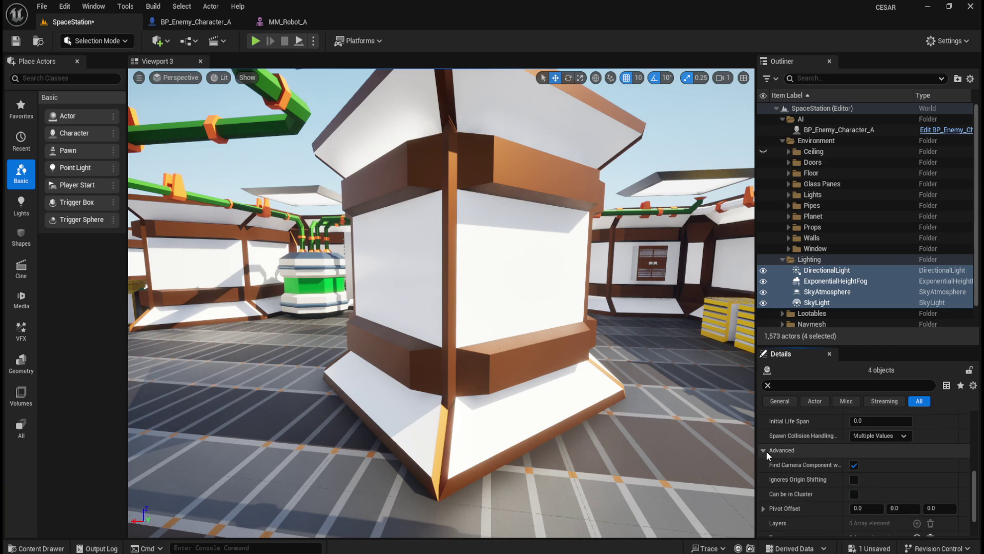
left_click(768, 451)
left_click(793, 386)
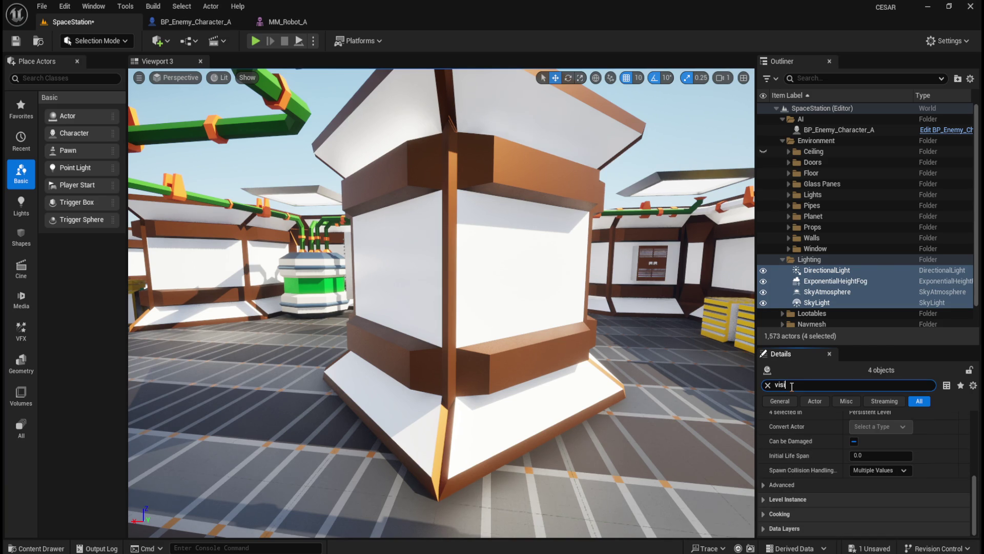
key("BackSpace")
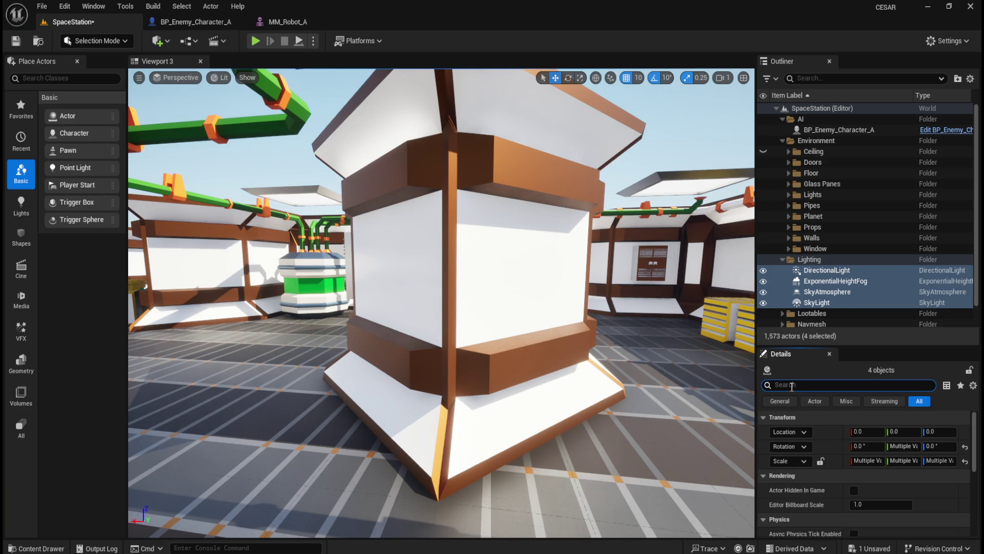
Select only the DirectionalLight in the Outliner.
left_click(835, 281)
left_click(827, 270)
scroll(834, 519, "down", 5)
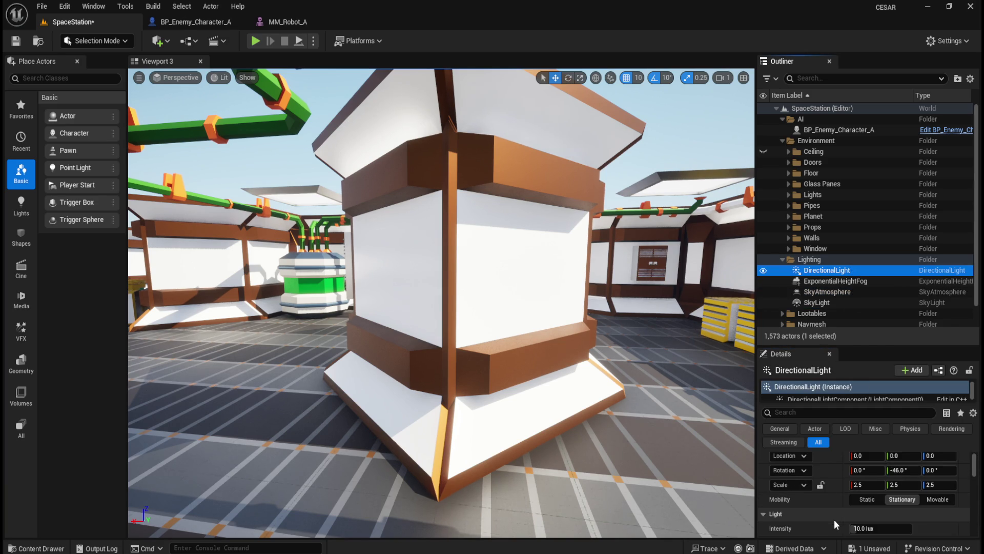
Toggle the DirectionalLight's visibility off and back on to preview the effect.
left_click_drag(863, 346, 863, 227)
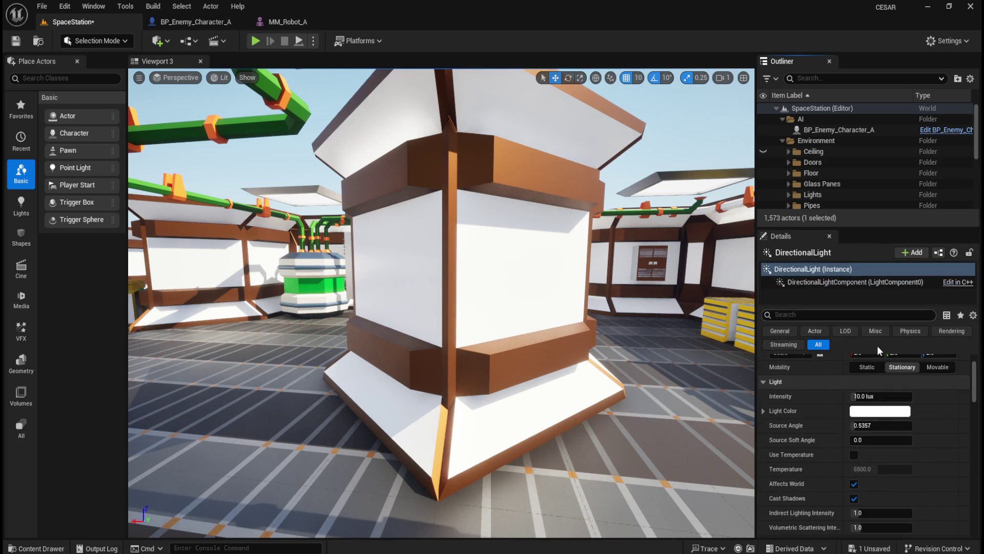
scroll(816, 475, "down", 5)
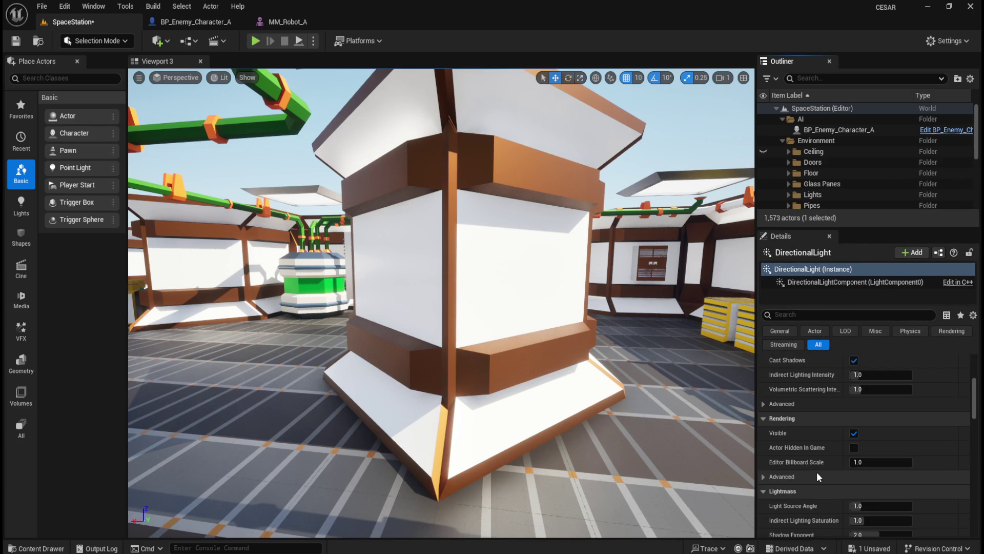
mouse_move(776, 433)
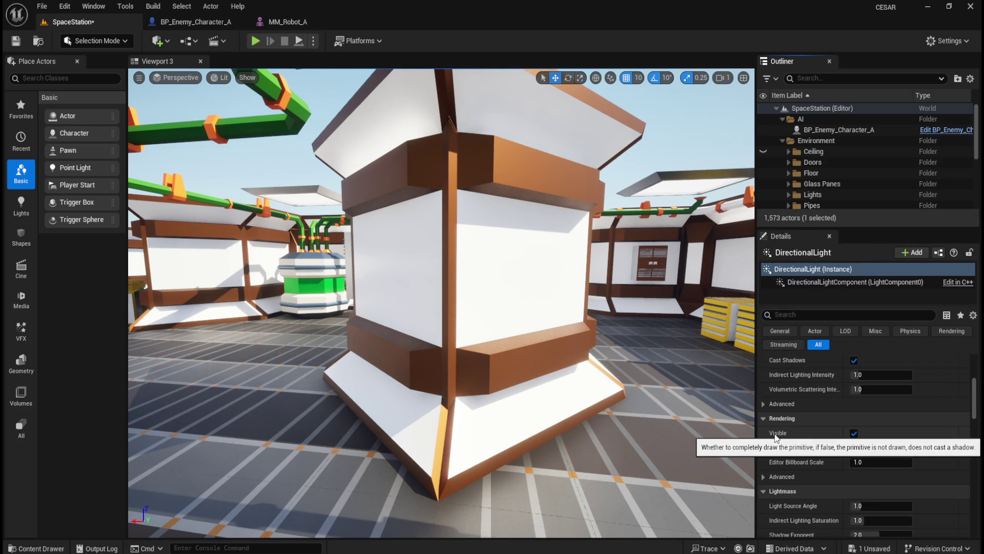
left_click(853, 433)
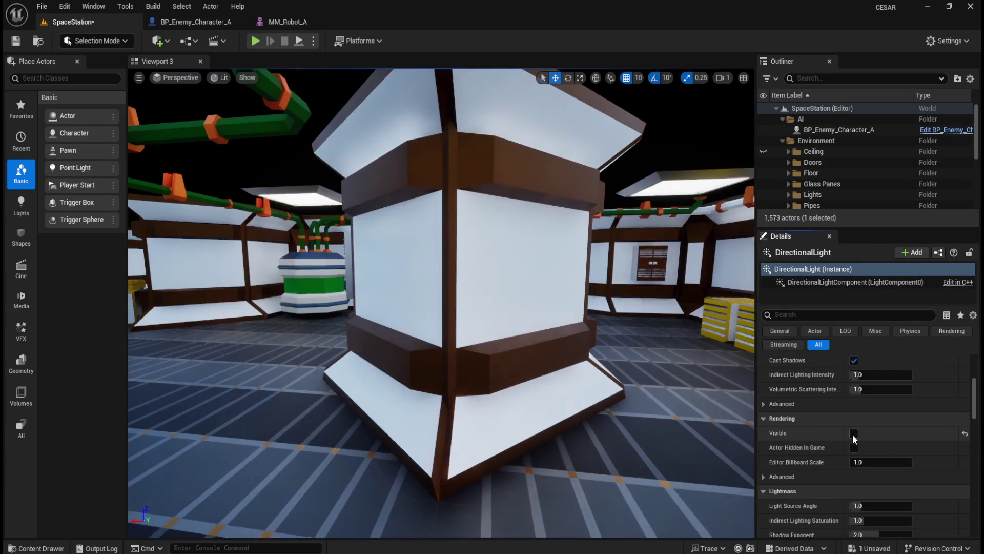
left_click(854, 433)
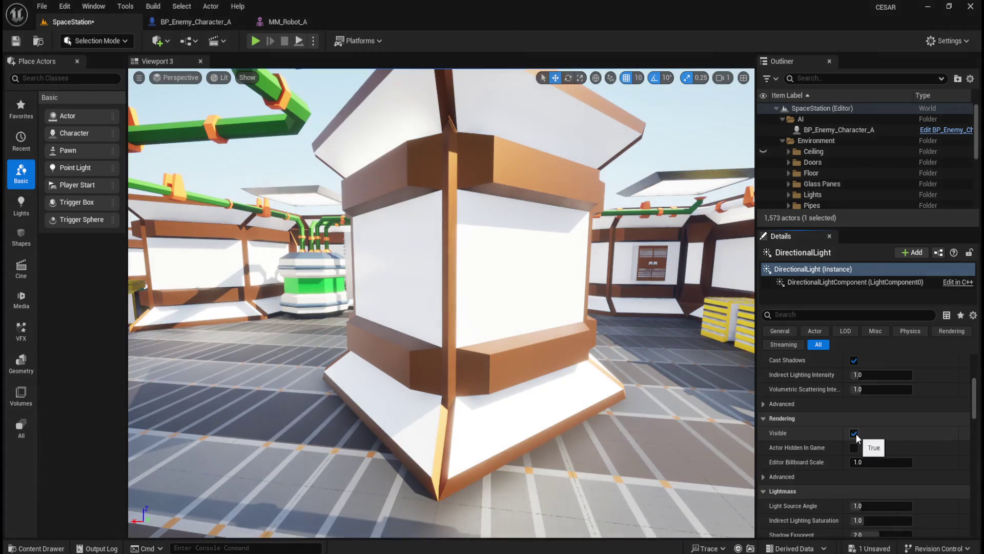
left_click_drag(879, 229, 880, 316)
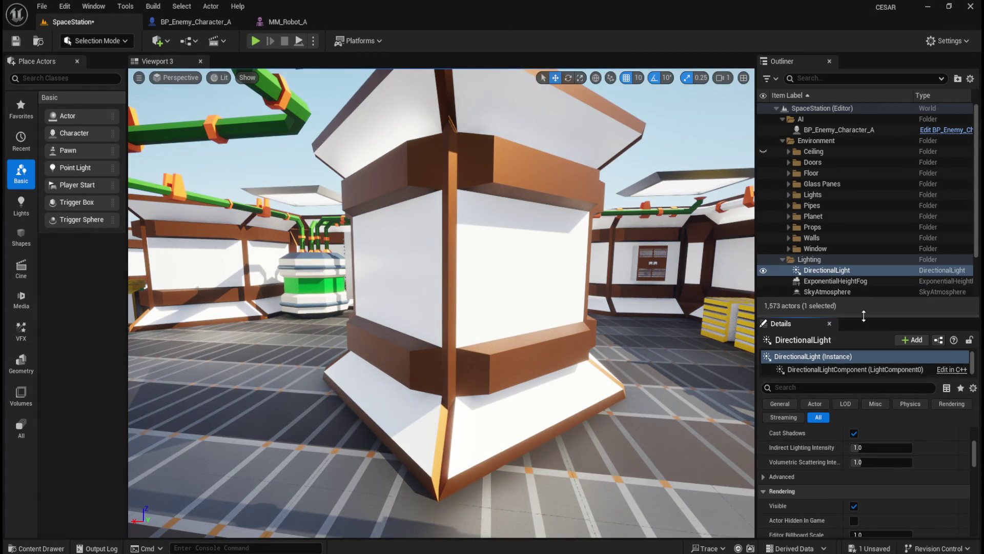
scroll(866, 258, "down", 1)
Filter the Details properties for 'si' and reselect the DirectionalLight.
left_click(853, 258)
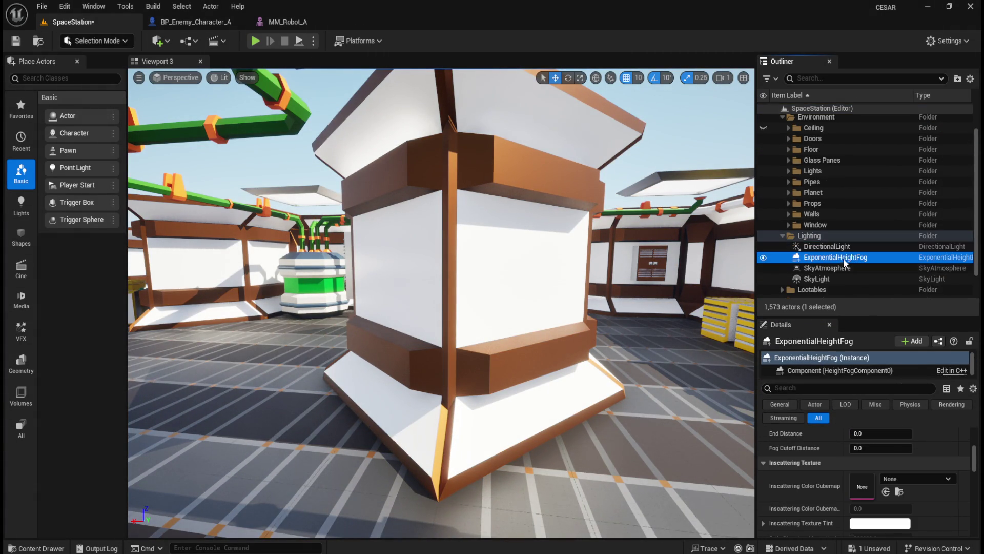
left_click(853, 389)
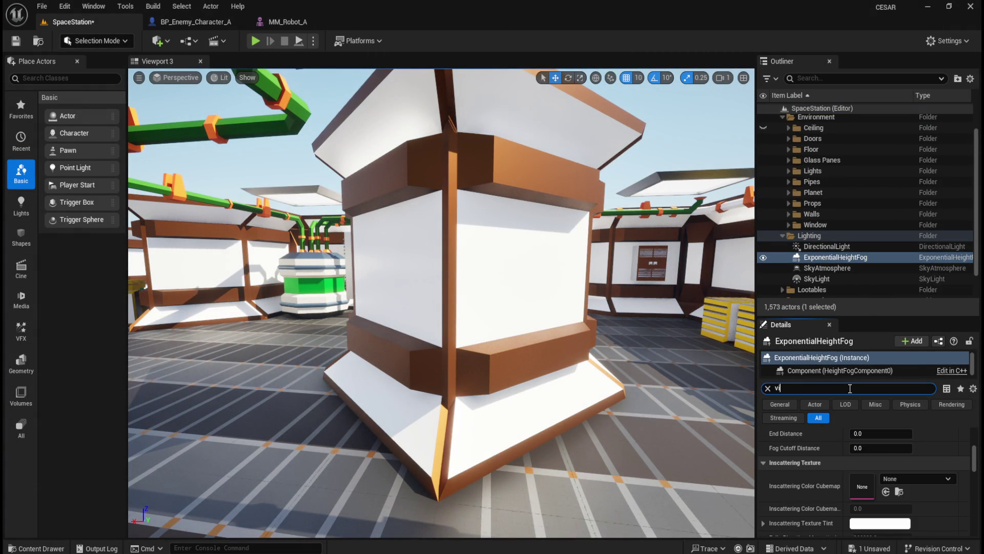
type("si")
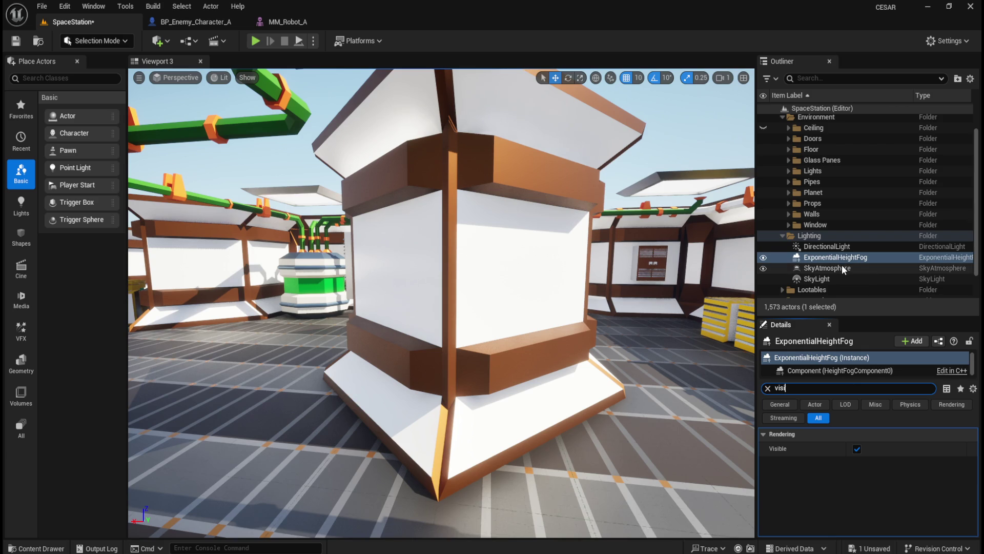
left_click(846, 268)
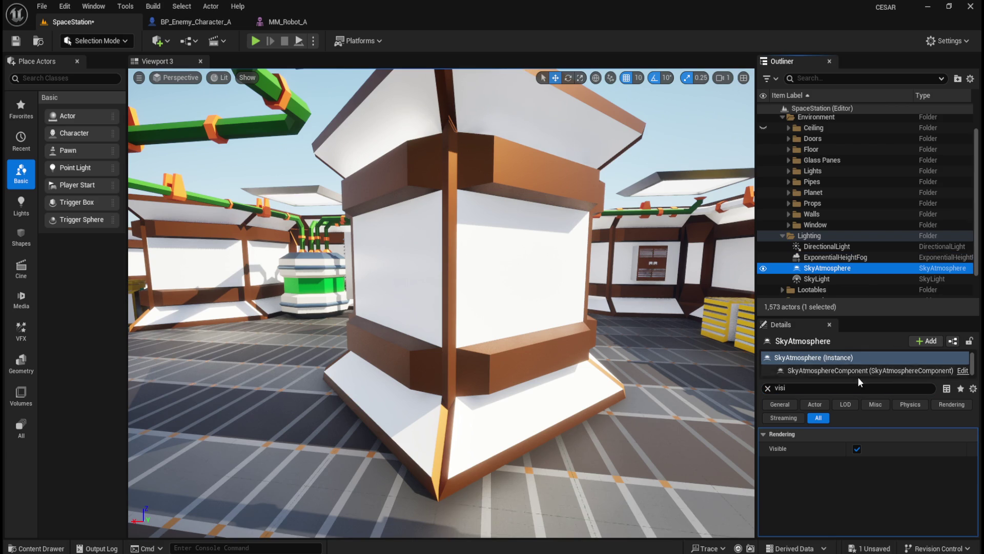
left_click(842, 280)
left_click(847, 248)
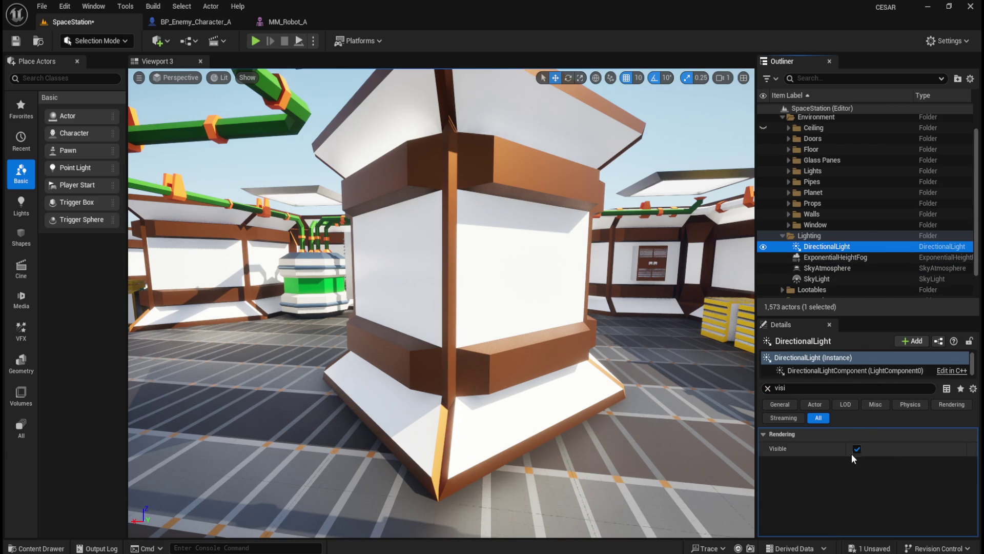
Uncheck Visible on DirectionalLight, SkyAtmosphere and SkyLight, then start a playtest.
left_click(857, 449)
left_click(843, 258)
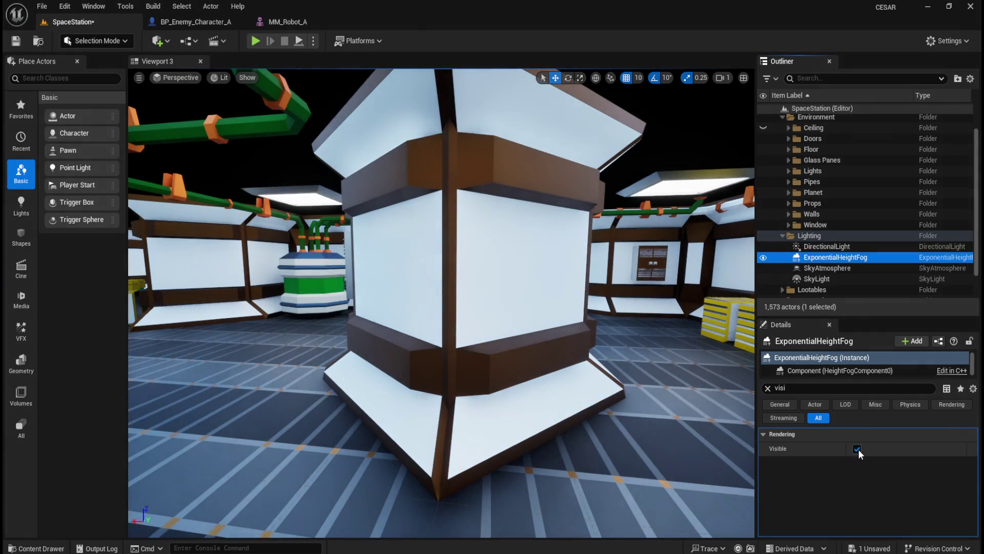
left_click(848, 268)
left_click(858, 449)
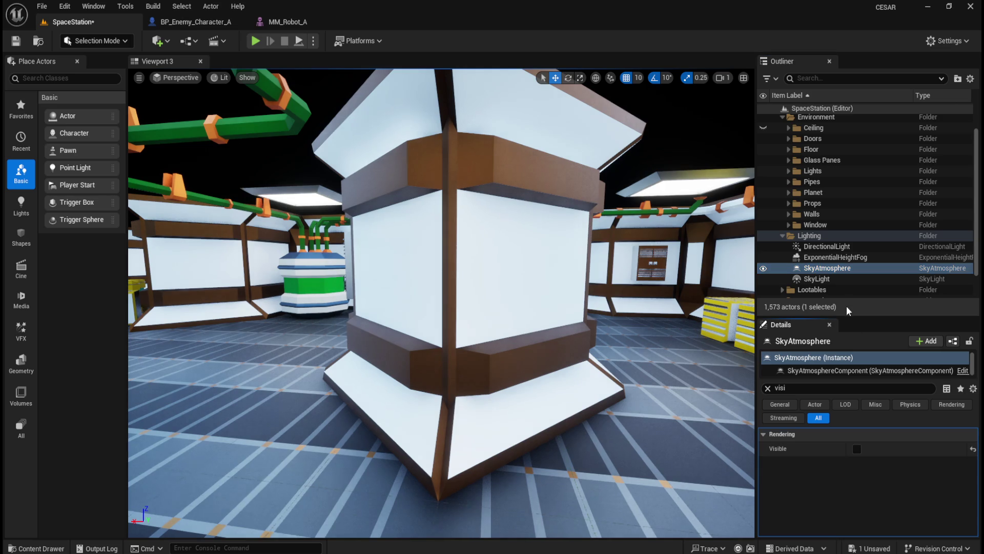
left_click(850, 278)
left_click(857, 449)
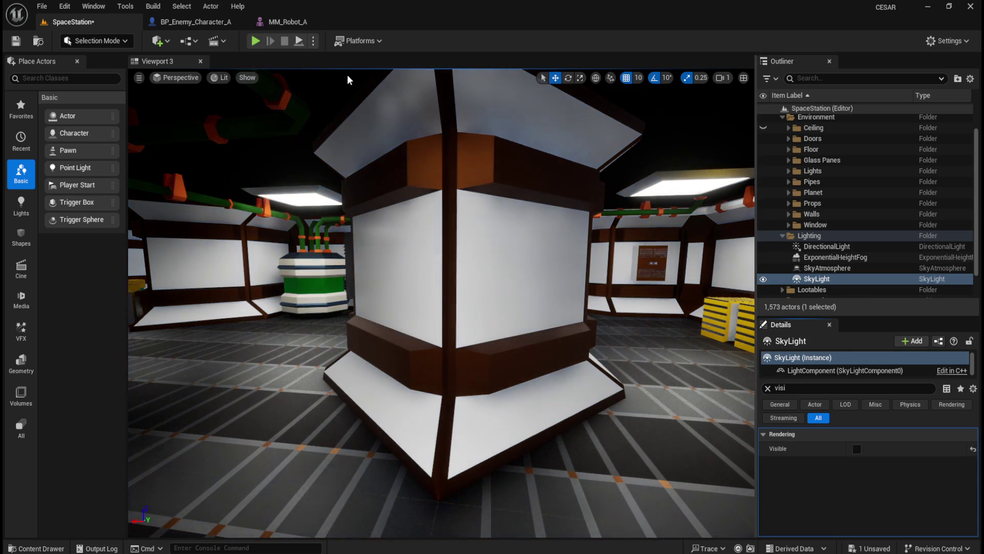
left_click(255, 41)
left_click(470, 251)
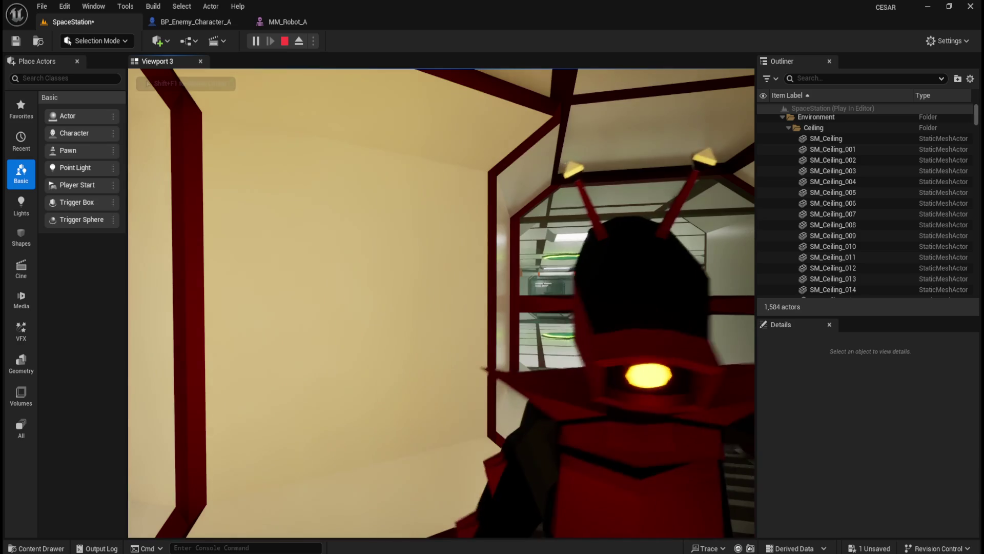
Walk forward down the darkened corridor, then end the playtest.
key("w")
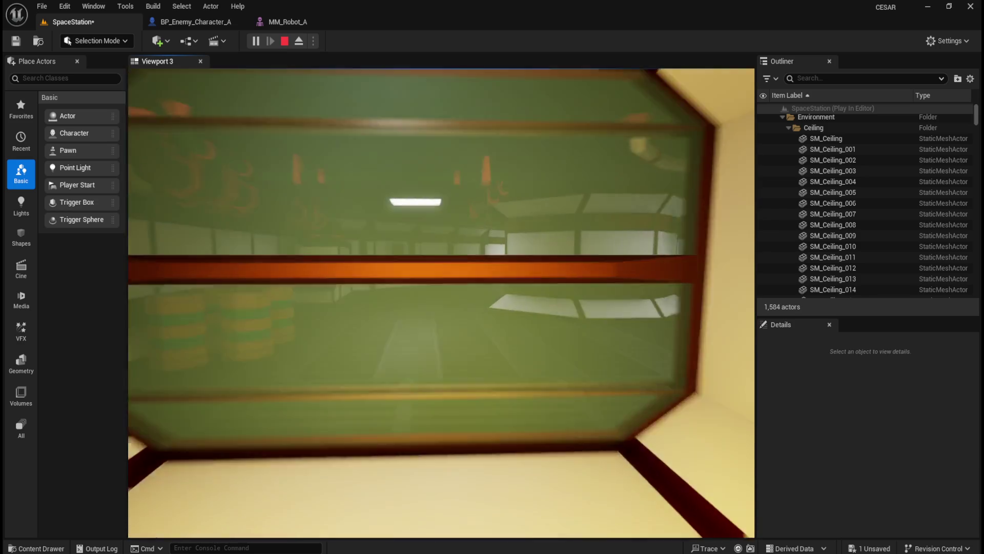
key("Escape")
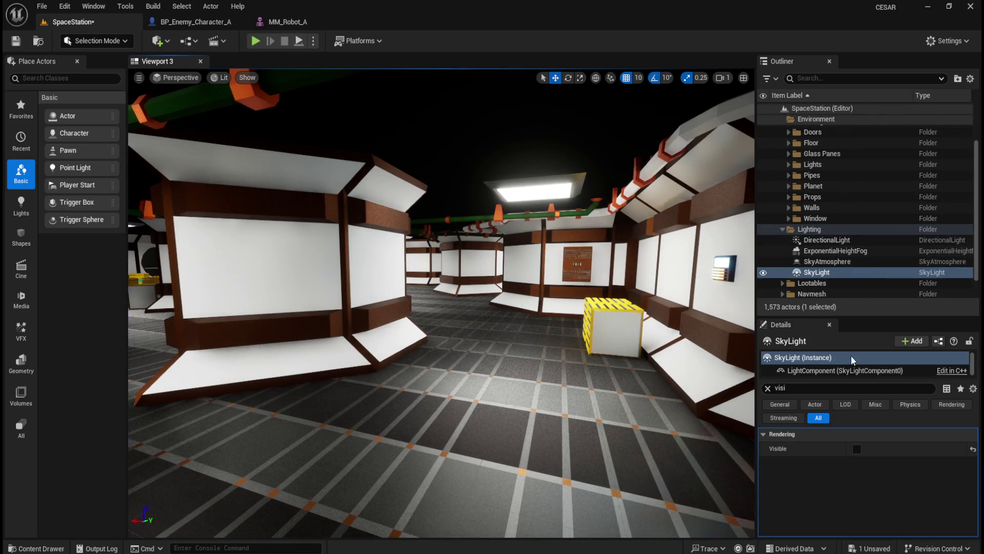
Clear the property filter, select ExponentialHeightFog, and save the SpaceStation level.
left_click(768, 388)
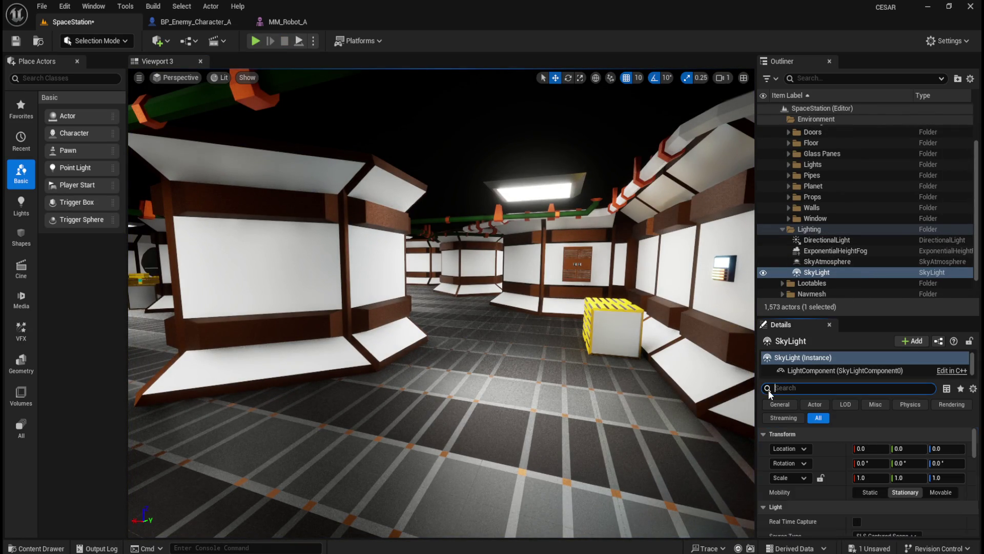
left_click(842, 240)
scroll(826, 481, "down", 10)
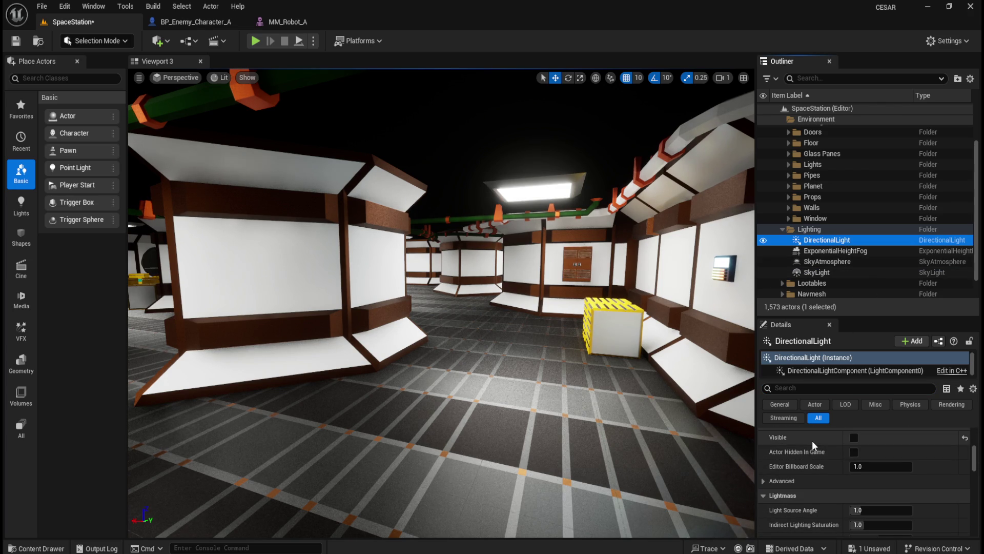
scroll(814, 447, "up", 1)
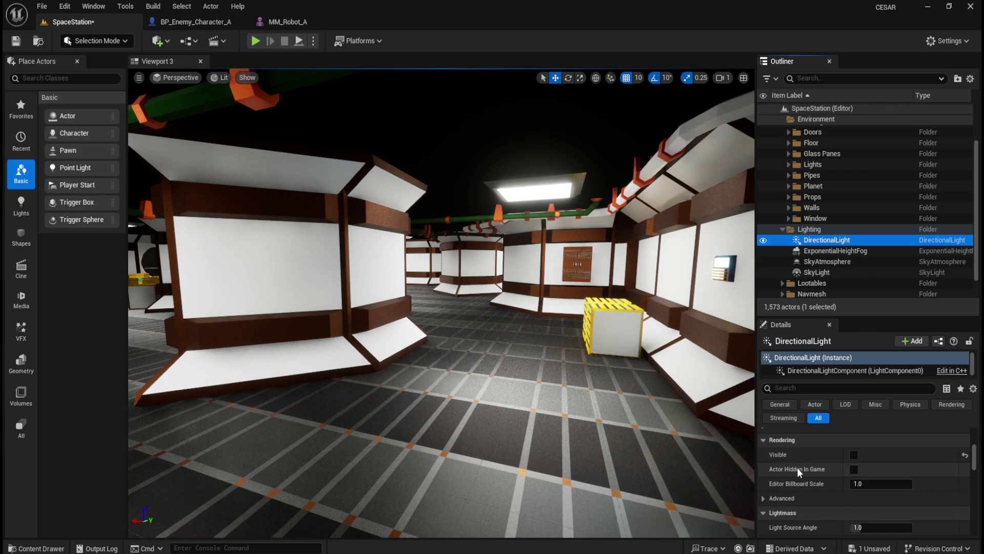
left_click(844, 251)
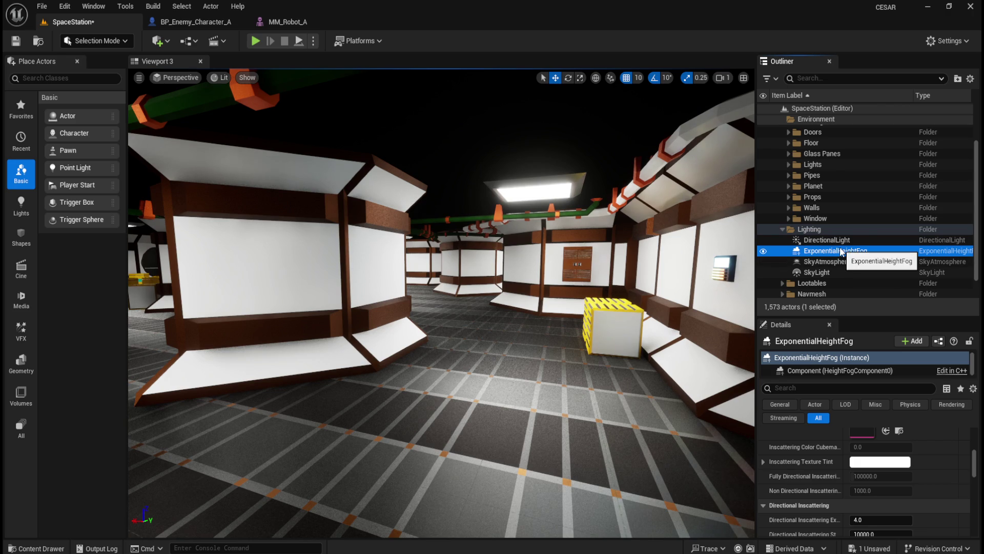
left_click(36, 46)
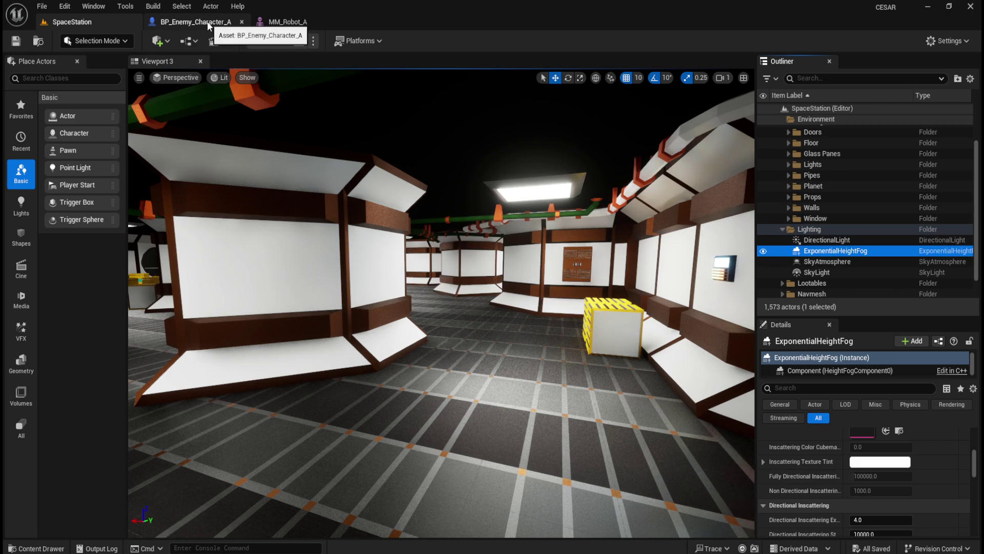
Close the MM_Robot_A mesh editor and return to the SpaceStation level.
left_click(289, 21)
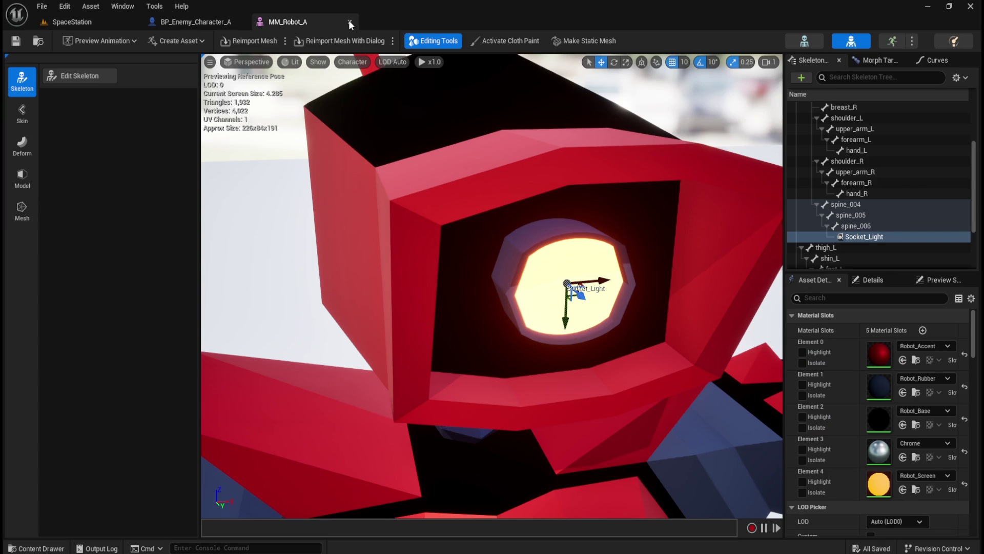
left_click(349, 21)
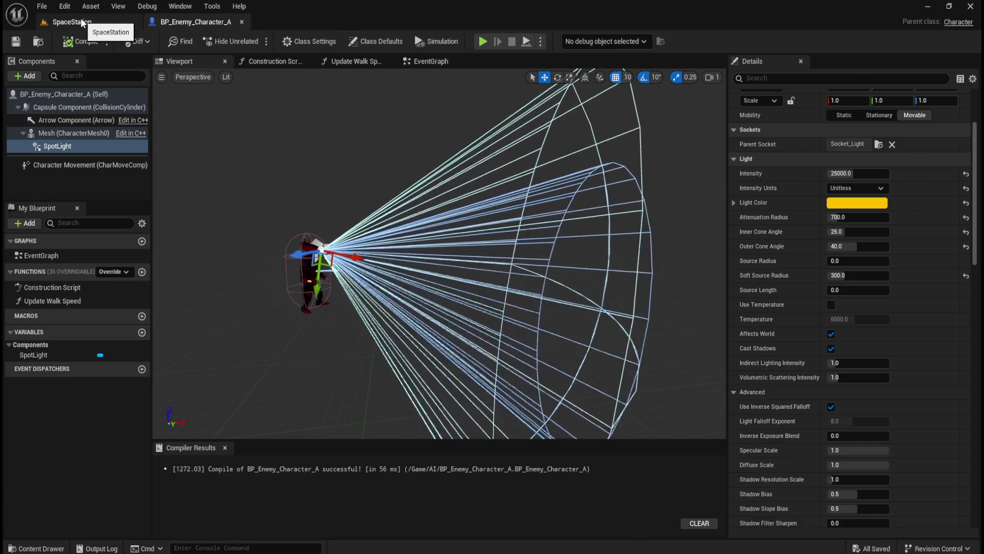
left_click(81, 20)
Open the Light_Panel material from Assets > Models > Lights in the Content Drawer.
key("ctrl+space")
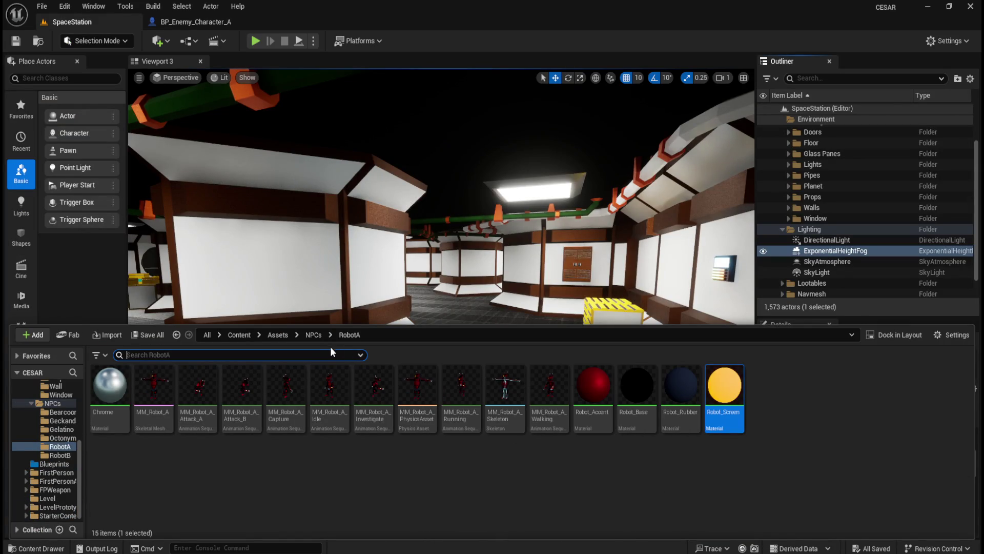
left_click(282, 334)
double_click(109, 384)
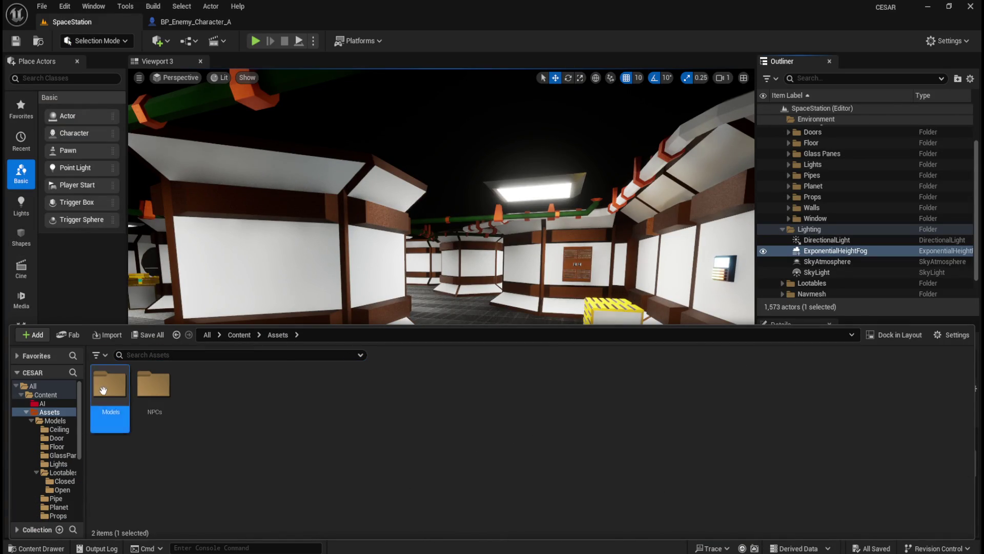
double_click(285, 384)
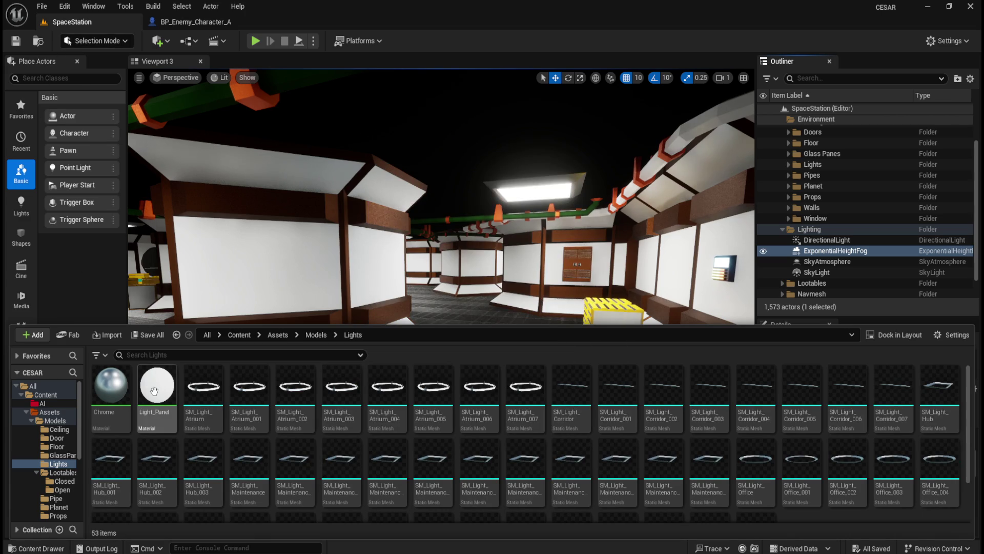
double_click(154, 391)
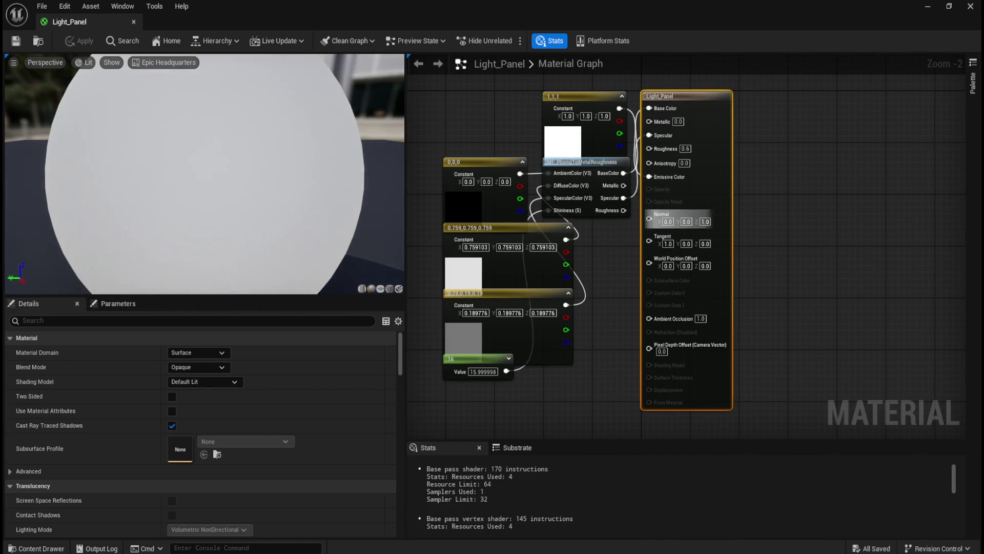
Set the Light_Panel constant to 1, apply and save the material, then close it.
left_click_drag(707, 95, 755, 96)
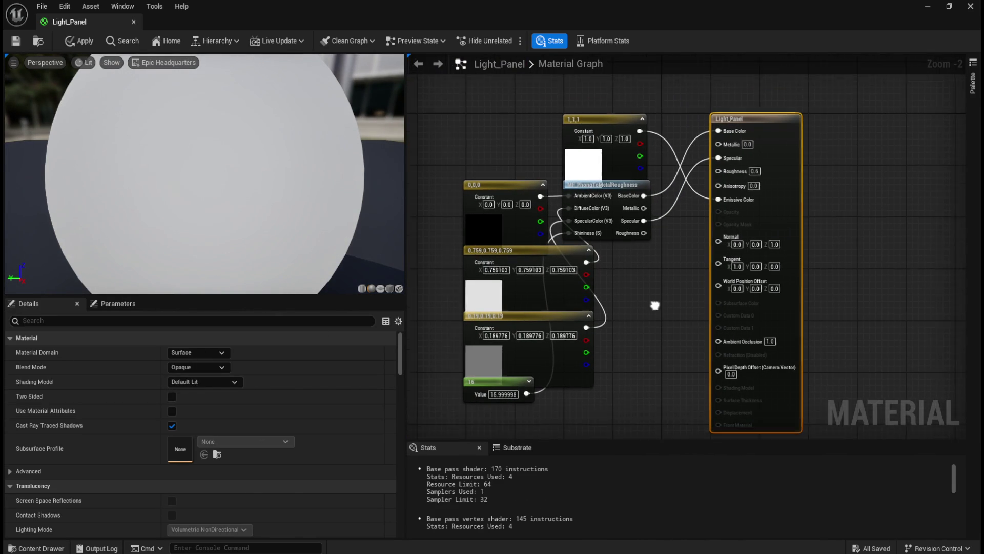
left_click(548, 405)
mouse_move(548, 405)
left_mouse_down()
mouse_move(526, 132)
mouse_move(521, 222)
mouse_move(478, 309)
mouse_move(465, 307)
left_mouse_up()
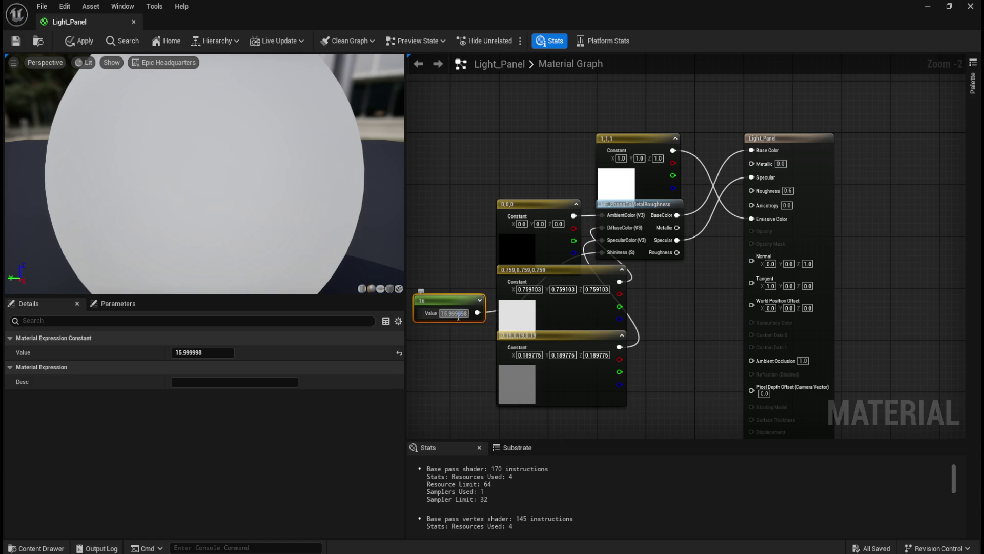
type("1")
key("Return")
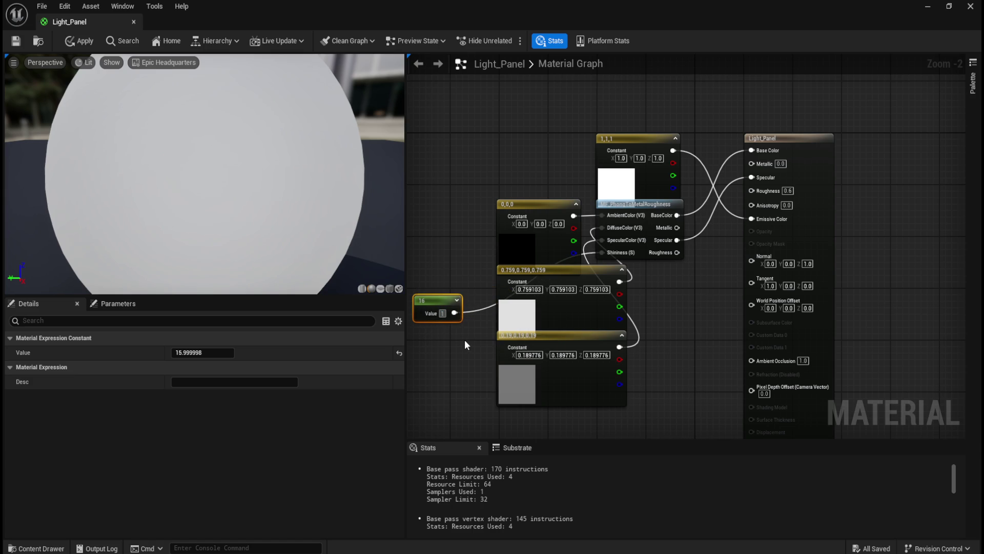
left_click(464, 339)
left_click(79, 40)
left_click(15, 43)
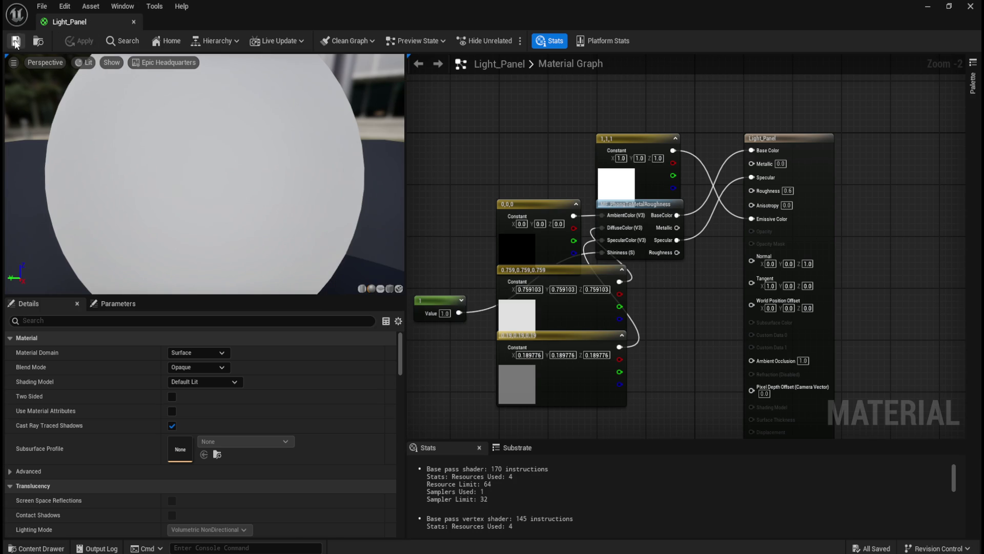
left_click(132, 22)
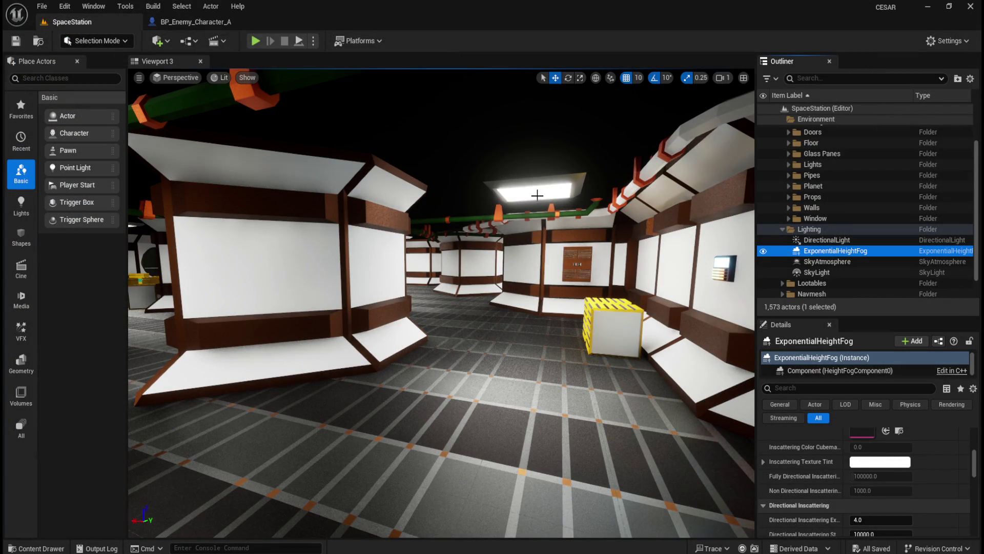
Reopen Light_Panel and try constant values 15, 20 and 15, settling on 16.
key("ctrl+space")
double_click(158, 395)
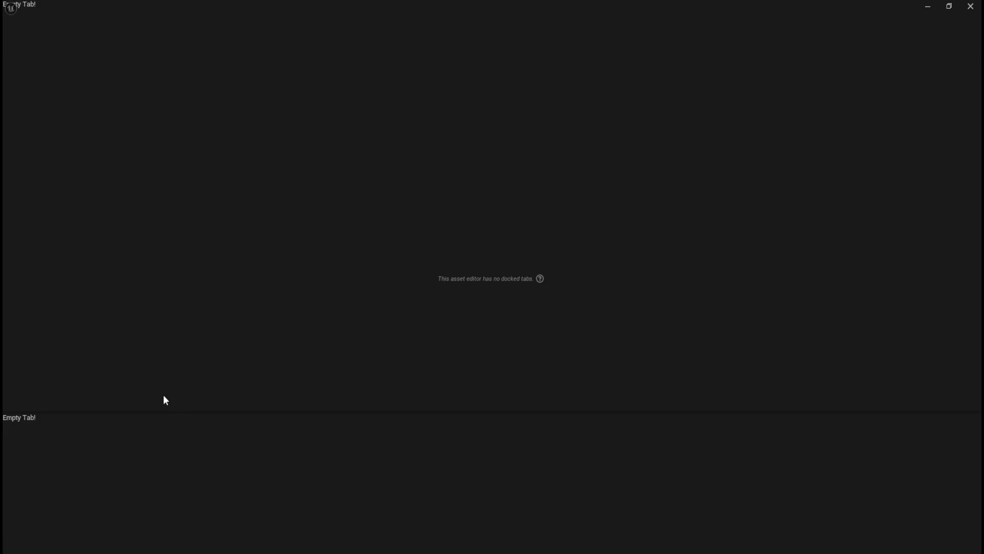
left_click_drag(573, 299, 733, 298)
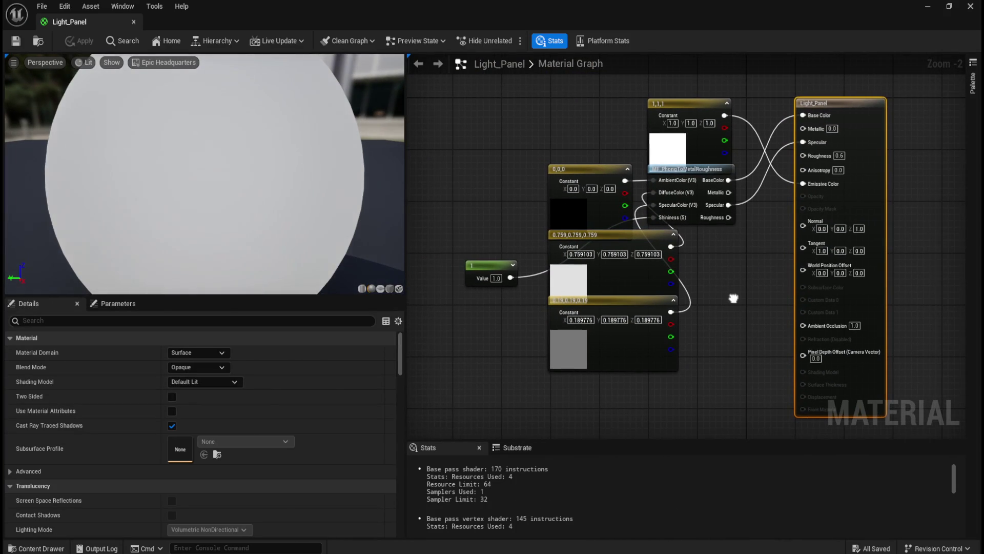
type("15")
key("Return")
type("20")
key("Return")
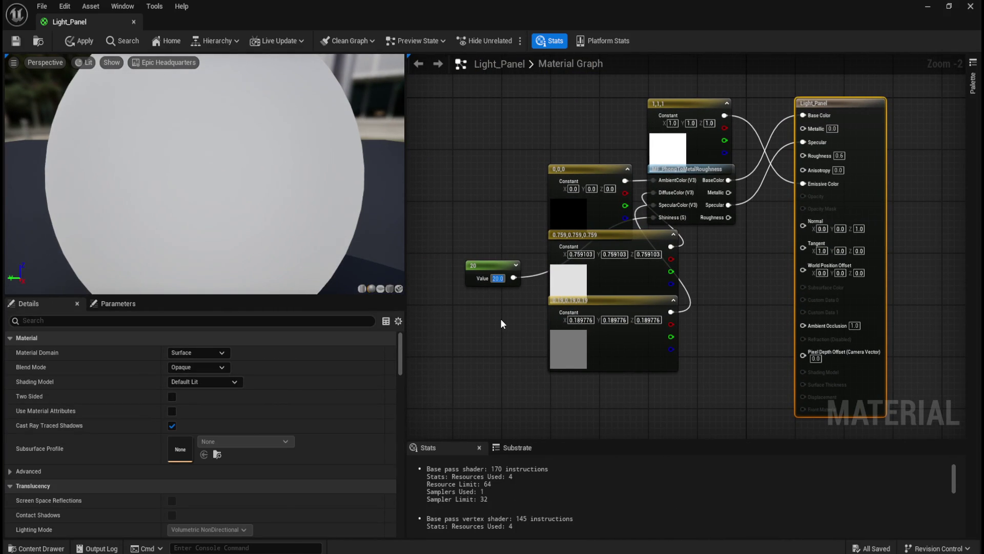
type("15")
key("Return")
type("16")
key("Return")
mouse_move(735, 279)
left_mouse_down()
mouse_move(631, 327)
mouse_move(641, 314)
left_mouse_up()
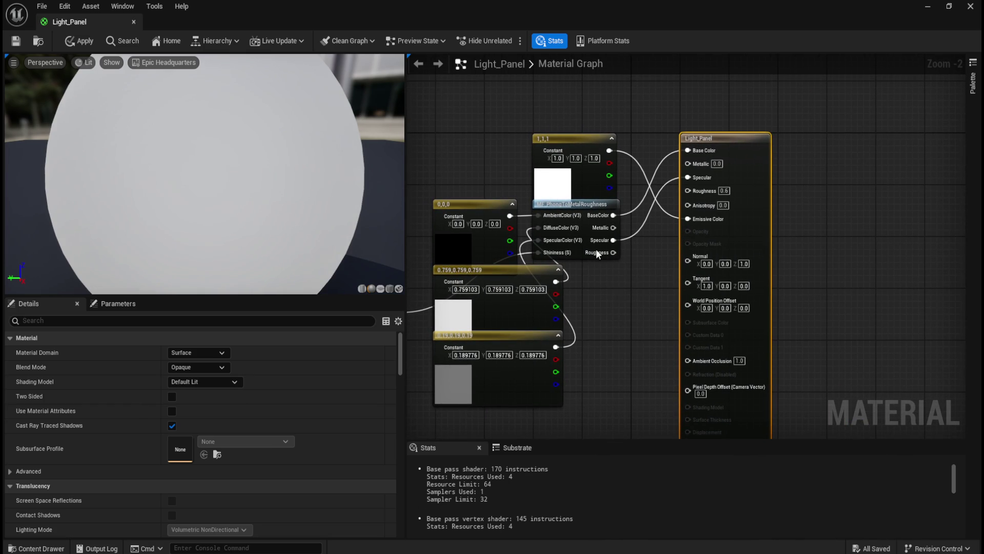
left_click_drag(588, 137, 569, 97)
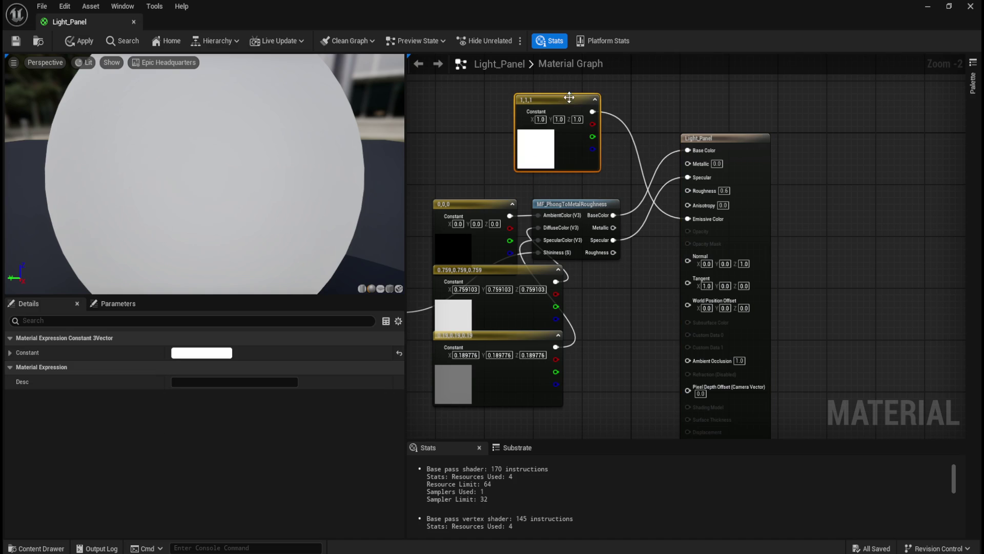
Lower the Constant3Vector's red channel to -0.256 and apply the cyan tint.
left_click(10, 353)
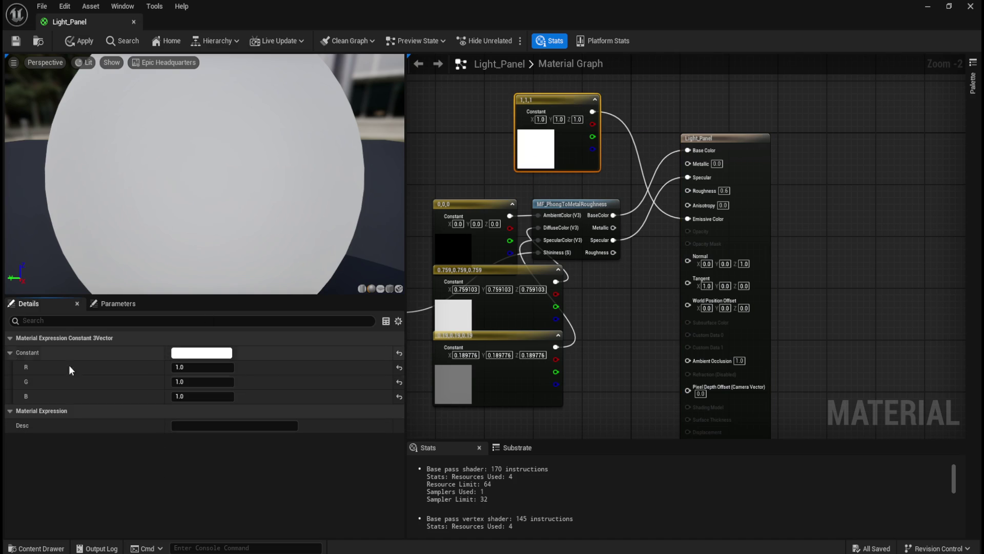
left_click_drag(205, 367, 174, 367)
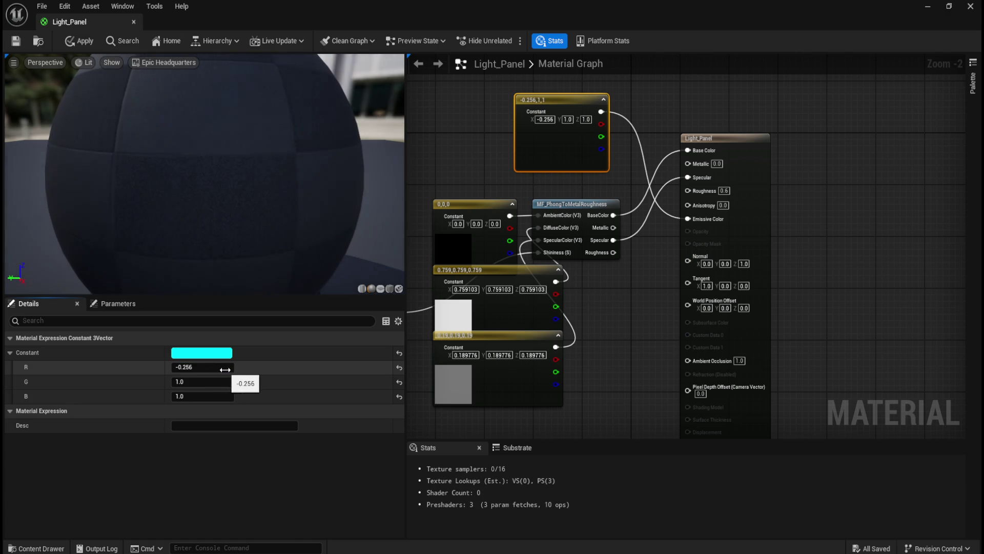
left_click(79, 41)
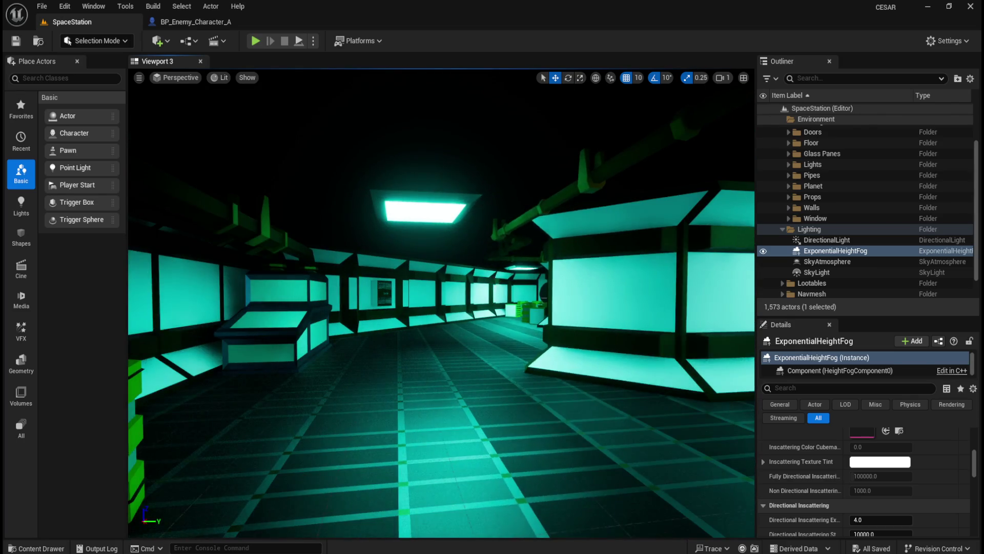
Inspect a corridor wall piece and select the SM_Grate_Maintenance_022 floor grate.
right_click(495, 285)
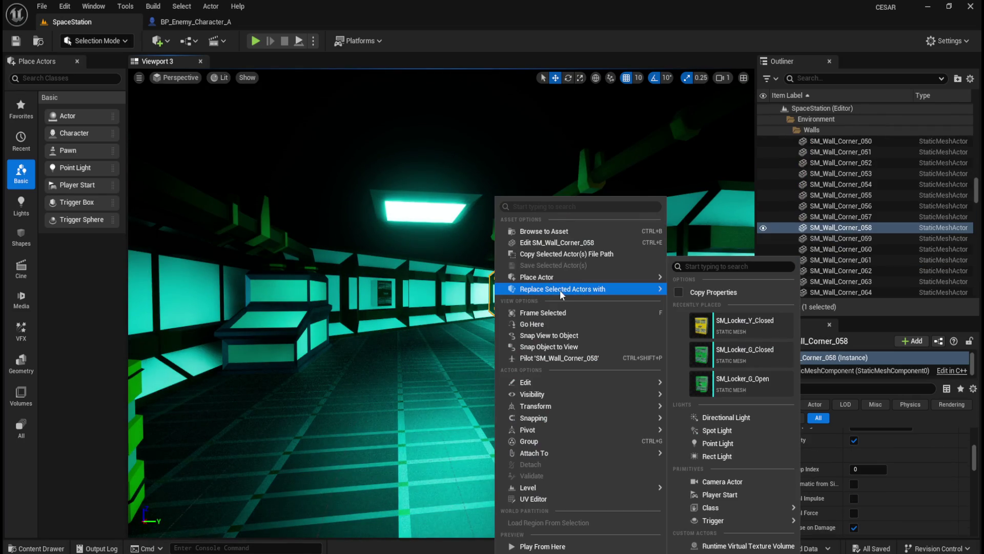
key("Escape")
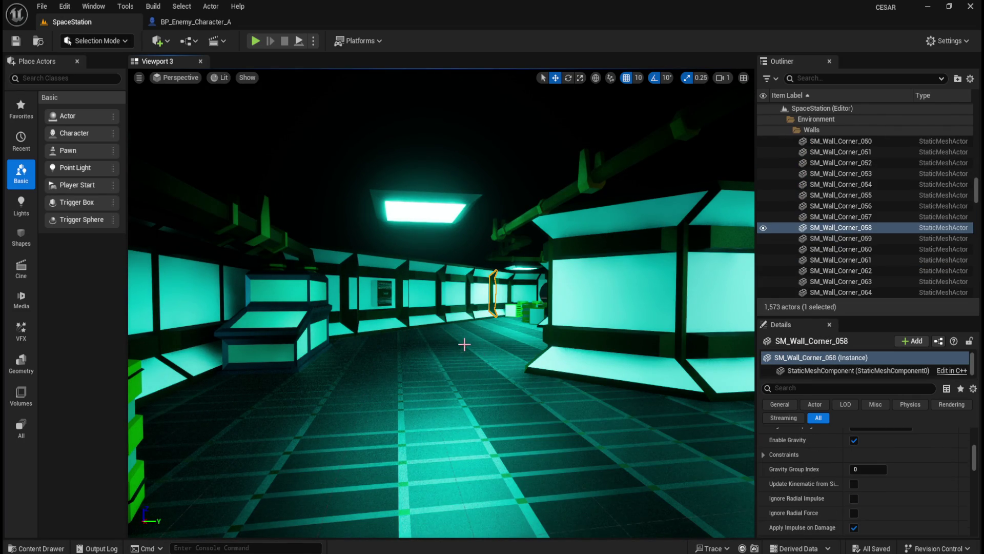
left_click(470, 344)
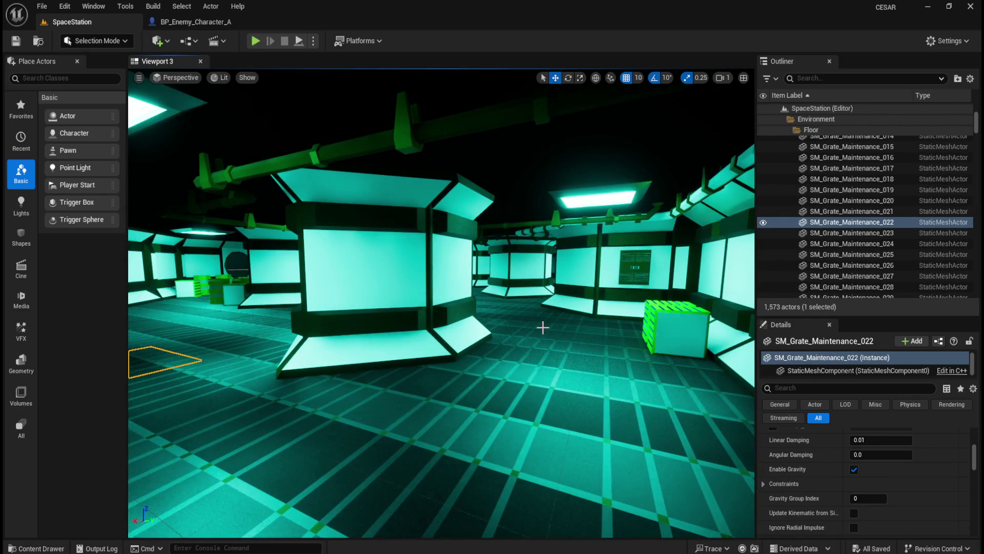
Reopen the Light_Panel material from the Lights folder.
key("ctrl+space")
double_click(153, 381)
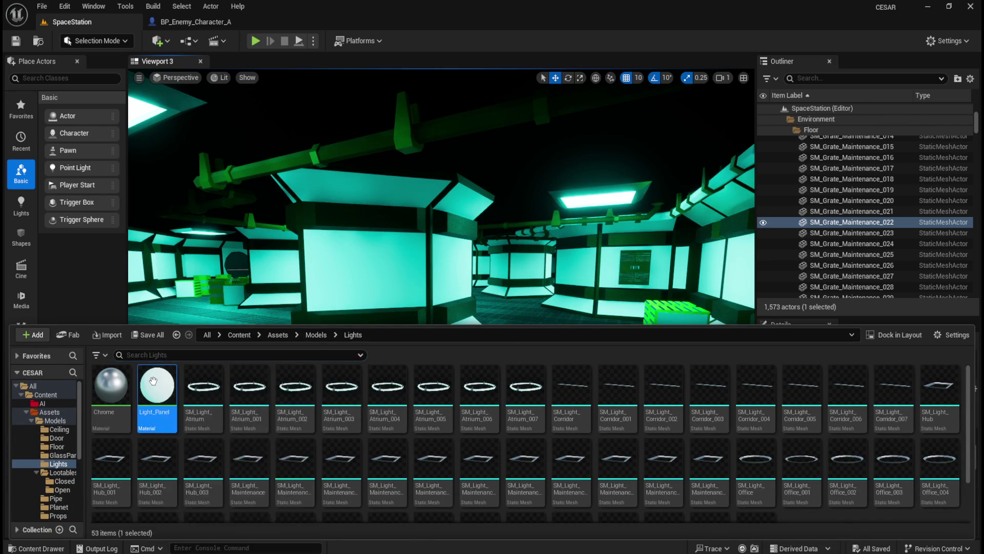
left_click_drag(636, 311, 660, 324)
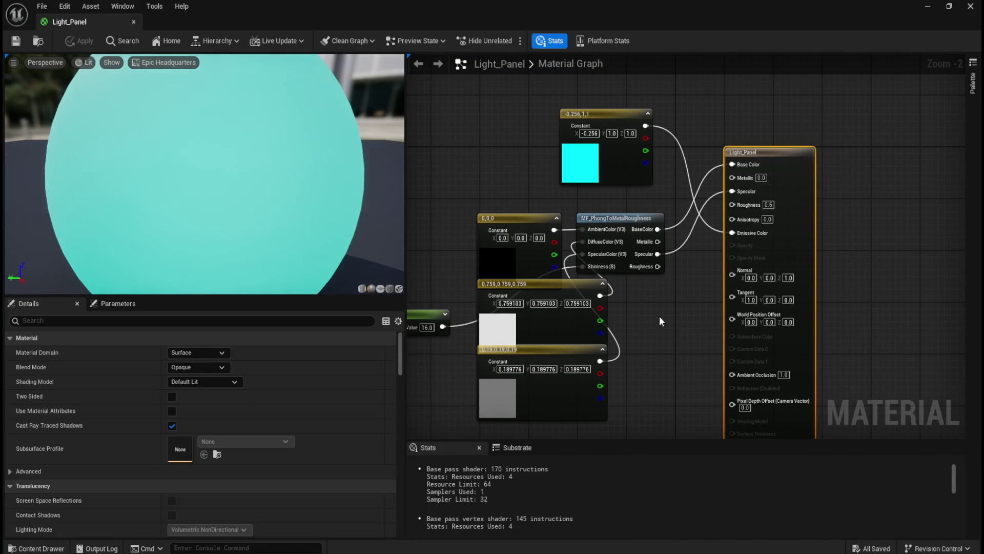
Set the colour constant's red channel back to 1 for pure white and apply.
left_click(580, 166)
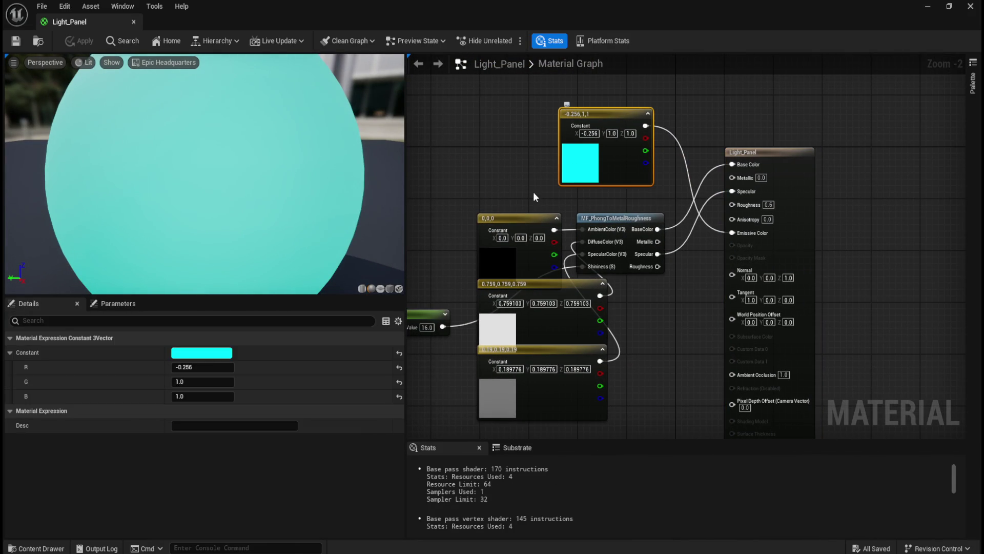
left_click(185, 366)
type("1")
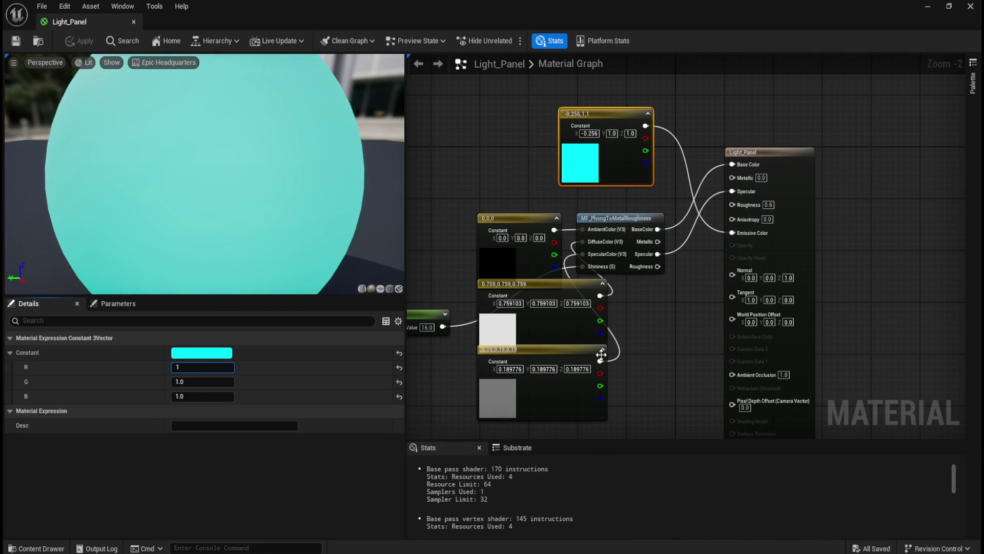
left_click(671, 353)
left_click(71, 42)
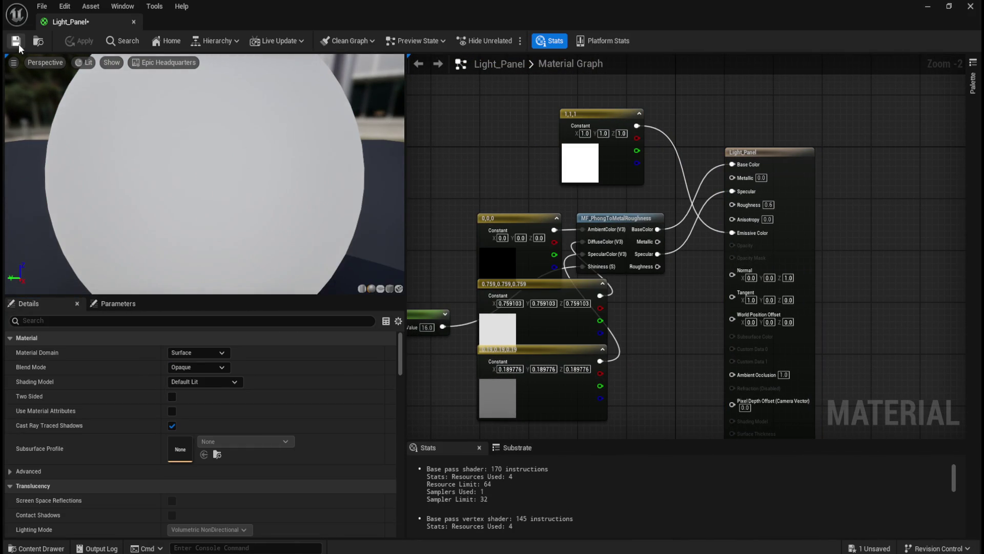
Test disconnecting the Emissive Color wire, undo it, and apply the material again.
mouse_move(665, 323)
left_mouse_down()
mouse_move(613, 259)
mouse_move(593, 286)
mouse_move(633, 323)
mouse_move(637, 343)
mouse_move(589, 301)
mouse_move(604, 323)
left_mouse_up()
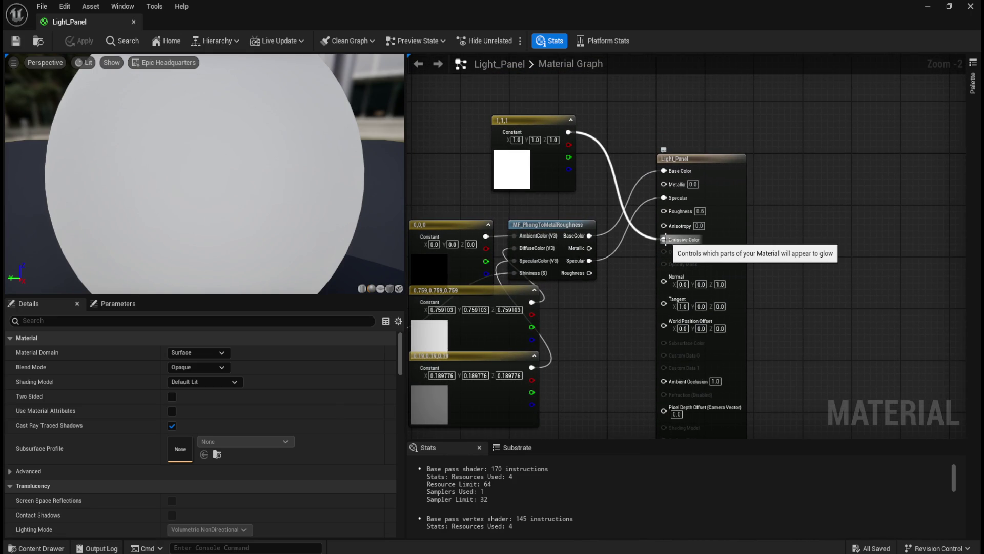
left_click(664, 239, "alt")
key("ctrl+z")
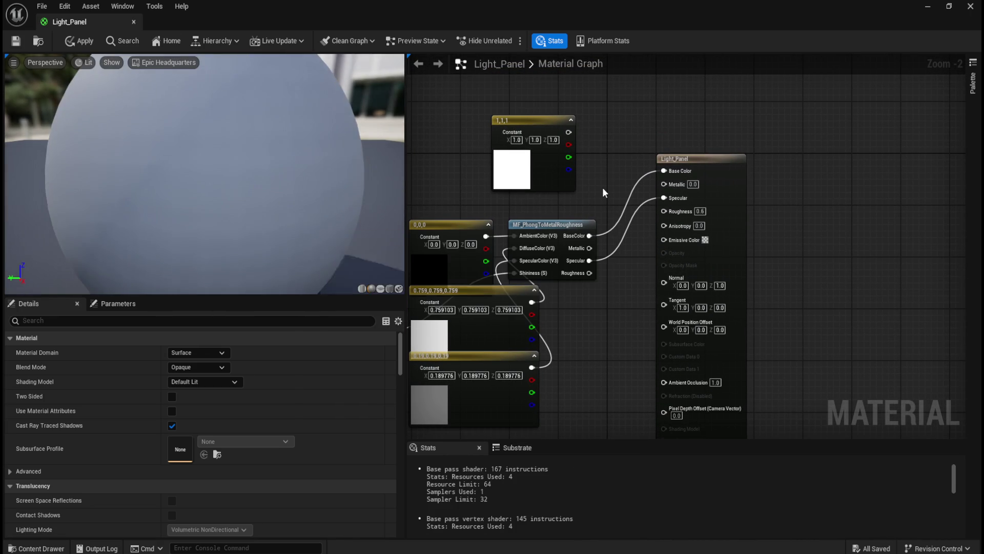
left_click_drag(639, 309, 647, 251)
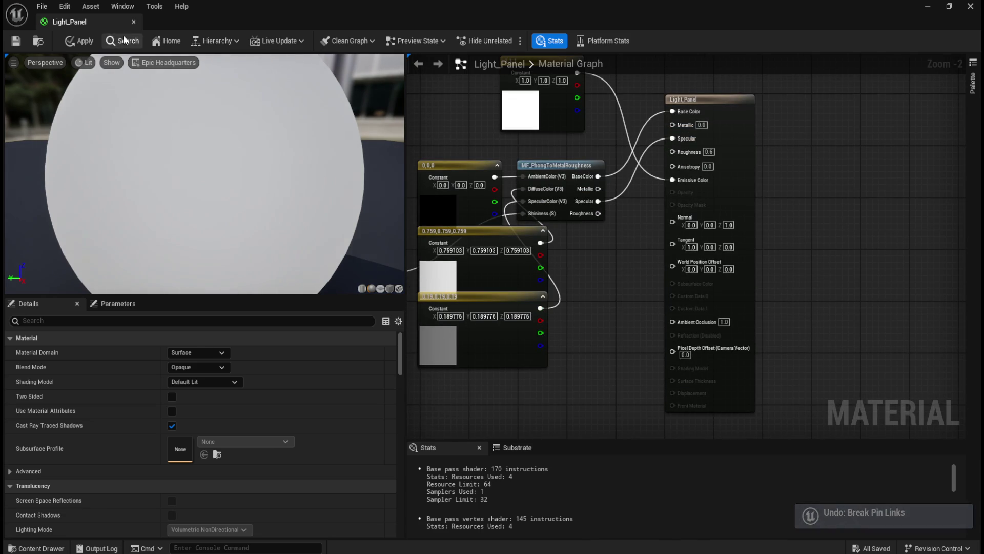
left_click(89, 44)
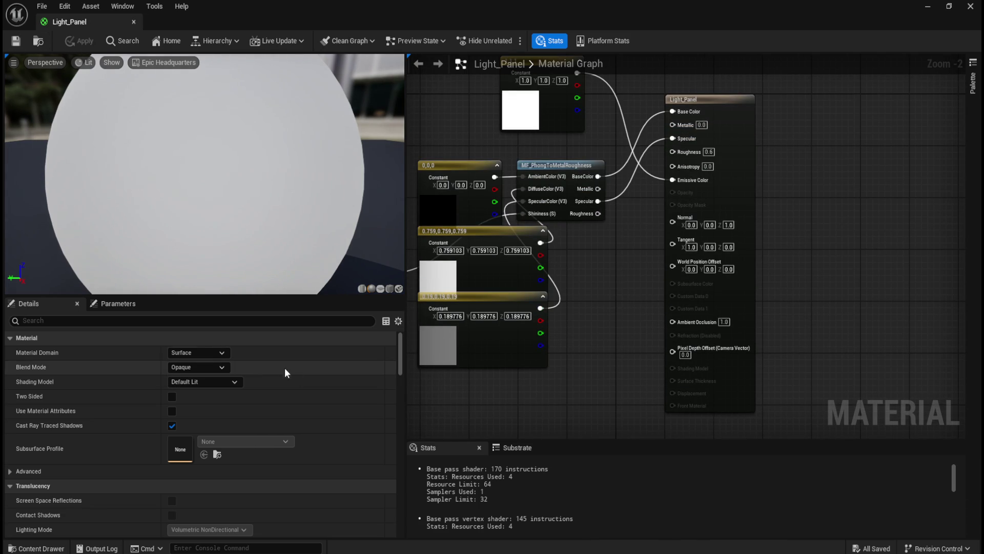
left_click(196, 353)
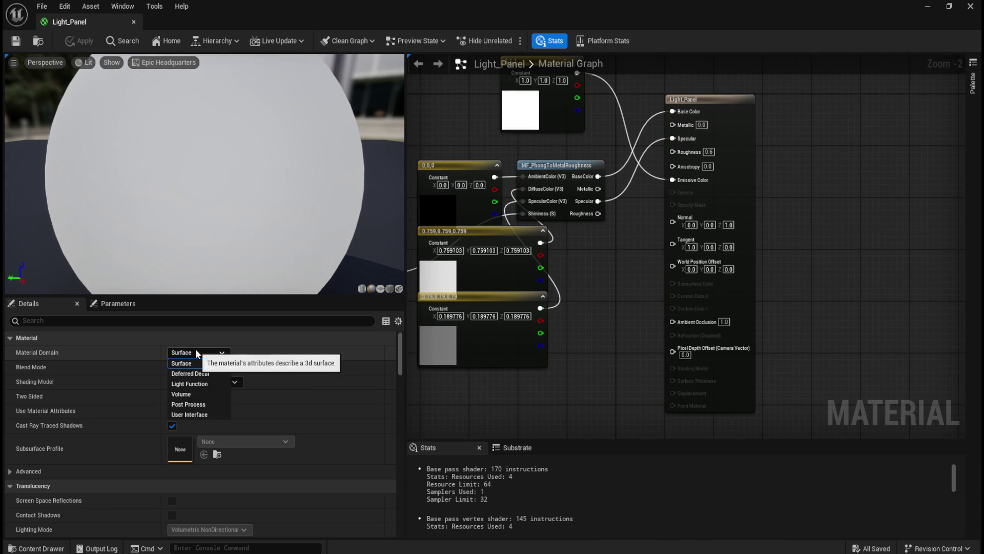
left_click(194, 383)
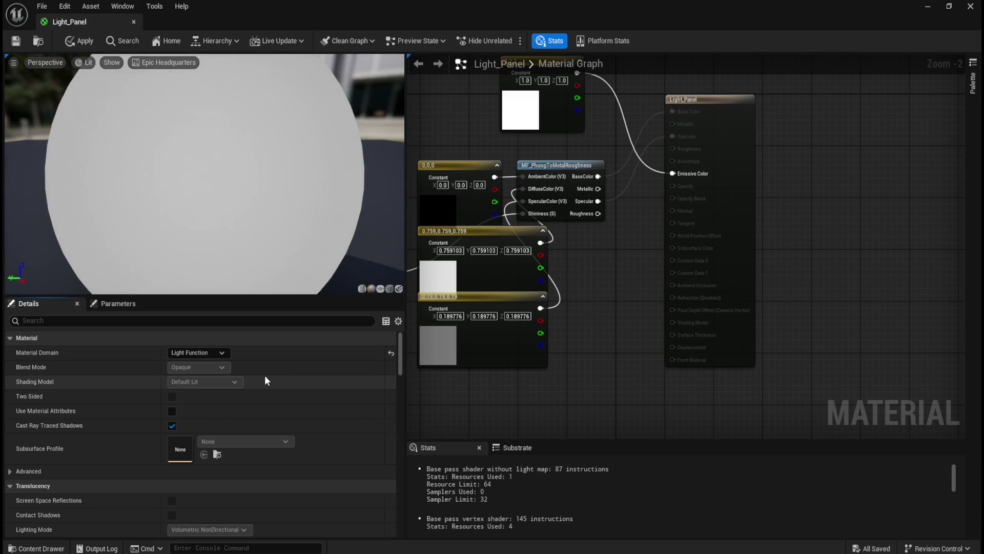
key("ctrl+z")
left_click(221, 353)
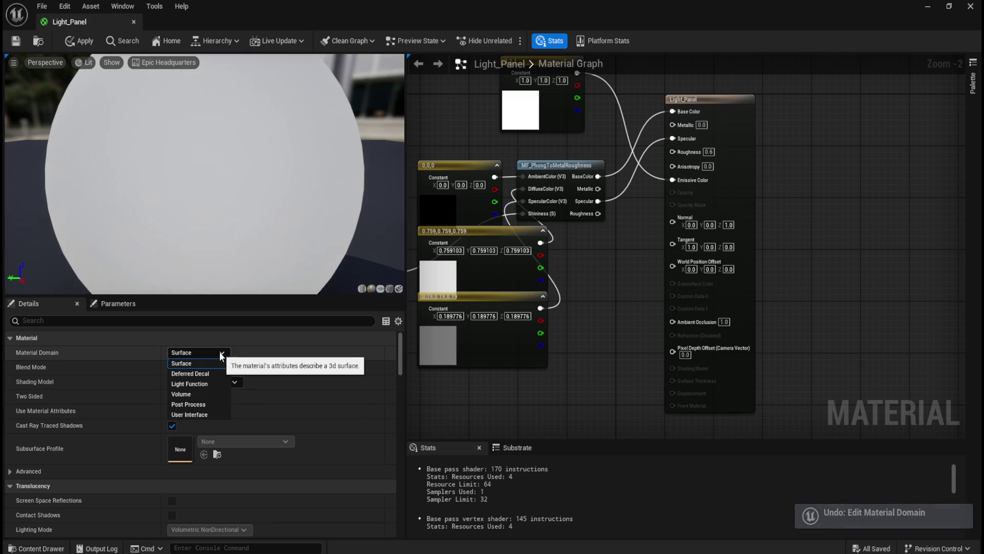
left_click(223, 352)
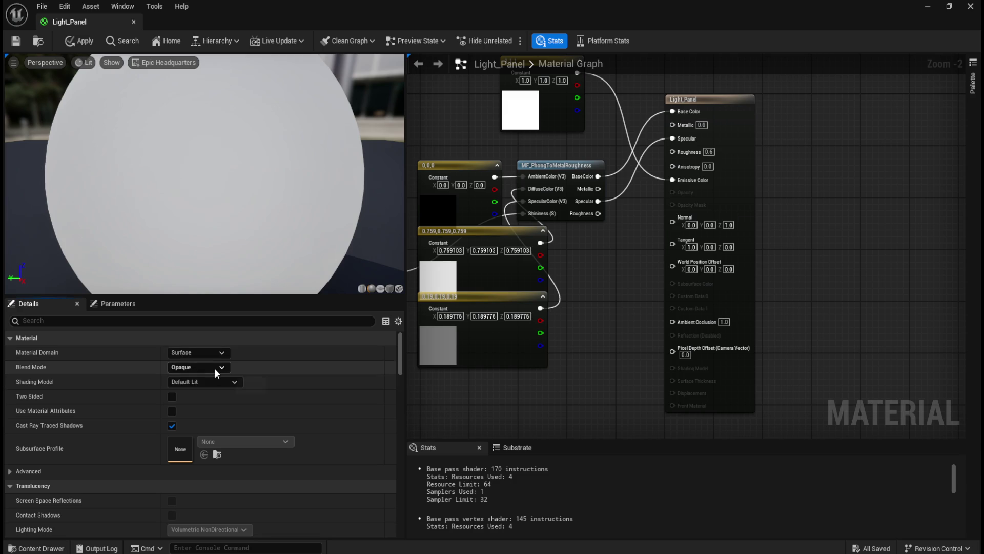
left_click(215, 369)
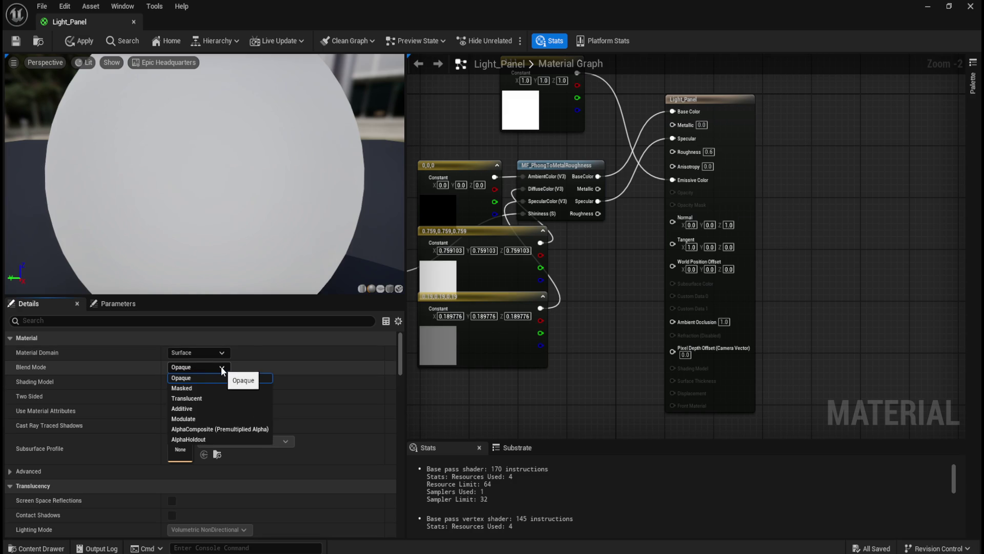
left_click(200, 409)
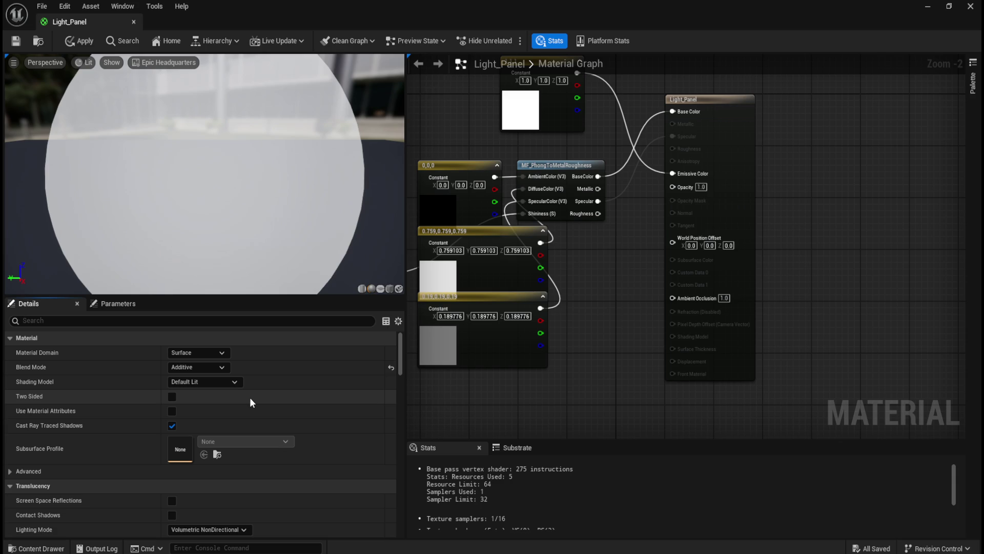
key("ctrl+z")
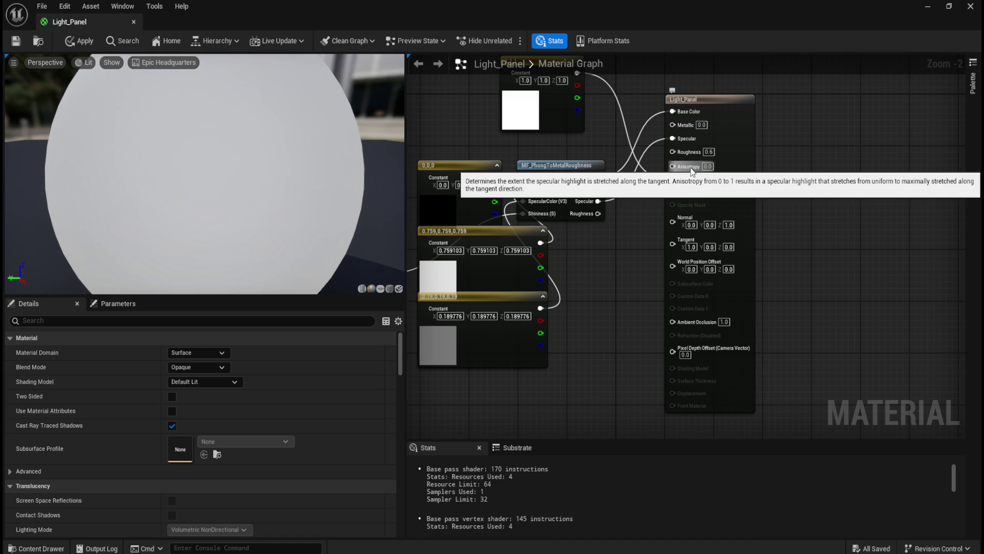
Review the material Details, apply the Light_Panel edits and close its editor.
mouse_move(597, 254)
left_mouse_down()
mouse_move(630, 302)
mouse_move(664, 260)
left_mouse_up()
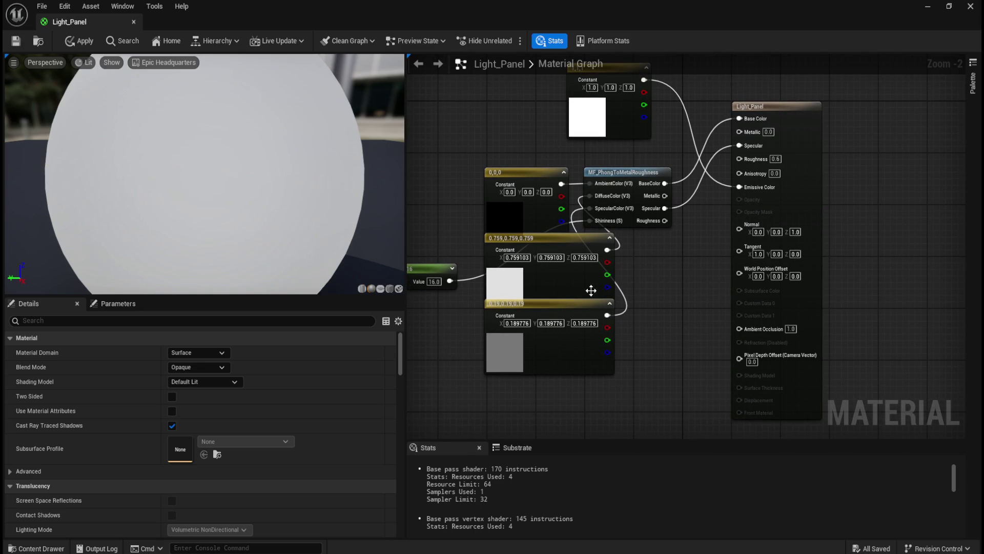
scroll(246, 482, "down", 2)
scroll(294, 432, "down", 10)
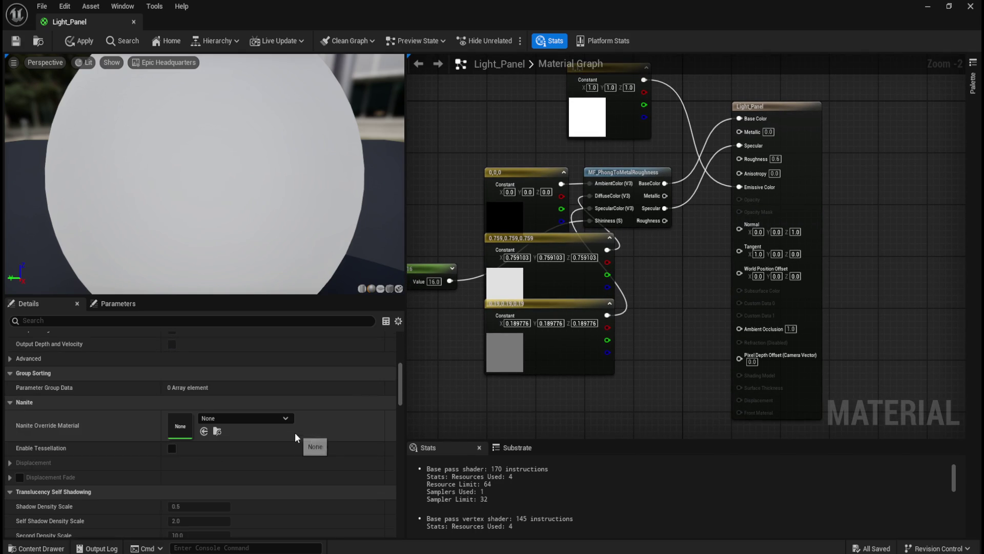
scroll(303, 432, "down", 4)
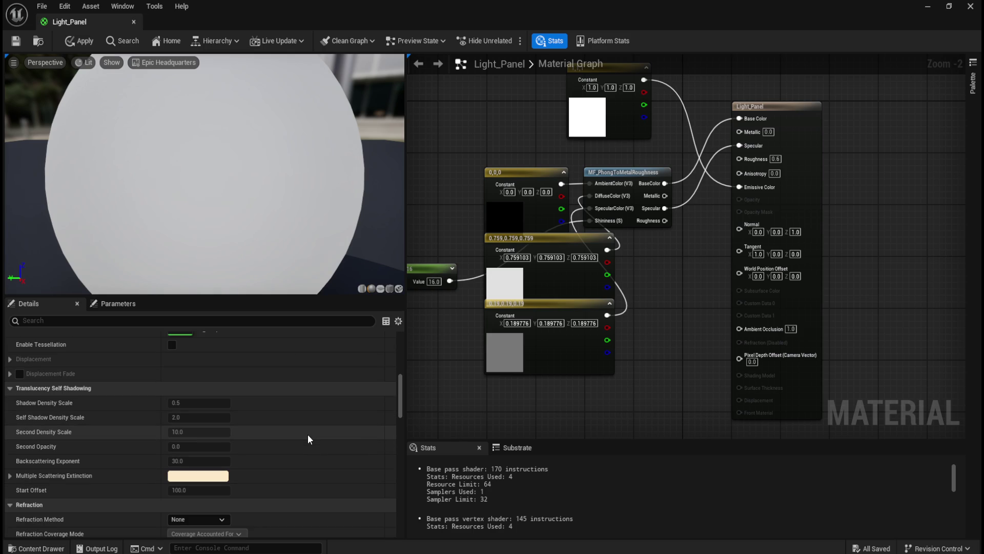
scroll(153, 417, "down", 4)
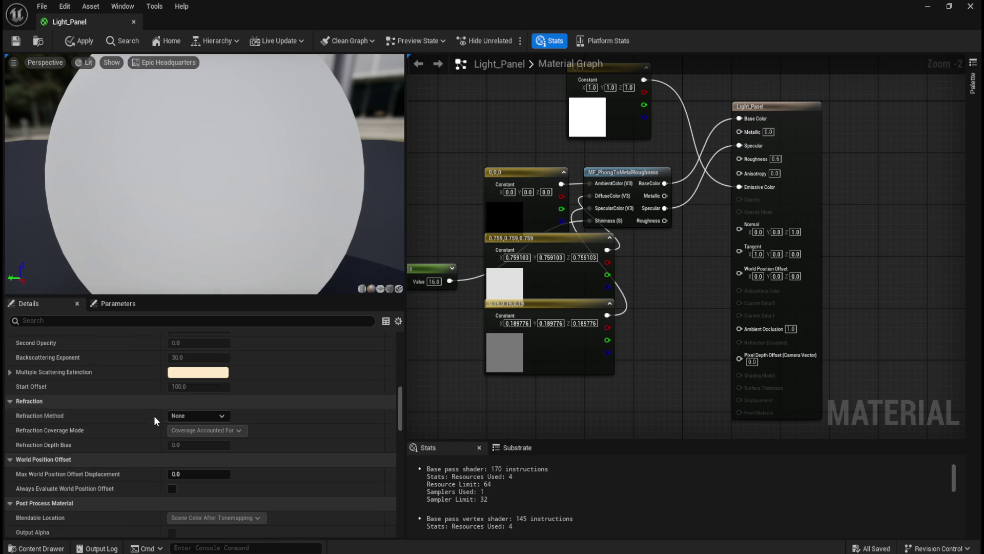
scroll(152, 431, "down", 8)
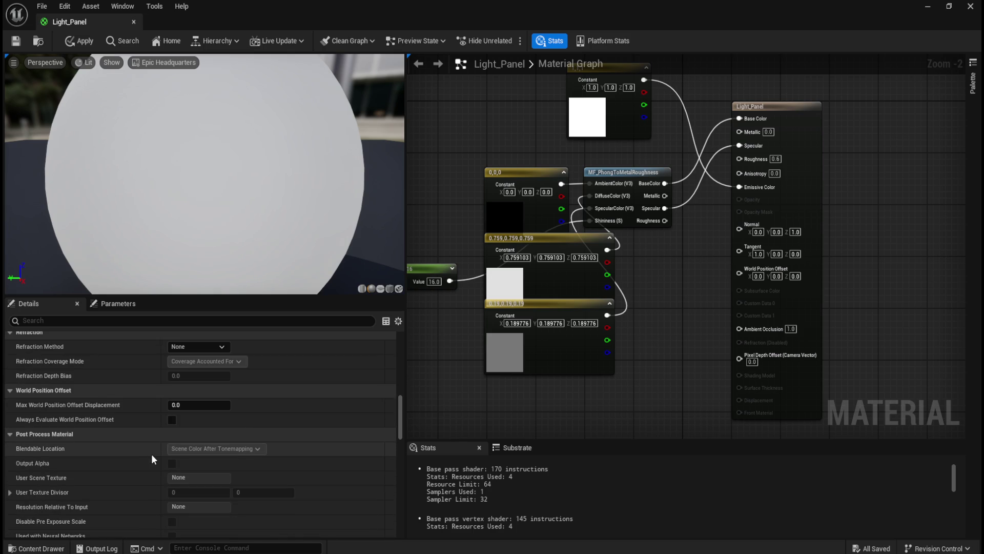
scroll(152, 454, "down", 5)
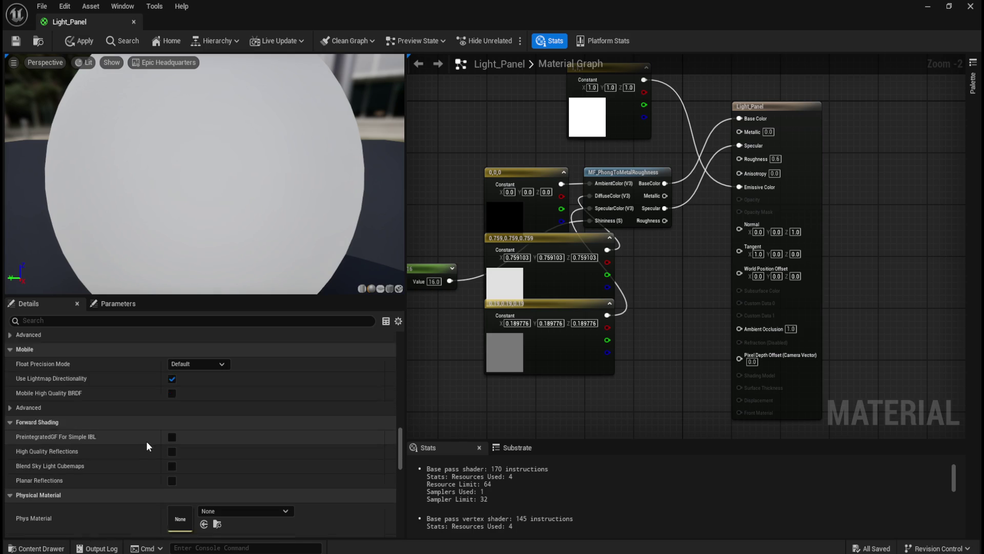
scroll(135, 418, "down", 1)
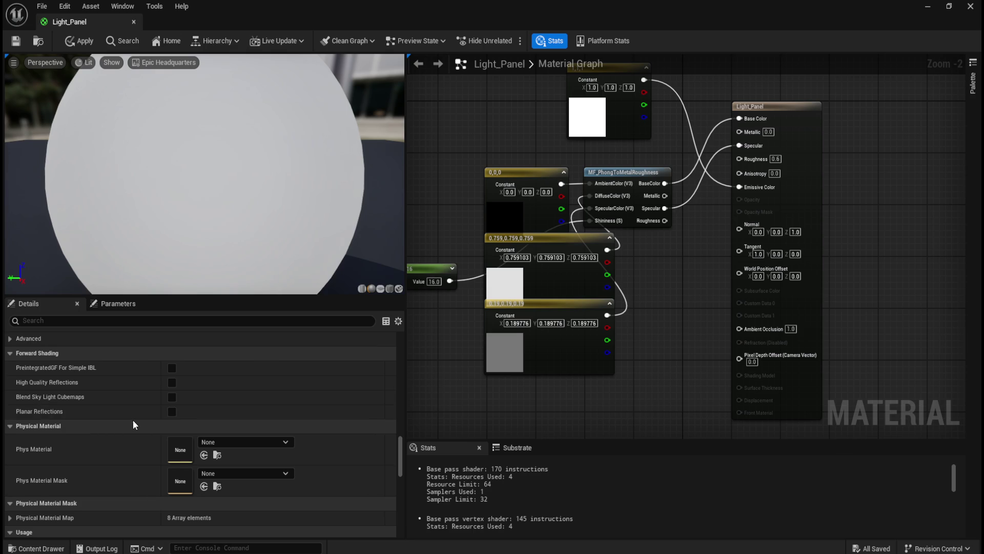
scroll(133, 420, "down", 3)
scroll(137, 421, "down", 2)
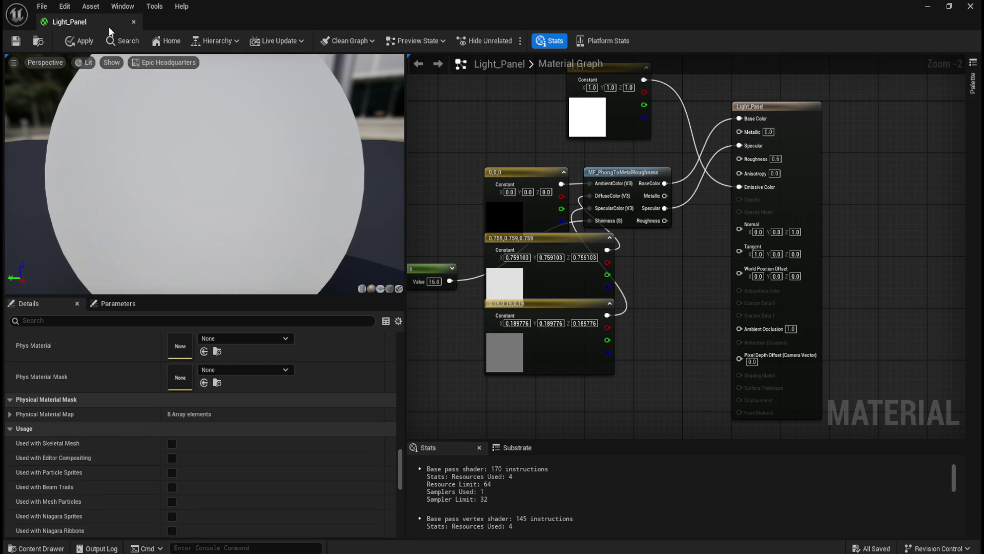
left_click(76, 45)
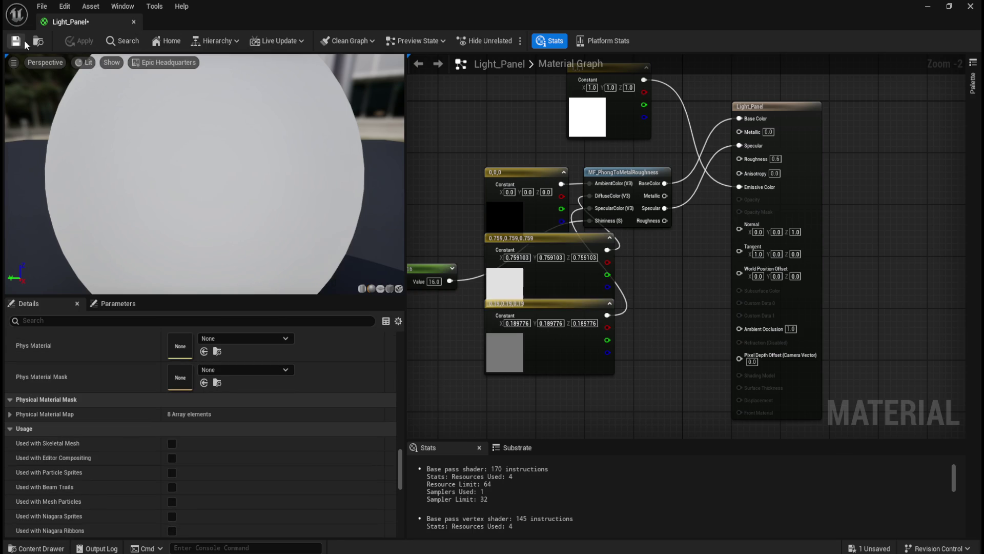
left_click(135, 23)
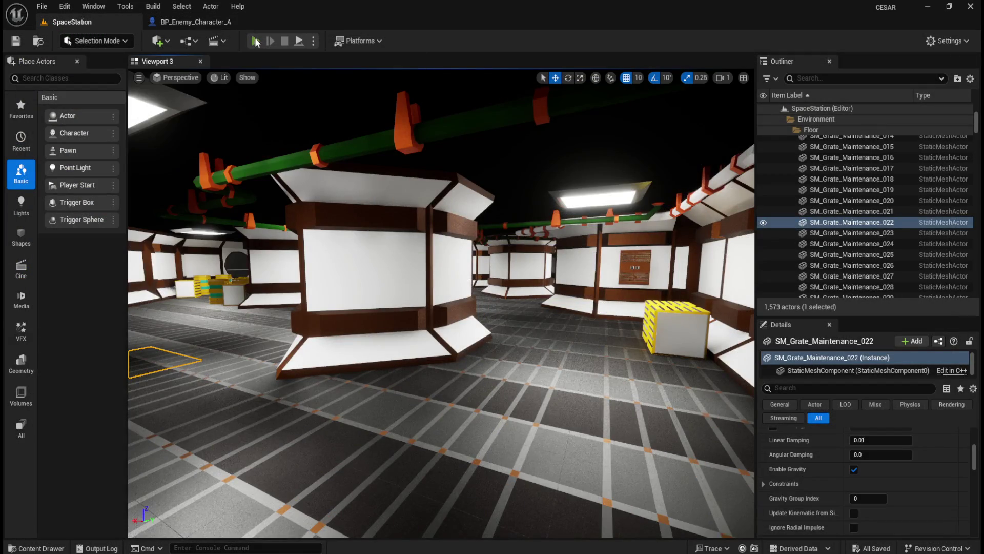
Play the level, walk down the corridor into the blue-sofa lounge, then stop the session.
left_click(257, 40)
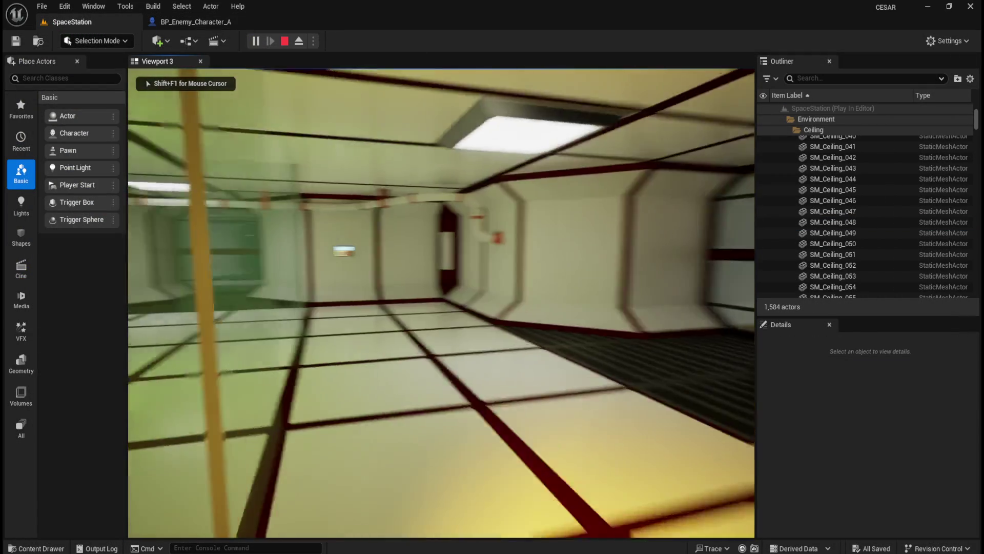
key("w")
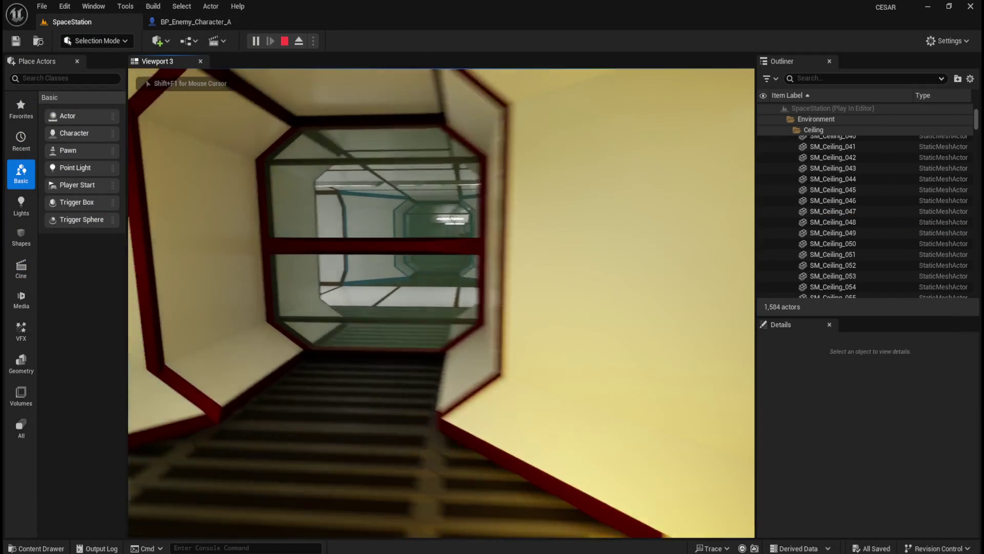
key("w")
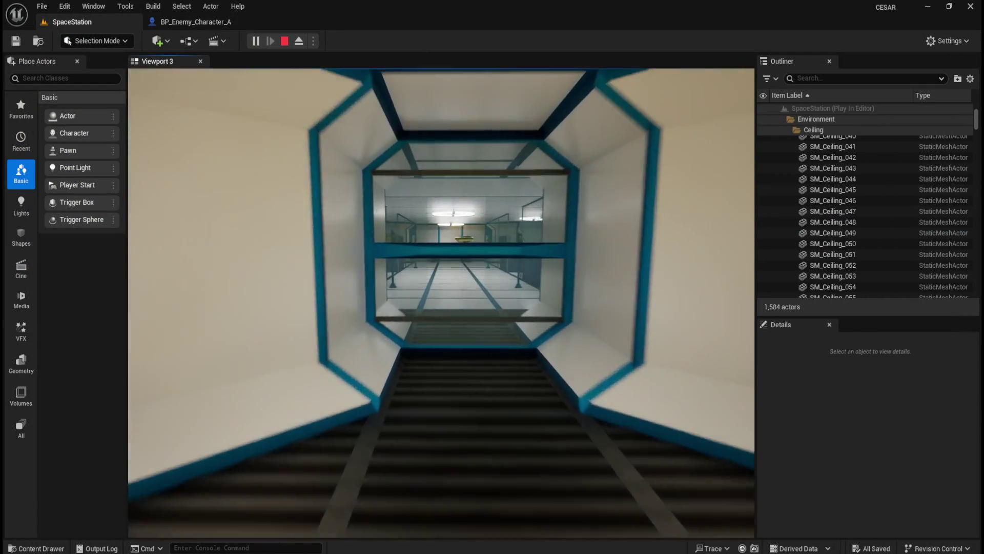
key("w")
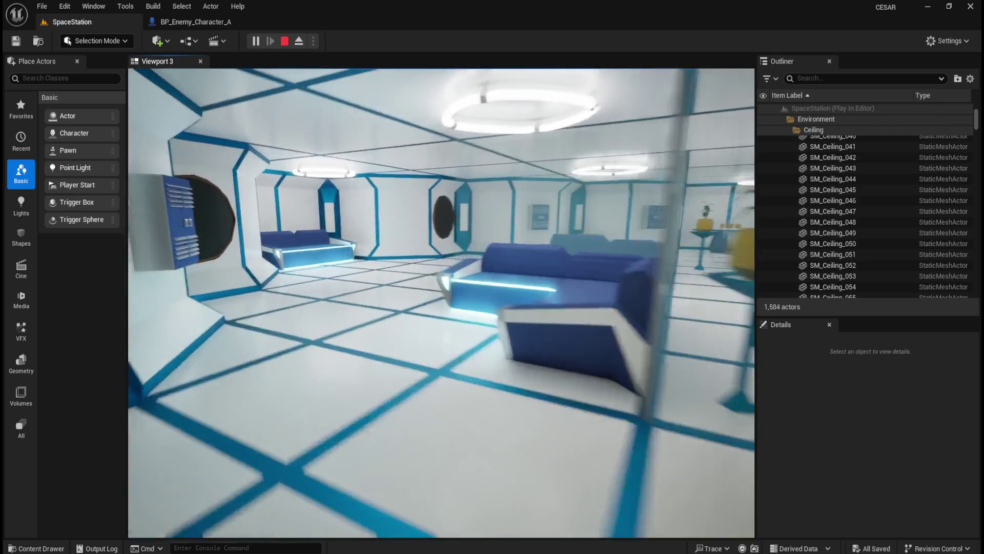
key("w")
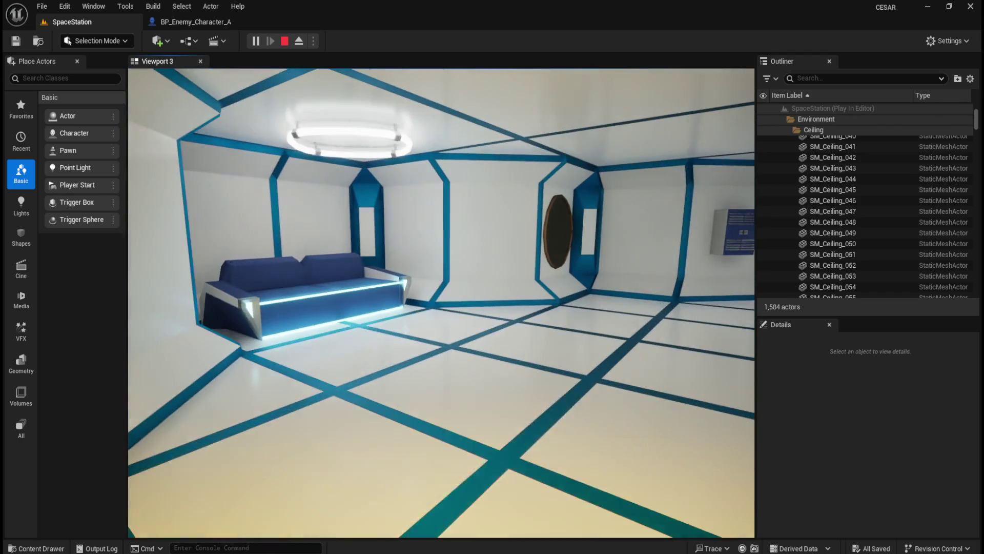
key("w")
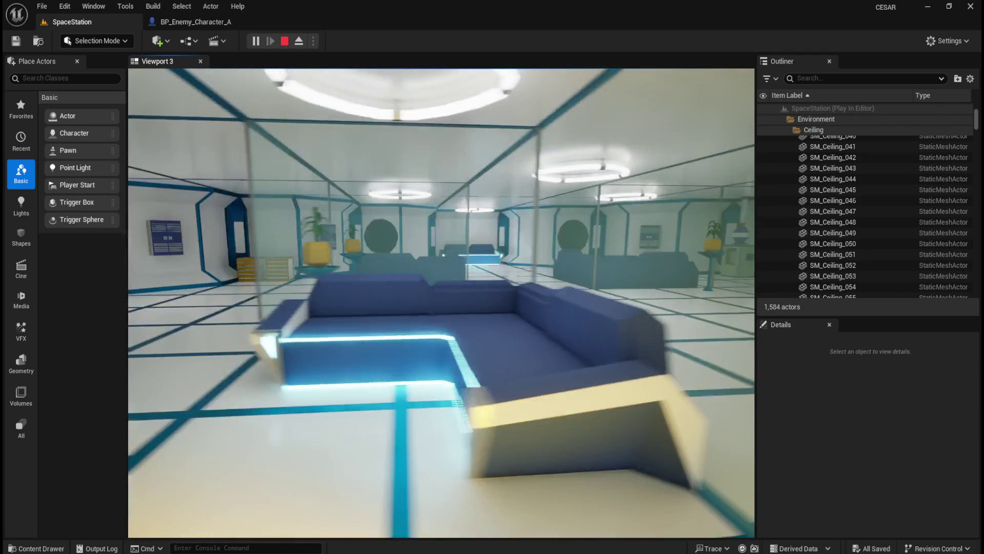
key("w")
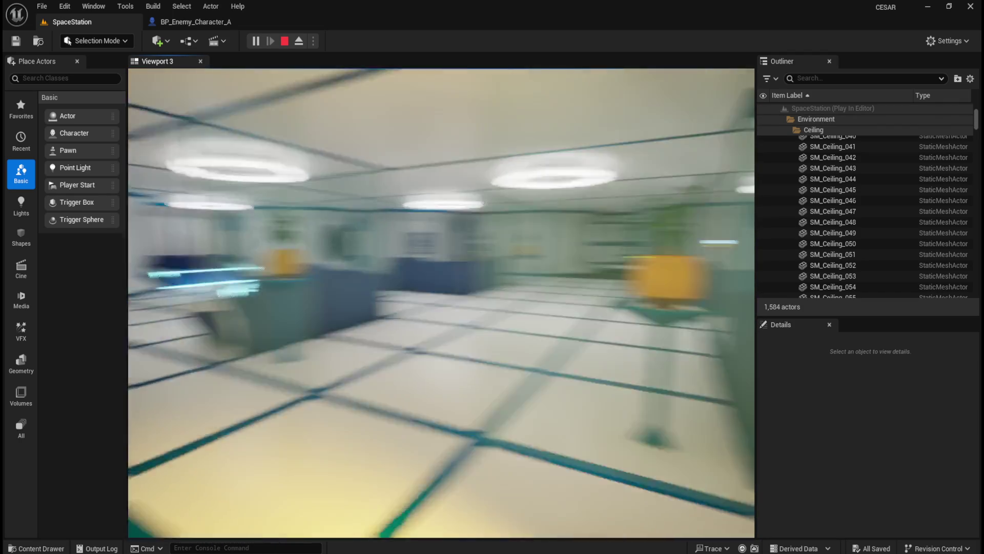
key("w")
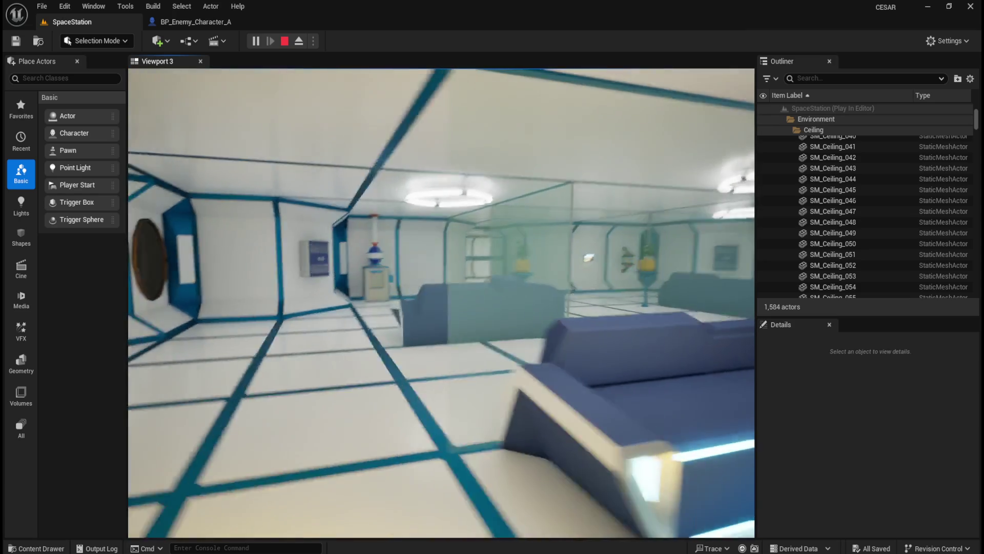
key("w")
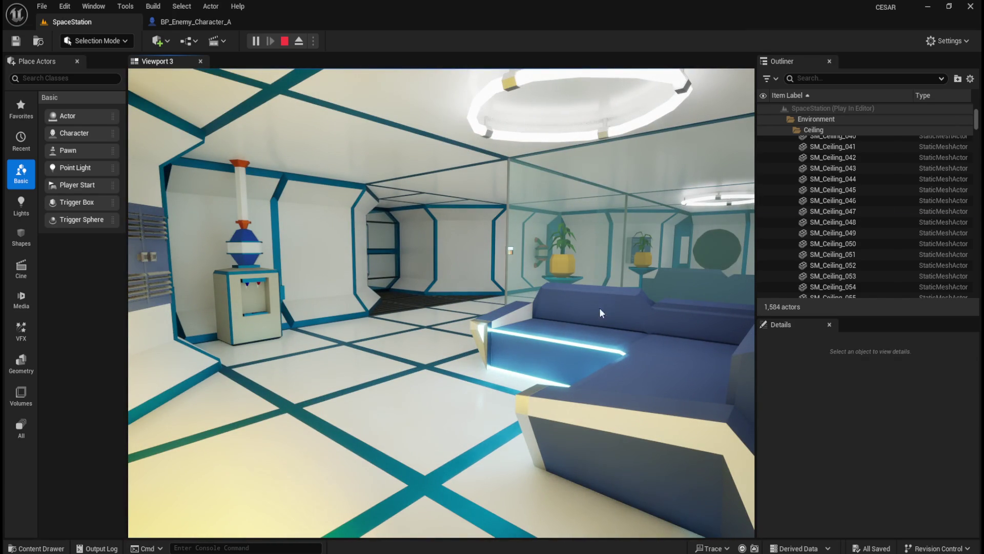
key("Escape")
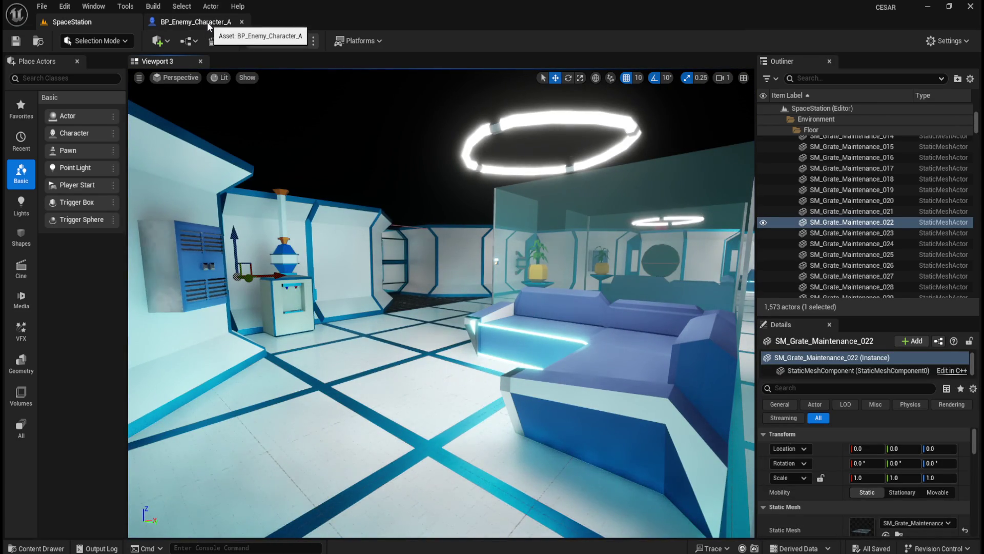
Pull back to a wide lounge view, then open the Light_Panel material from the Content Drawer.
mouse_move(420, 265)
left_mouse_down()
mouse_move(440, 267)
mouse_move(380, 272)
left_mouse_up()
mouse_move(446, 265)
left_mouse_down()
mouse_move(389, 293)
mouse_move(334, 292)
left_mouse_up()
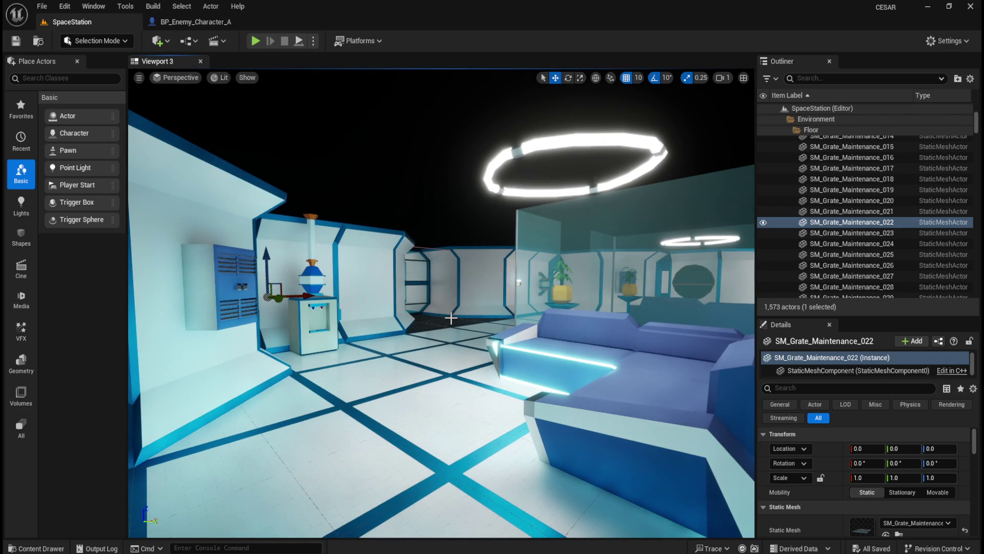
left_click(195, 23)
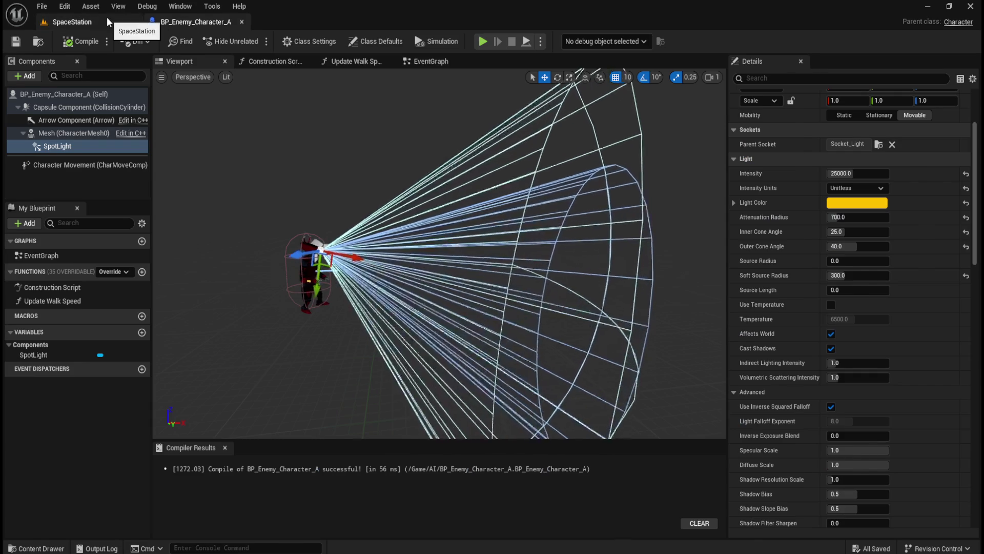
left_click(107, 16)
key("ctrl+space")
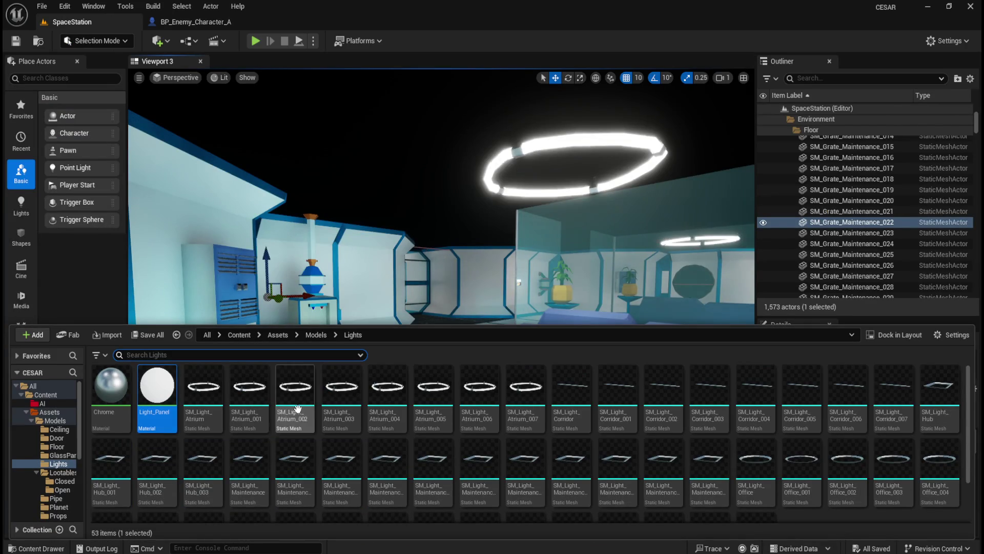
left_click(218, 371)
double_click(163, 392)
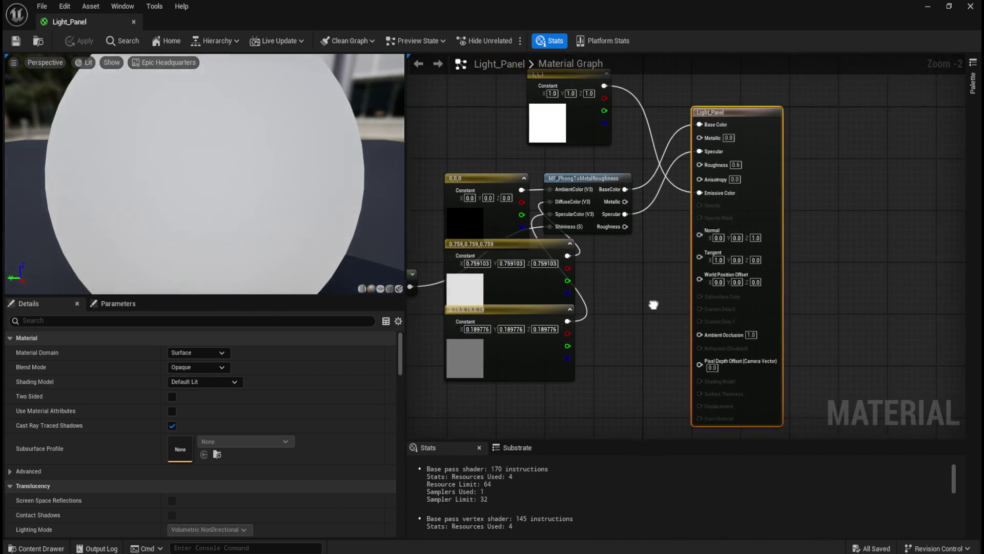
Pan the Light_Panel material graph to make room for a new node.
left_click_drag(736, 329, 732, 325)
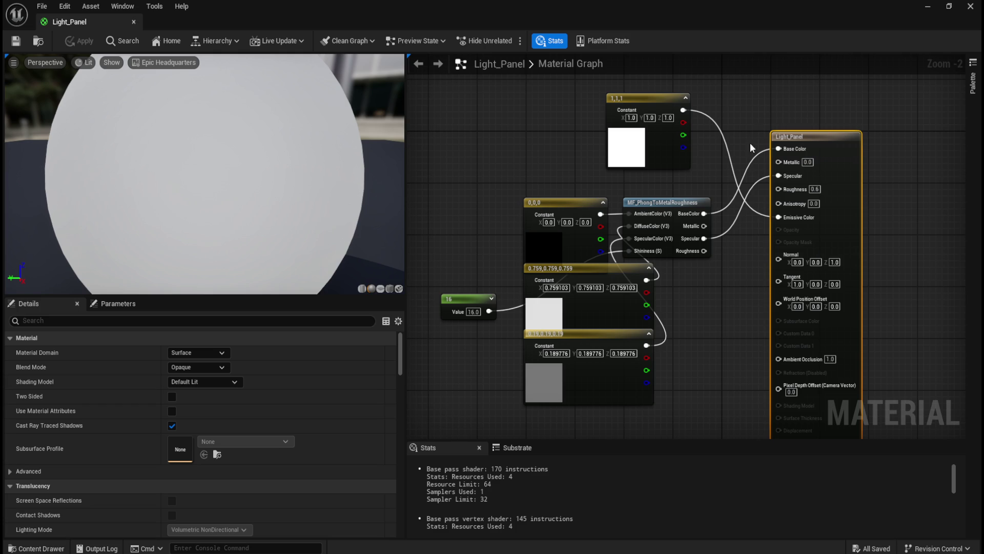
left_click_drag(753, 137, 708, 255)
Add a scalar parameter named 'Emissive brightness' with default value 1.0 and apply the material.
right_click(692, 188)
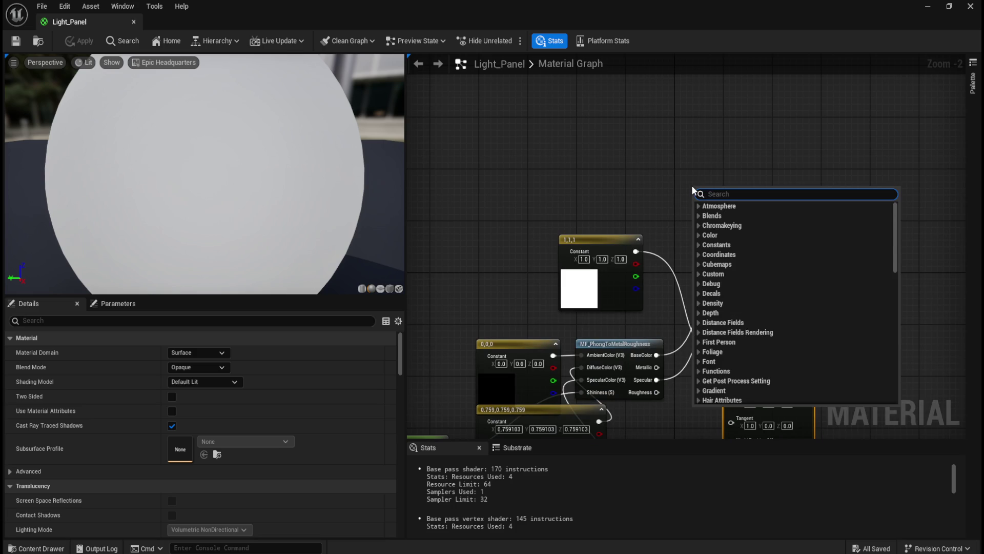
type("scalar par")
key("Return")
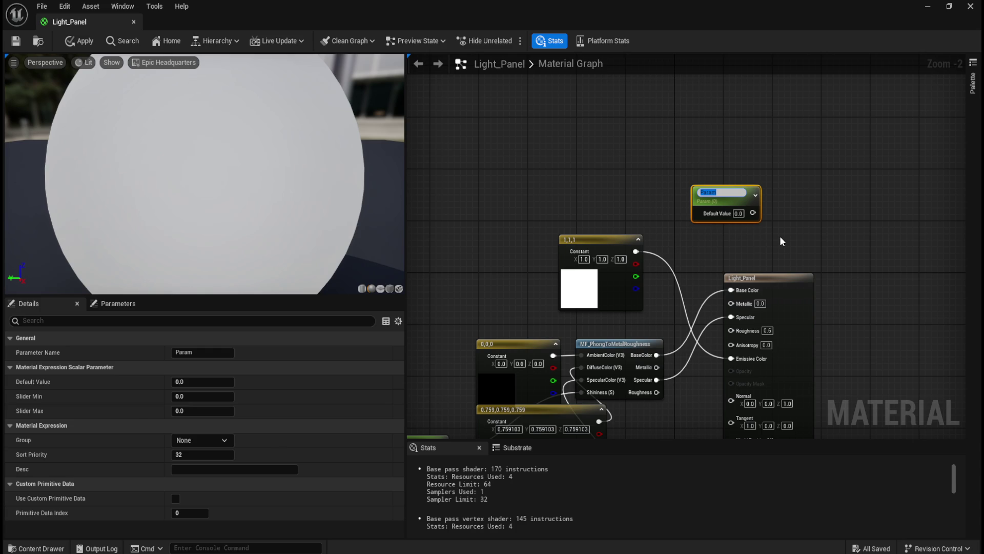
type("Emi")
type("ssive brightness")
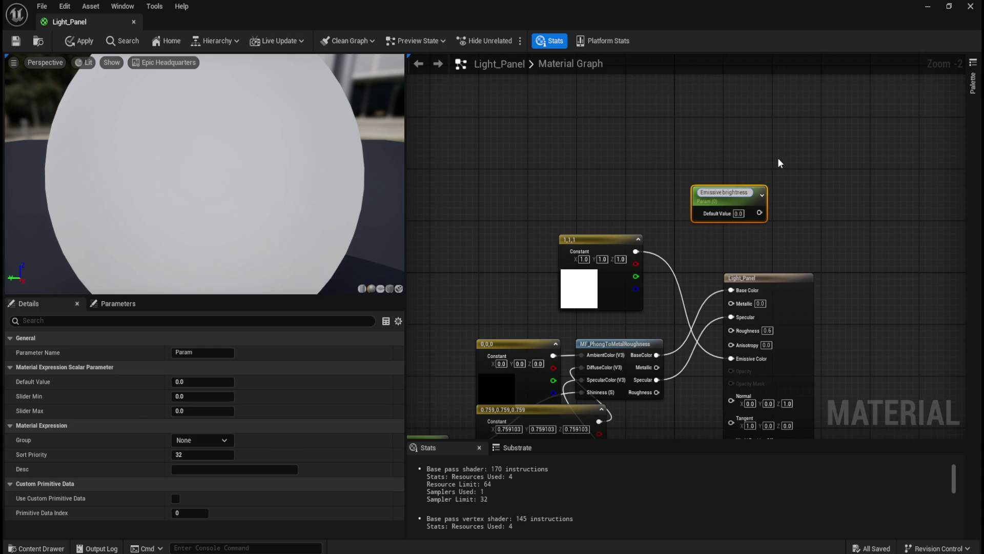
key("Return")
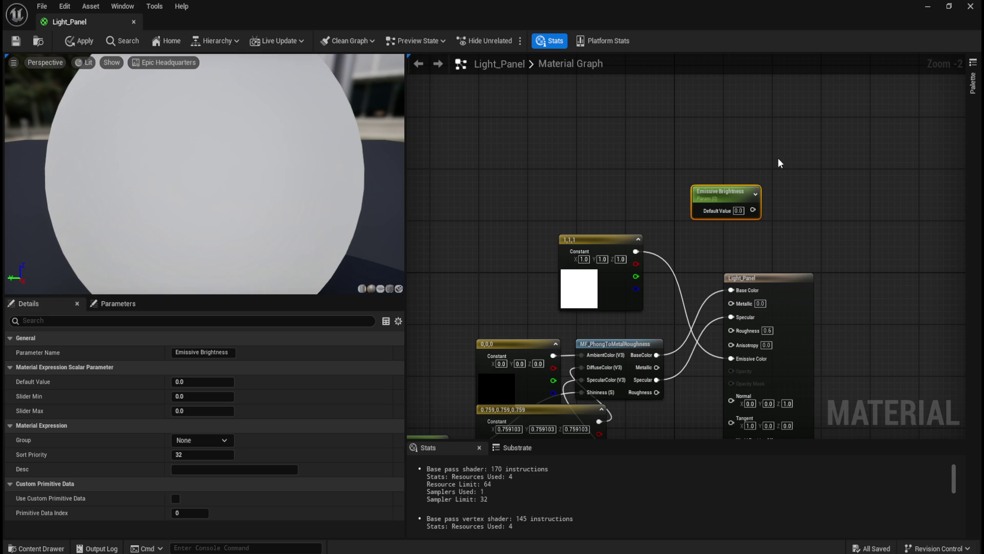
left_click(738, 210)
type("1")
left_click(791, 237)
left_click(79, 40)
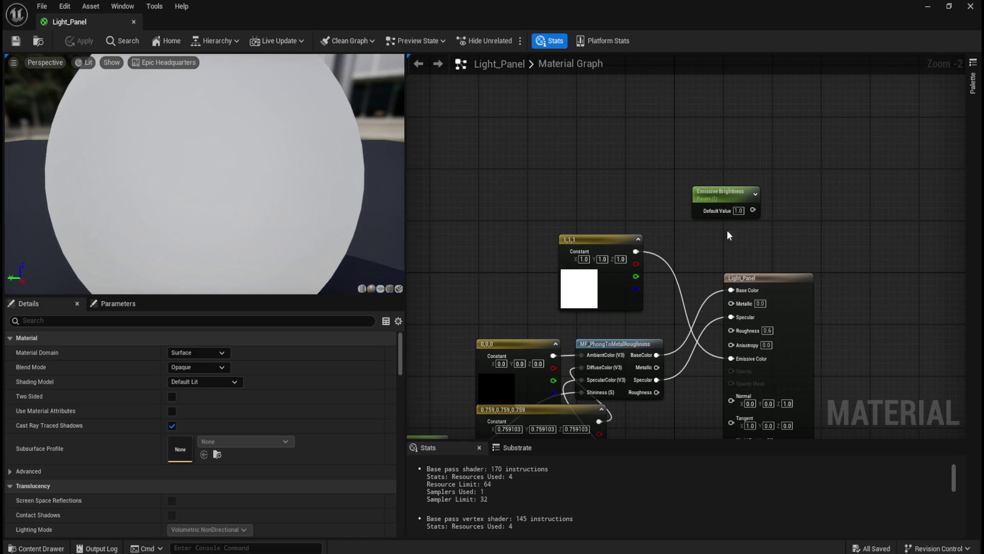
Place the 1,1,1 constant and the Emissive Brightness node side by side.
left_click(610, 240)
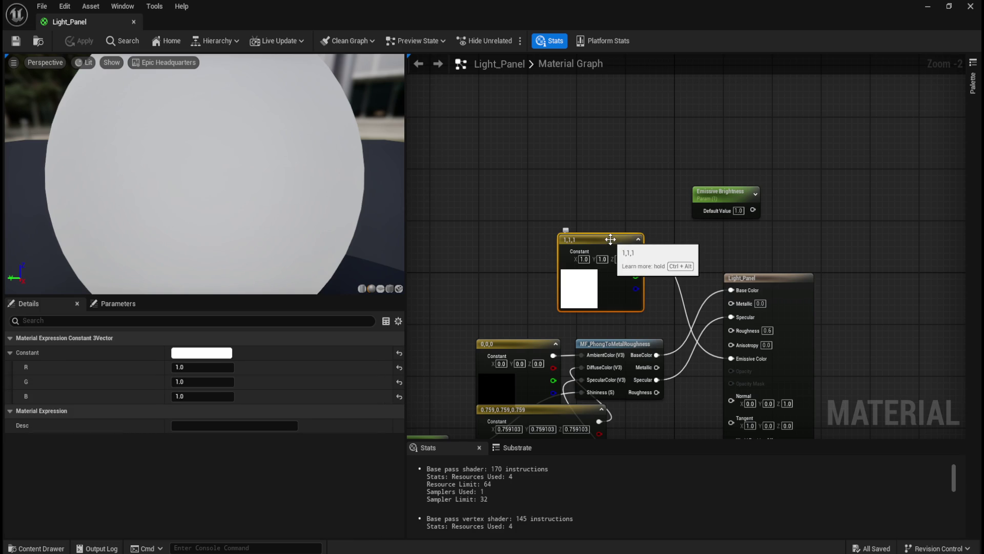
left_click_drag(610, 239, 537, 214)
mouse_move(732, 199)
left_mouse_down()
mouse_move(573, 169)
mouse_move(543, 183)
left_mouse_up()
left_click(623, 196)
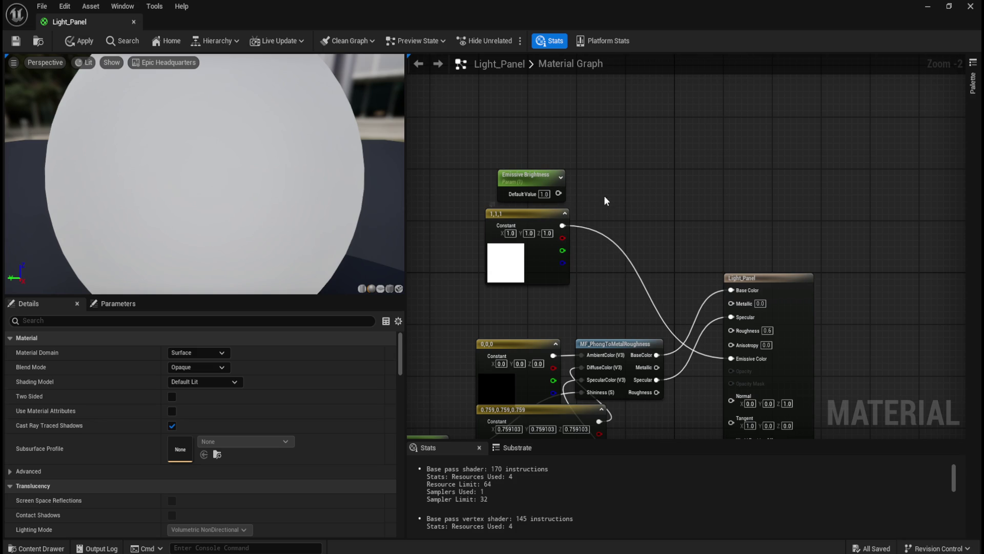
Multiply Emissive Brightness (A) by the 1,1,1 constant (B), feed it into Emissive Color, and apply.
left_click_drag(567, 226, 600, 211)
type("multiply")
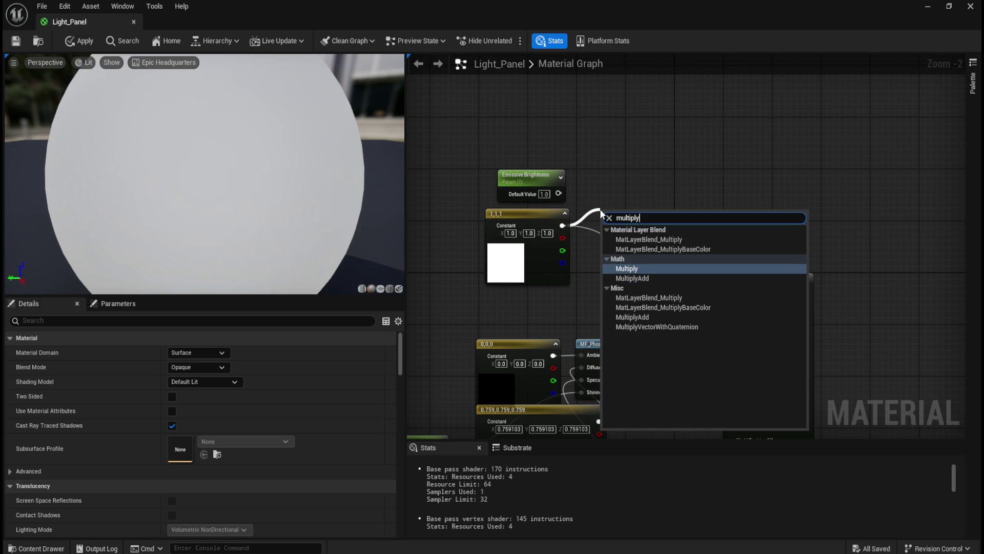
key("Return")
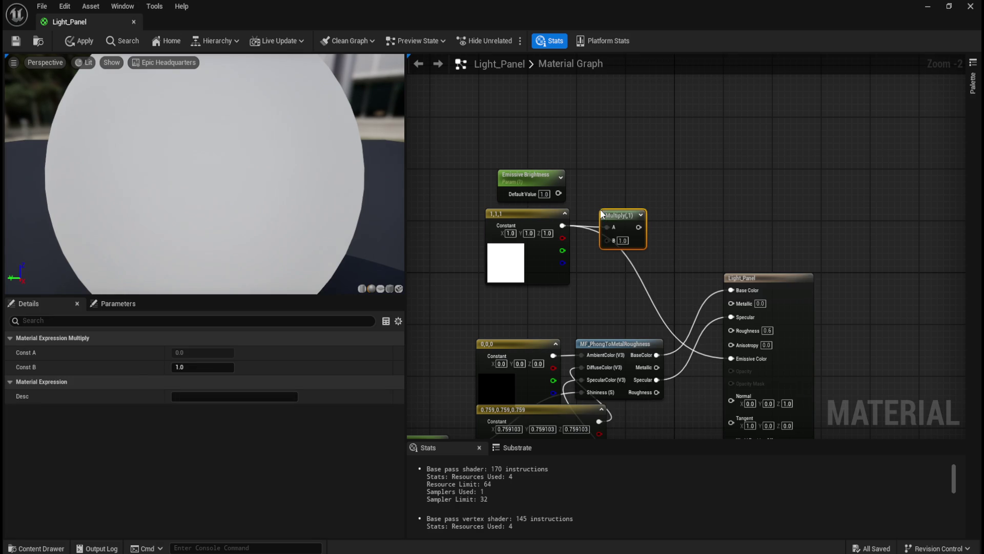
left_click_drag(615, 214, 629, 180)
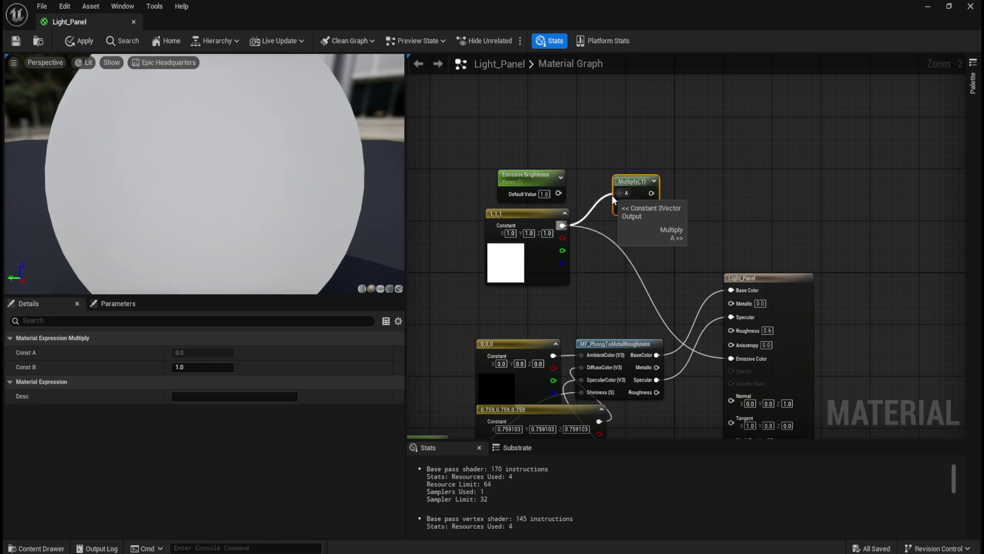
left_click(619, 194, "alt")
left_click_drag(562, 225, 619, 209)
left_click_drag(559, 194, 621, 193)
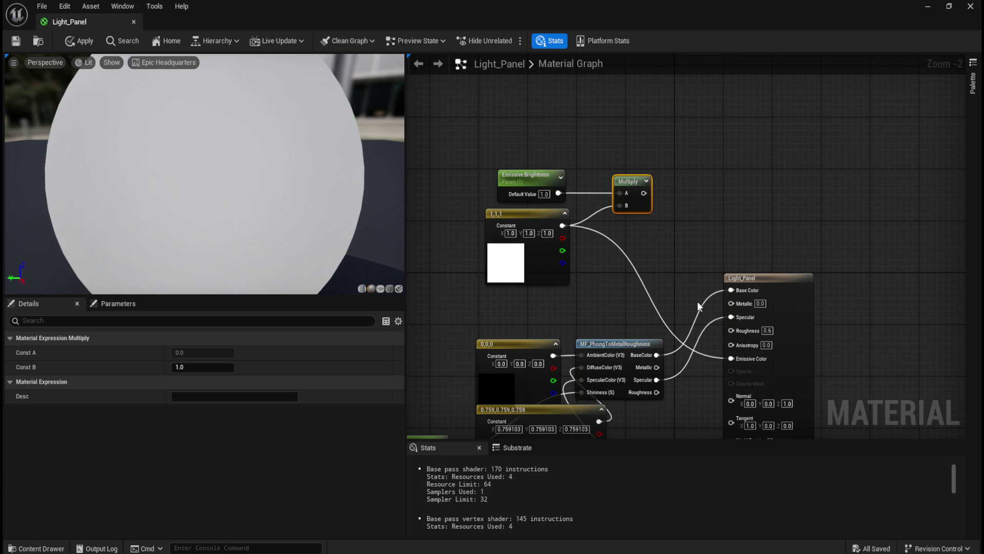
left_click(731, 359, "alt")
left_click_drag(644, 193, 733, 359)
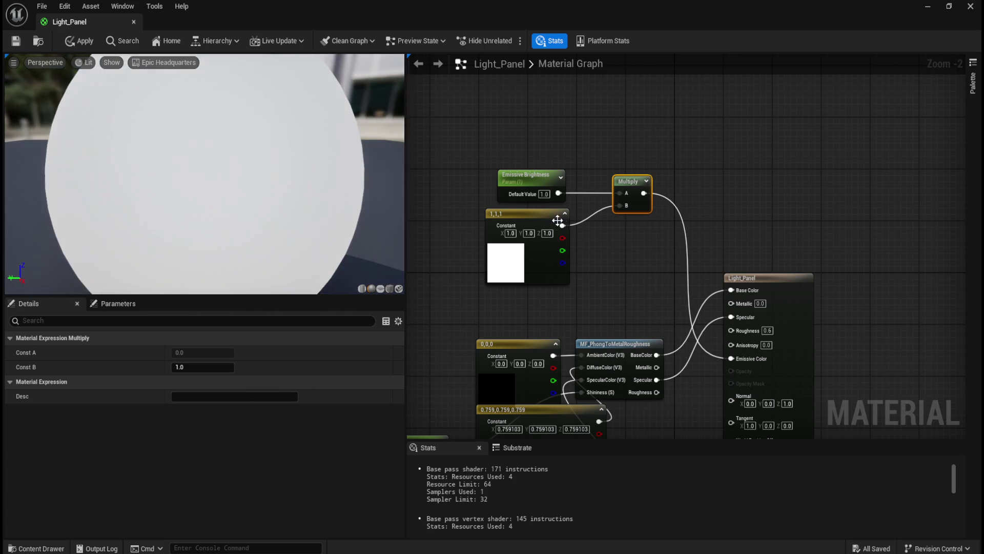
left_click(82, 42)
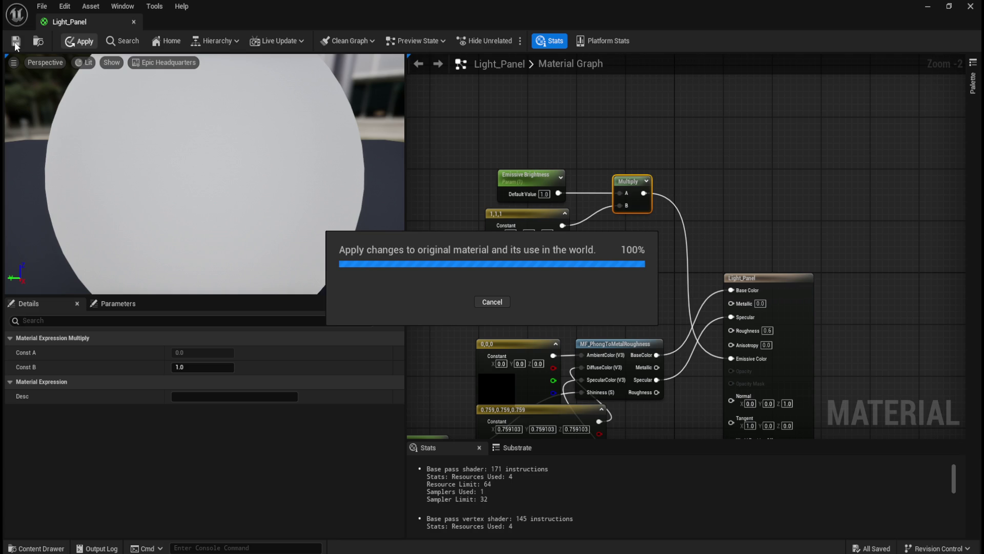
Save the material and resize and reposition the material editor window over the level.
left_click(15, 44)
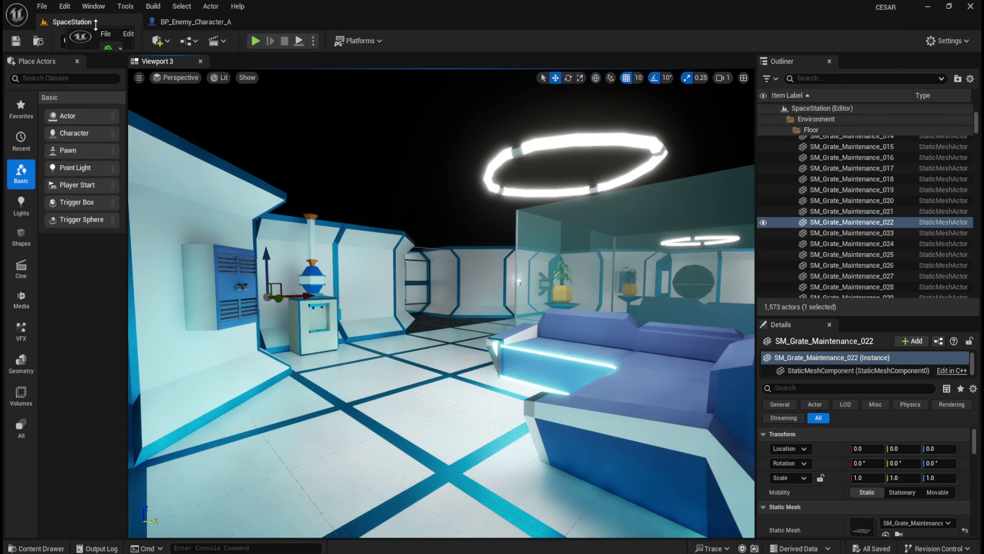
left_click_drag(132, 40, 445, 56)
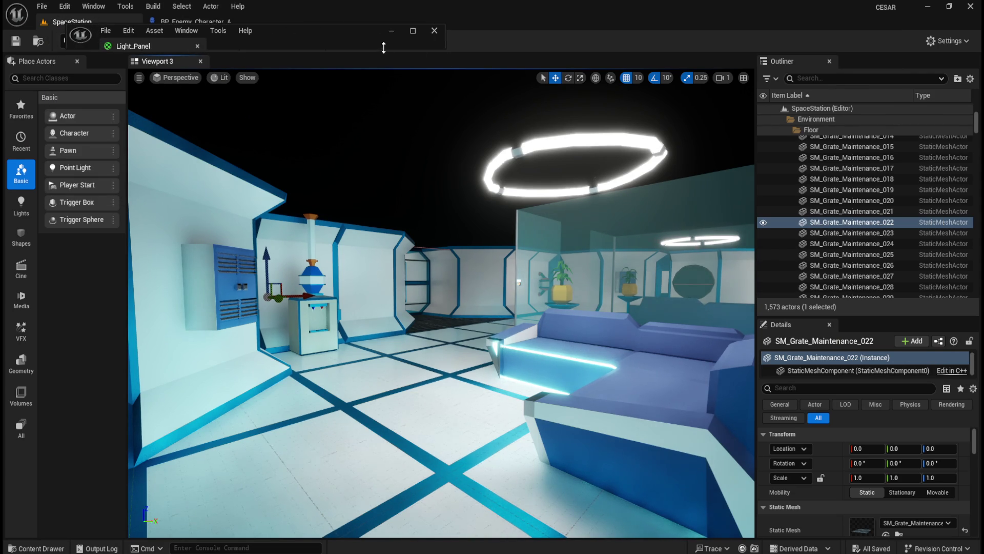
left_click_drag(363, 33, 472, 171)
left_click_drag(513, 276, 514, 476)
mouse_move(447, 165)
left_mouse_down()
mouse_move(637, 144)
mouse_move(378, 130)
mouse_move(364, 119)
mouse_move(646, 130)
mouse_move(563, 162)
mouse_move(412, 183)
mouse_move(329, 137)
mouse_move(338, 132)
left_mouse_up()
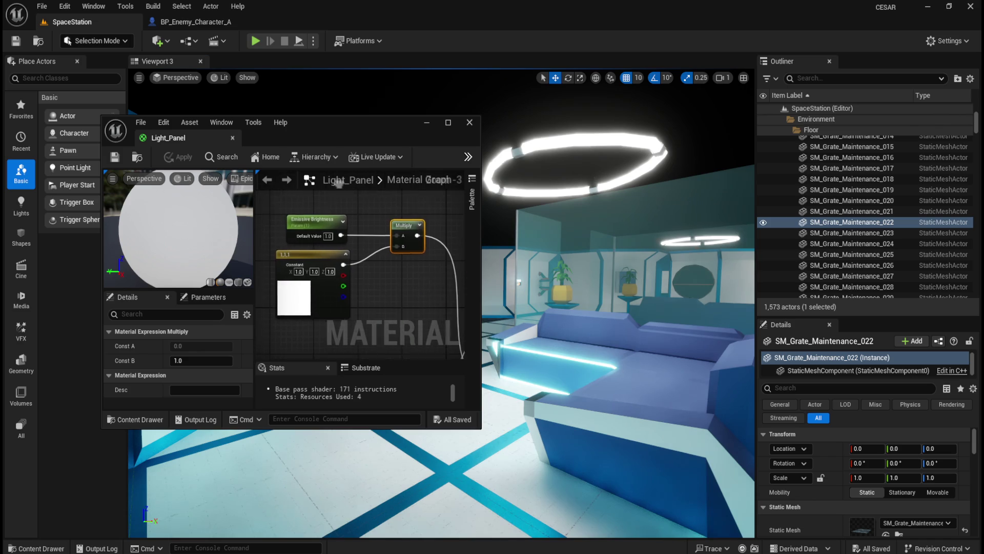
Try Emissive Brightness 0.5 and 0.1, settle on 0.2, then apply and save the material.
type("0.5")
key("Return")
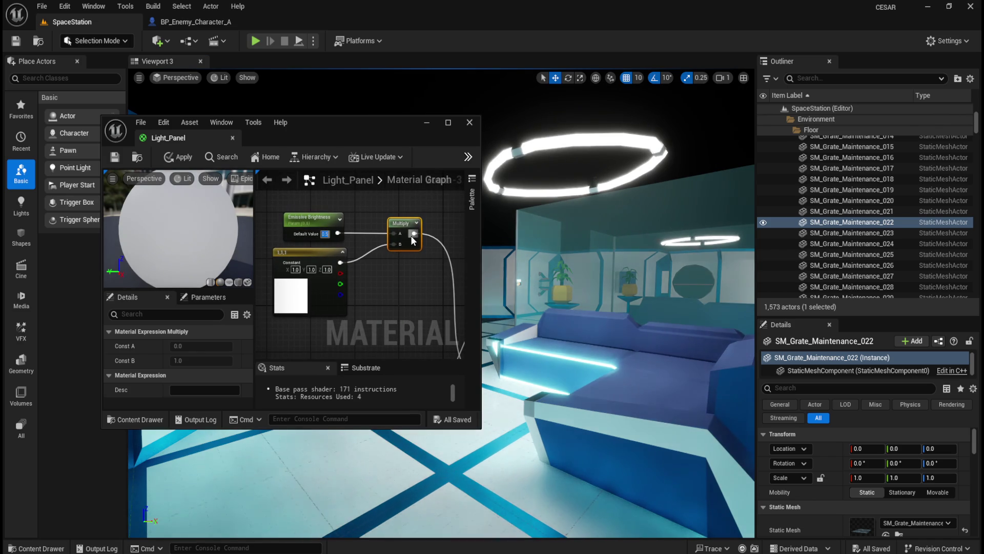
type("0.1")
key("Return")
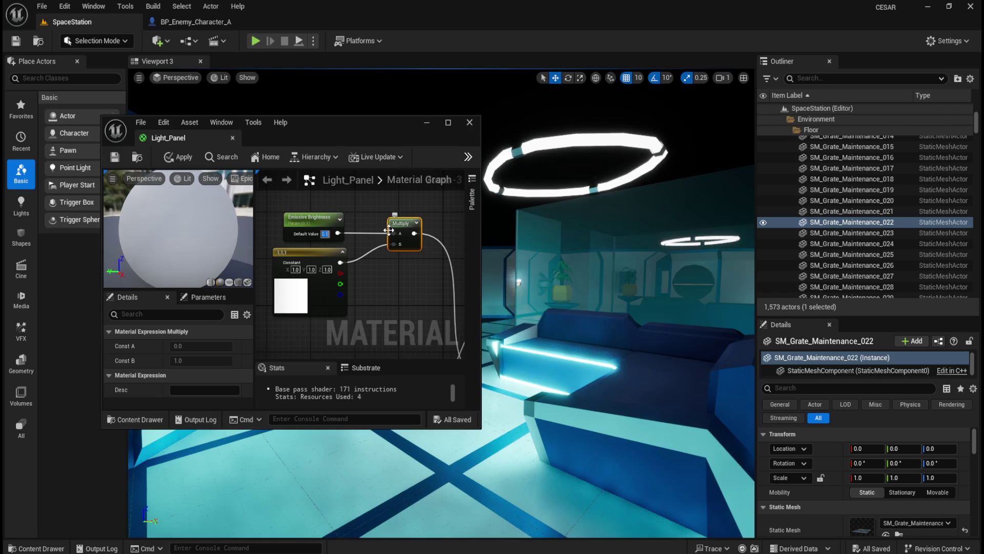
type("0.2")
key("Return")
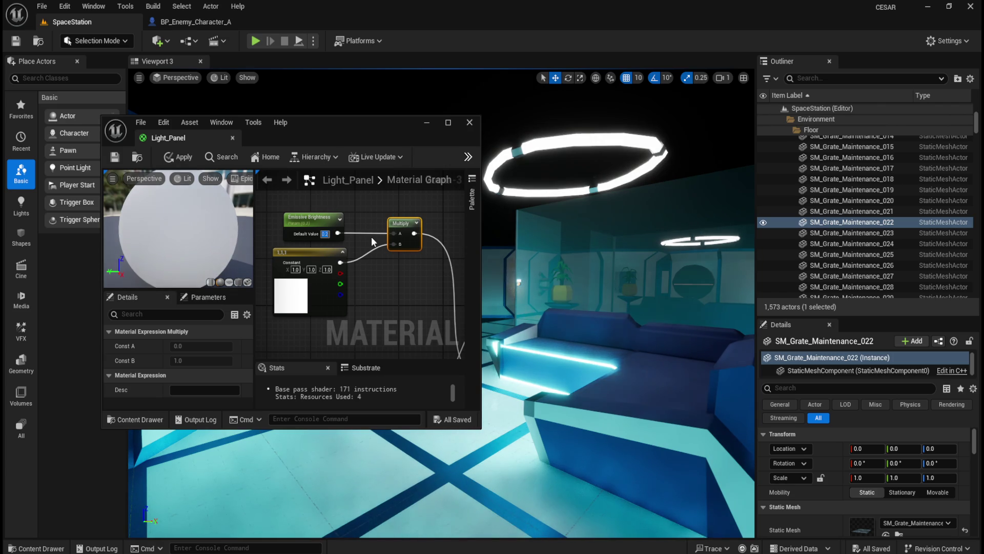
left_click(174, 157)
left_click(115, 159)
mouse_move(328, 127)
left_mouse_down()
mouse_move(924, 141)
mouse_move(983, 123)
left_mouse_up()
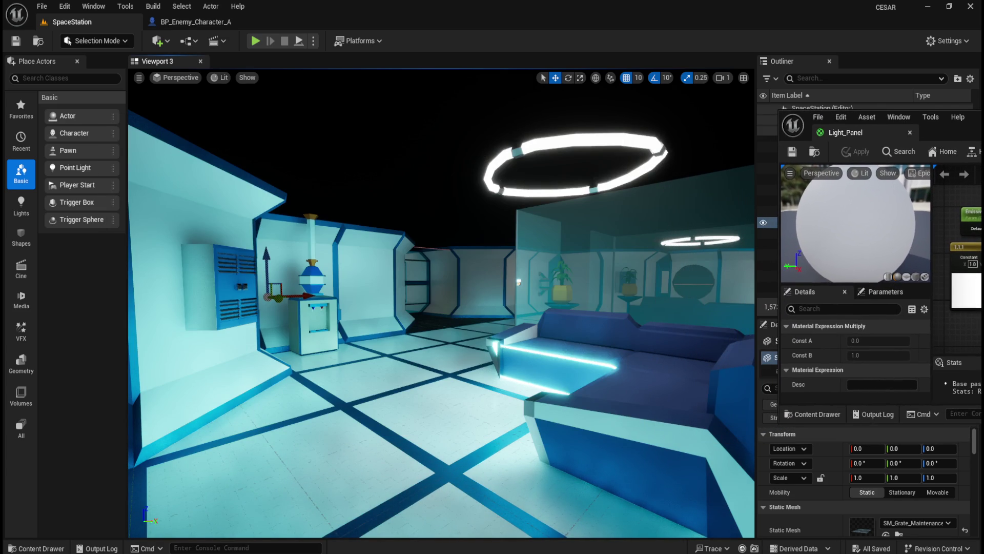
left_click(256, 41)
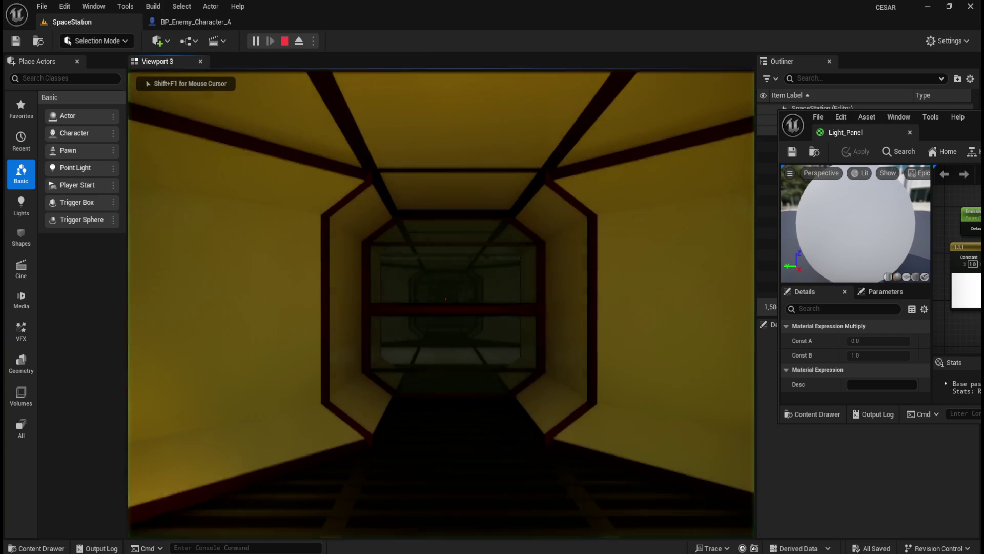
key("w")
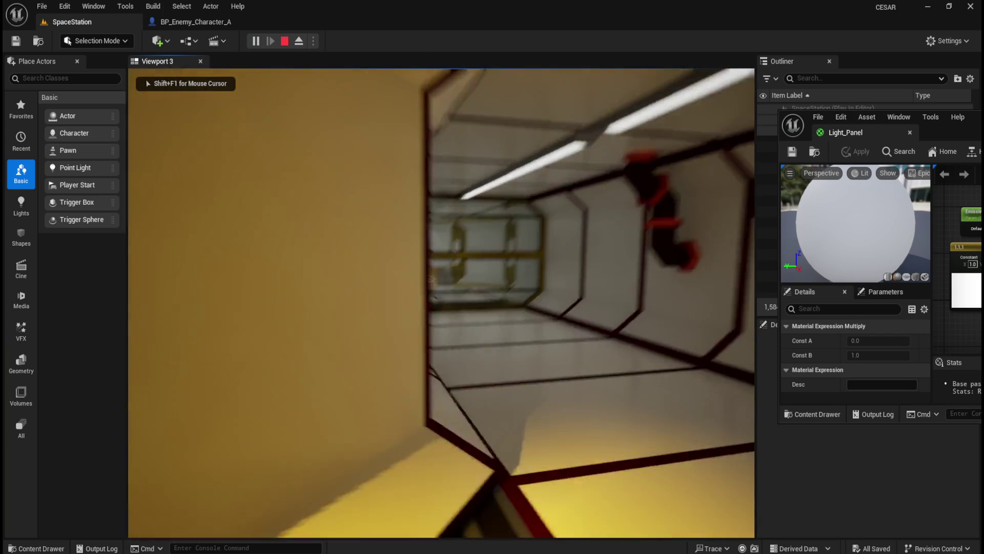
key("w")
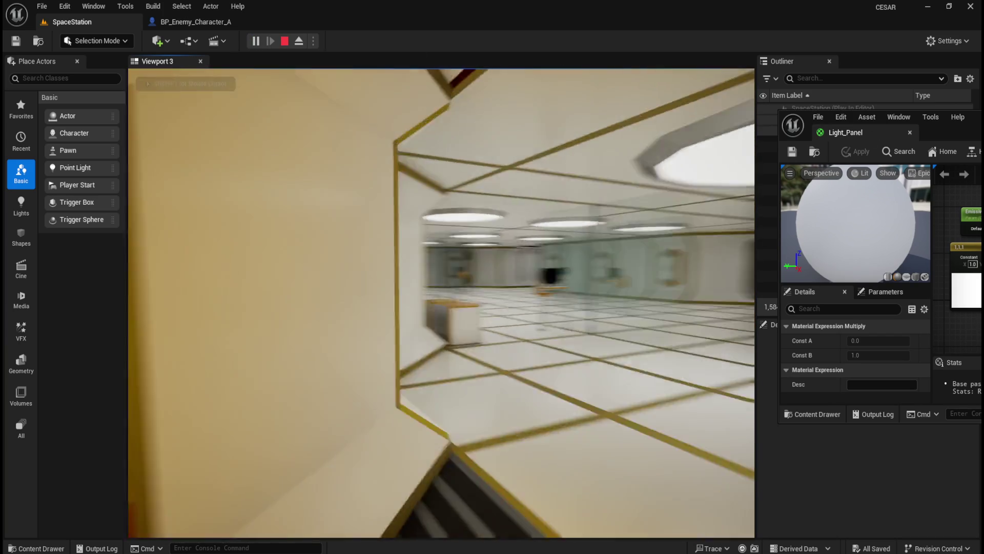
key("w")
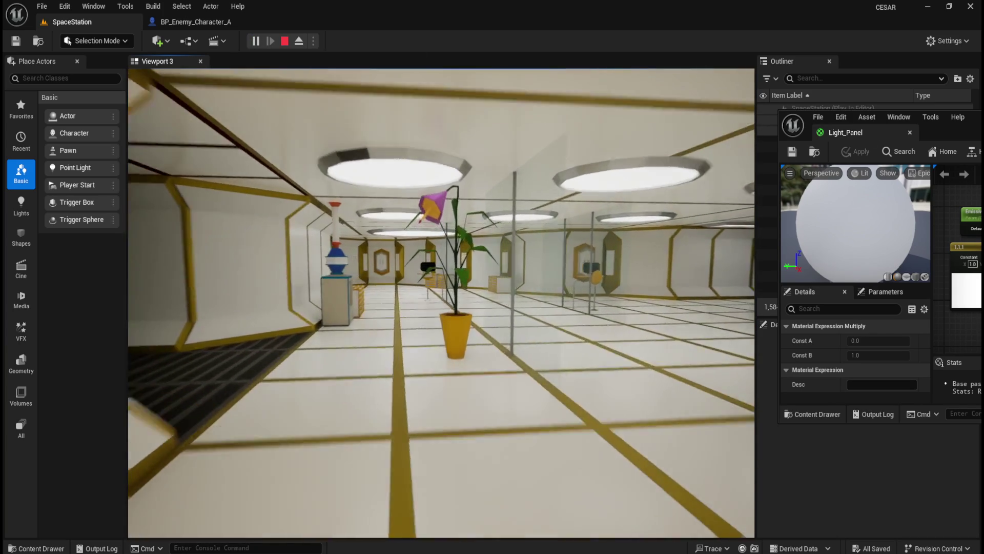
key("w")
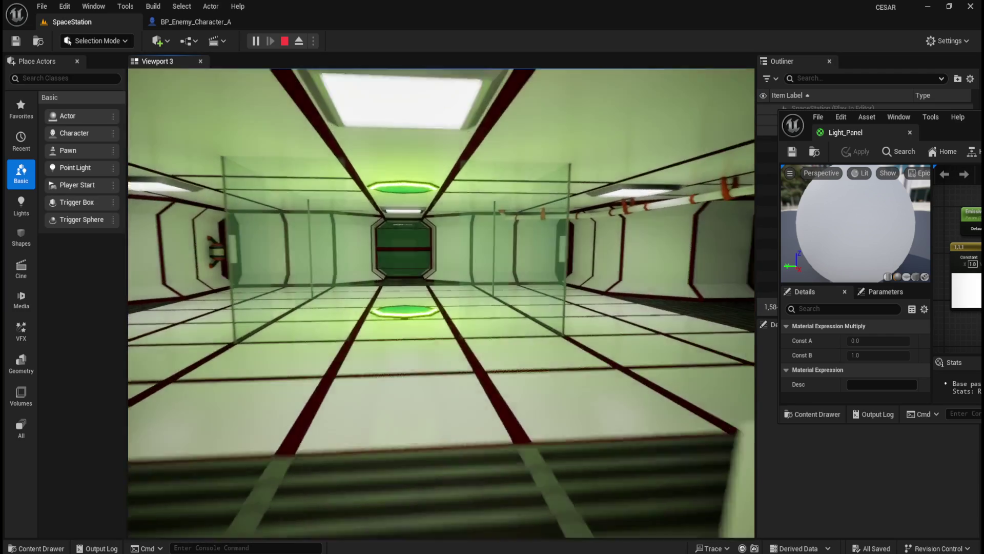
key("w")
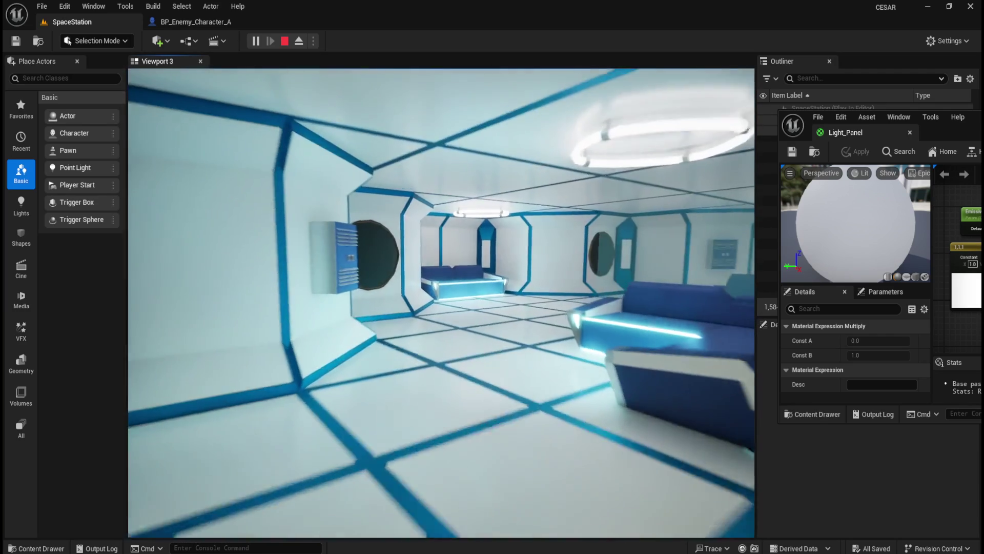
key("w")
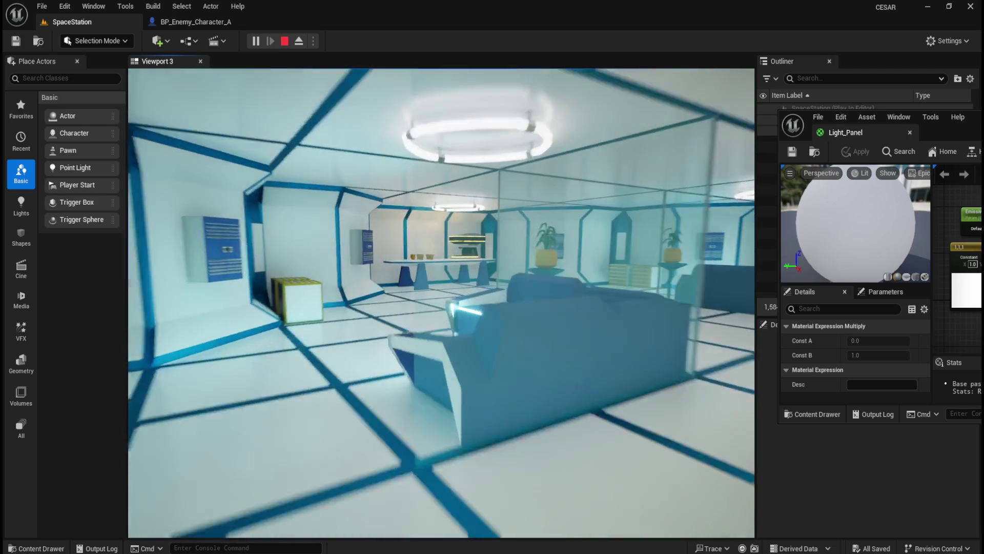
key("Escape")
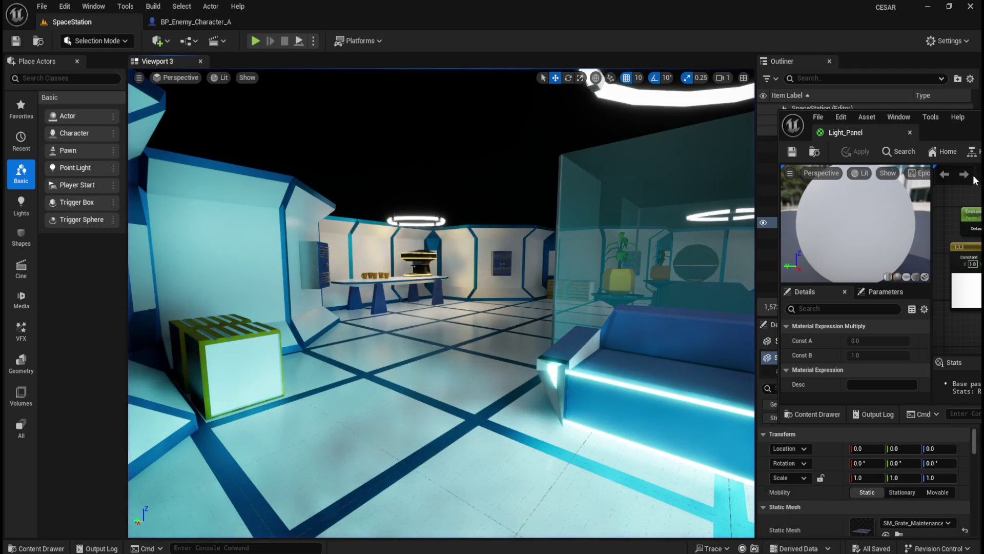
Set Emissive Brightness to 0.01, apply and save, then playtest walking down the corridor.
left_click_drag(948, 132, 815, 126)
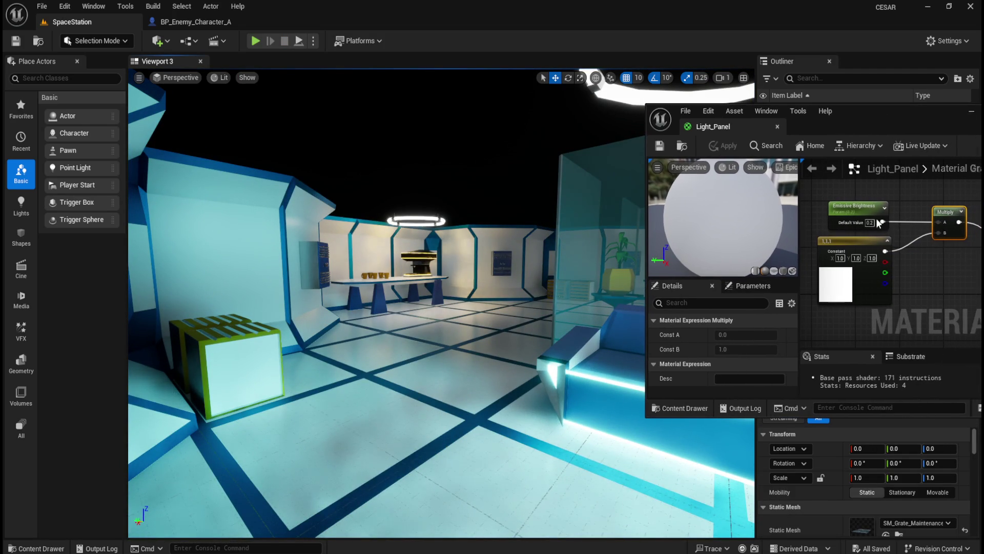
type("0.01")
key("Return")
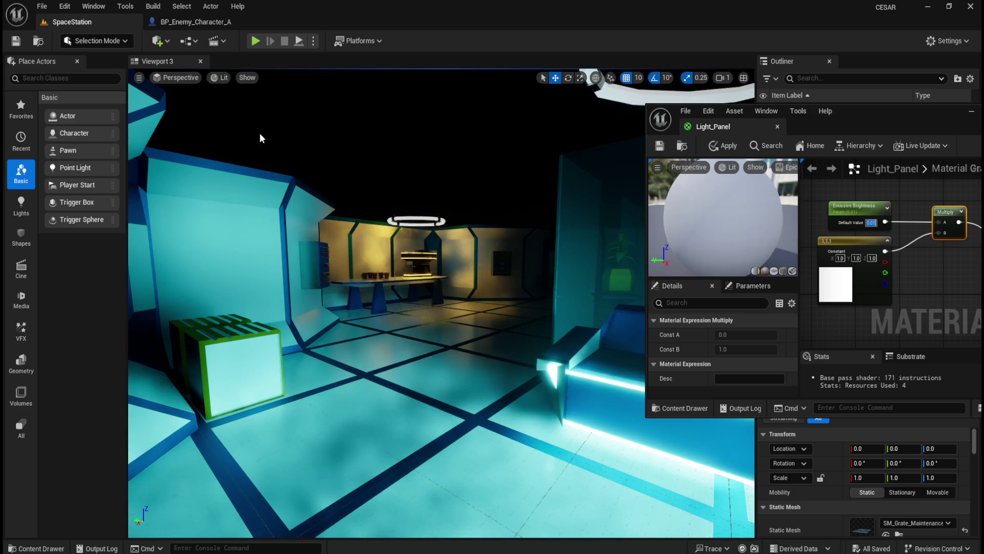
left_click_drag(864, 114, 983, 112)
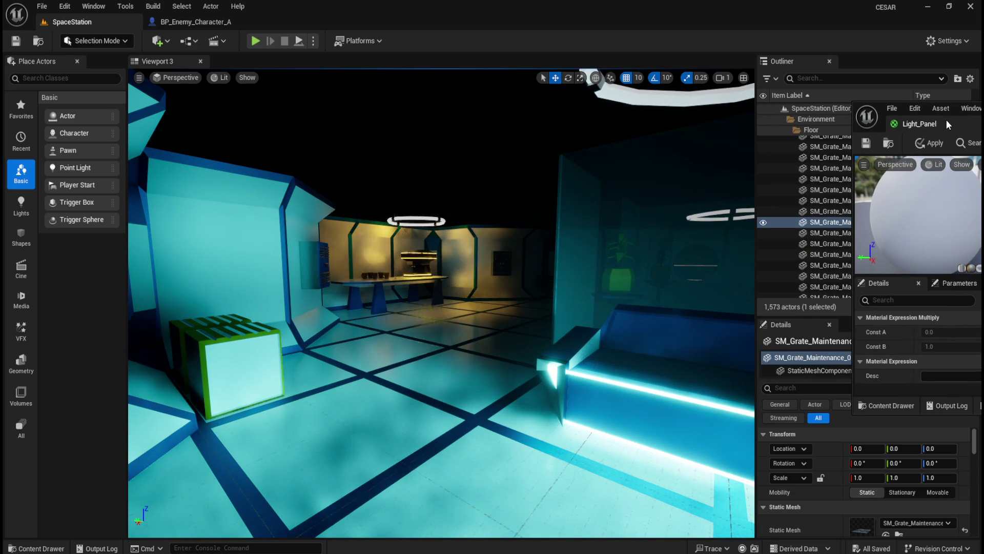
left_click(929, 143)
left_click(866, 144)
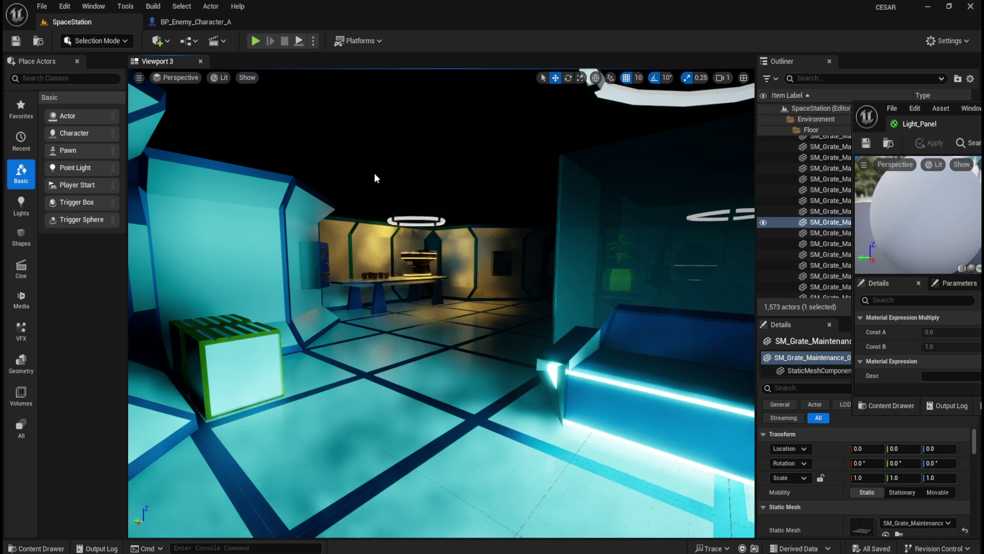
left_click(255, 40)
key("w")
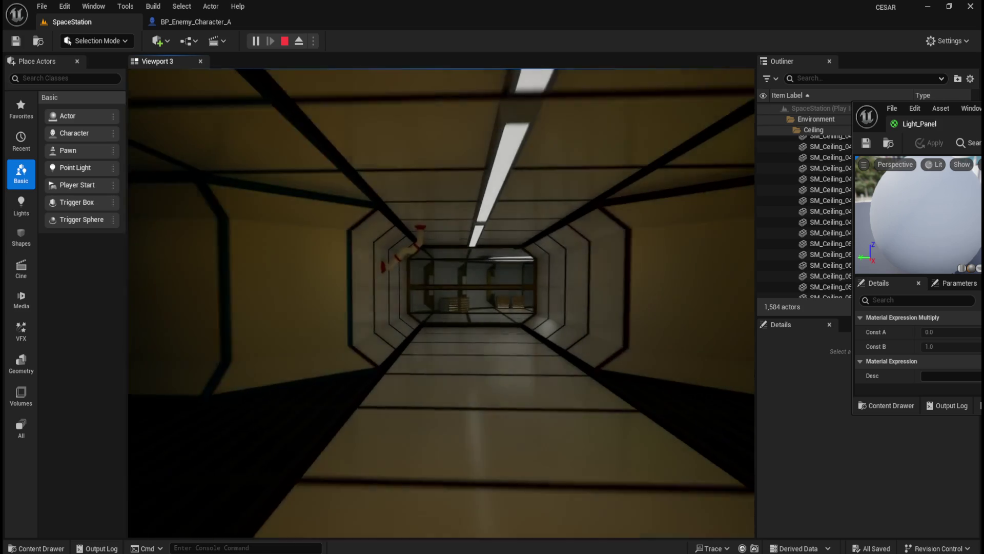
key("Escape")
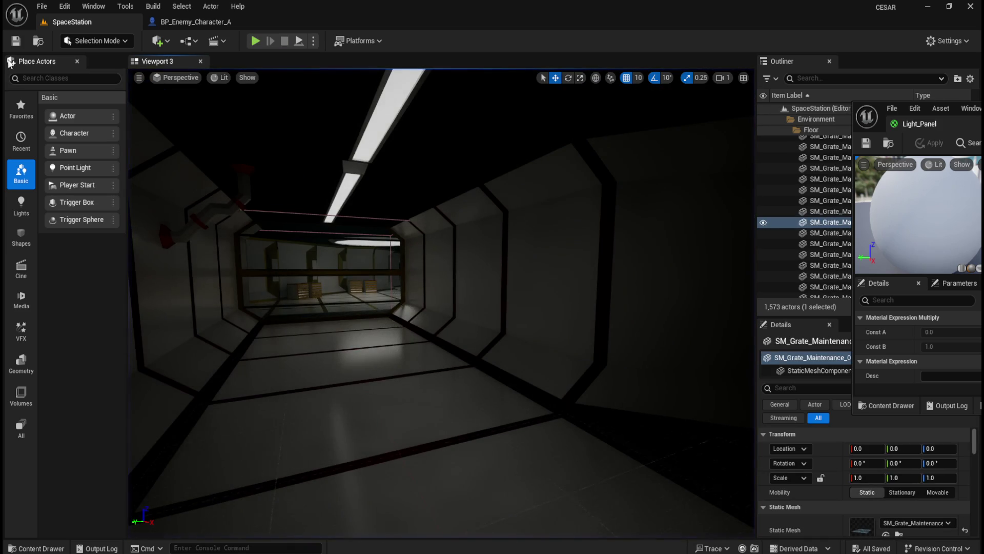
Disable Auto Exposure in Project Settings, found by searching 'exposure'.
left_click(63, 8)
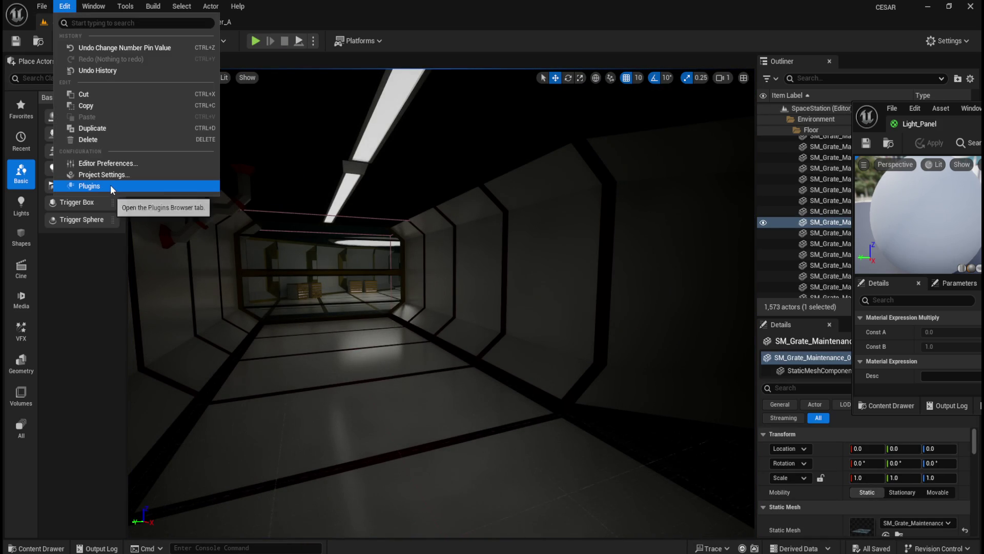
left_click(117, 175)
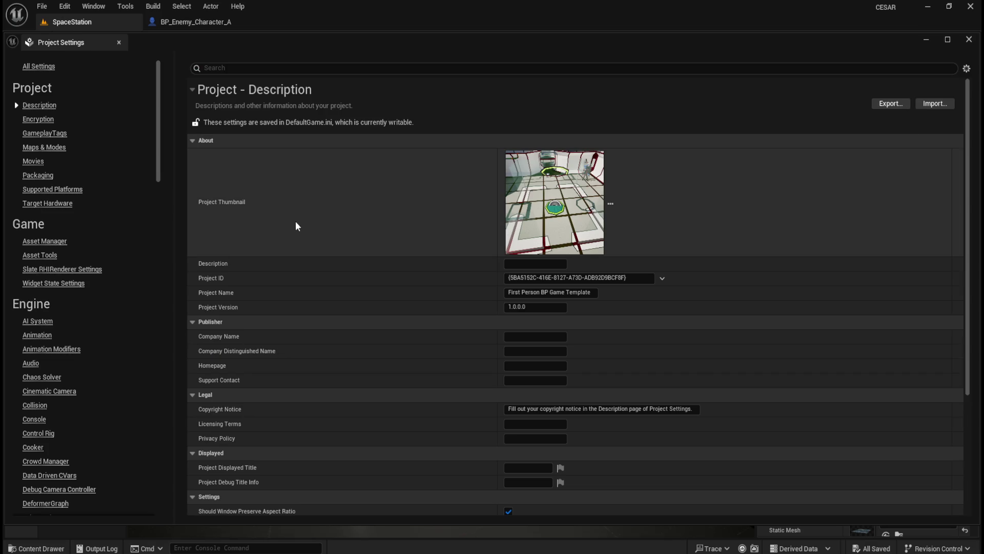
type("exp")
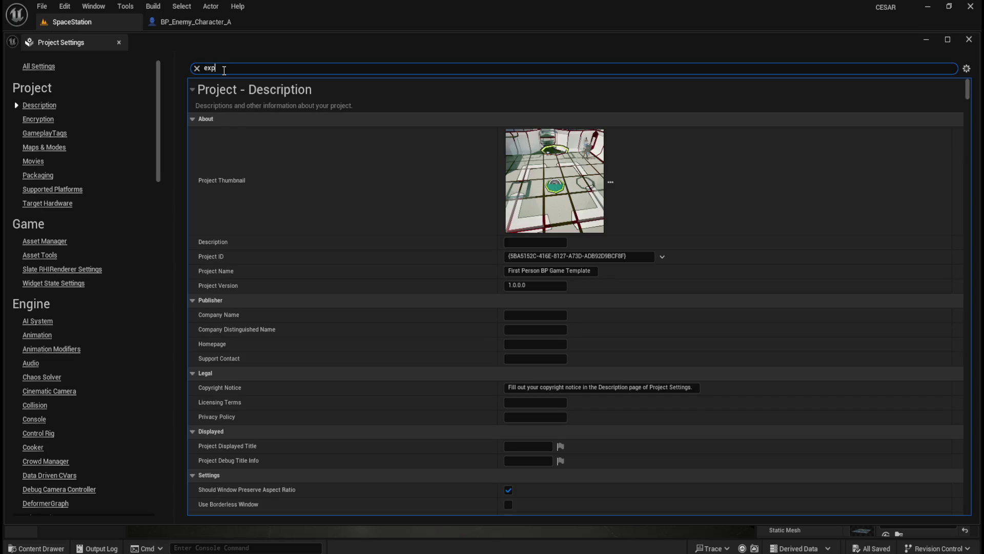
type("osure")
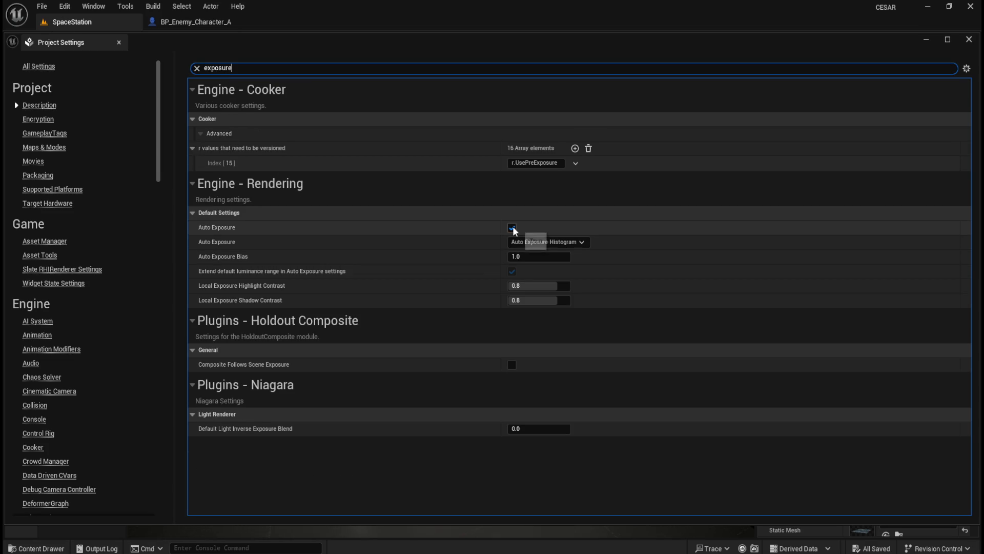
left_click(512, 227)
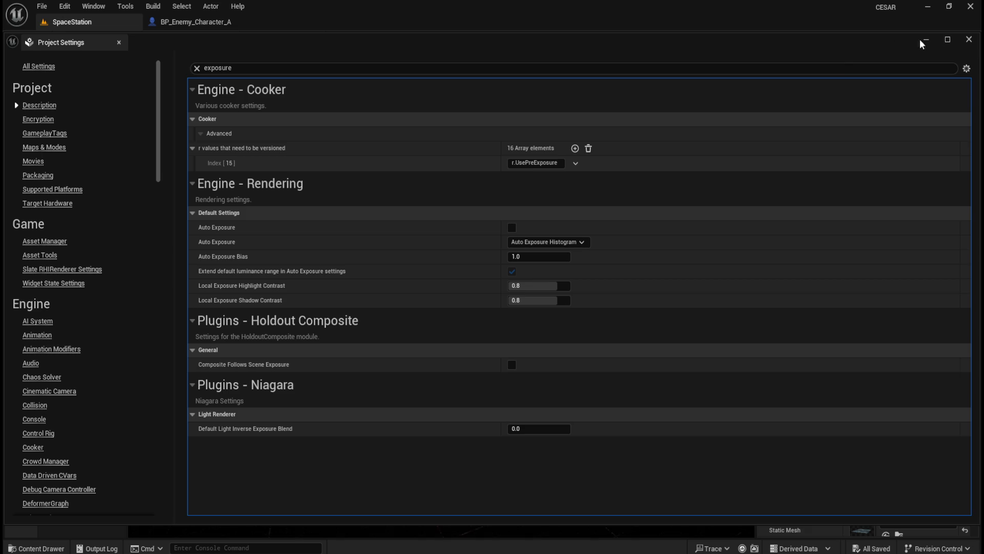
left_click(969, 40)
Save all changed assets and the level, then start a playtest.
left_click(42, 7)
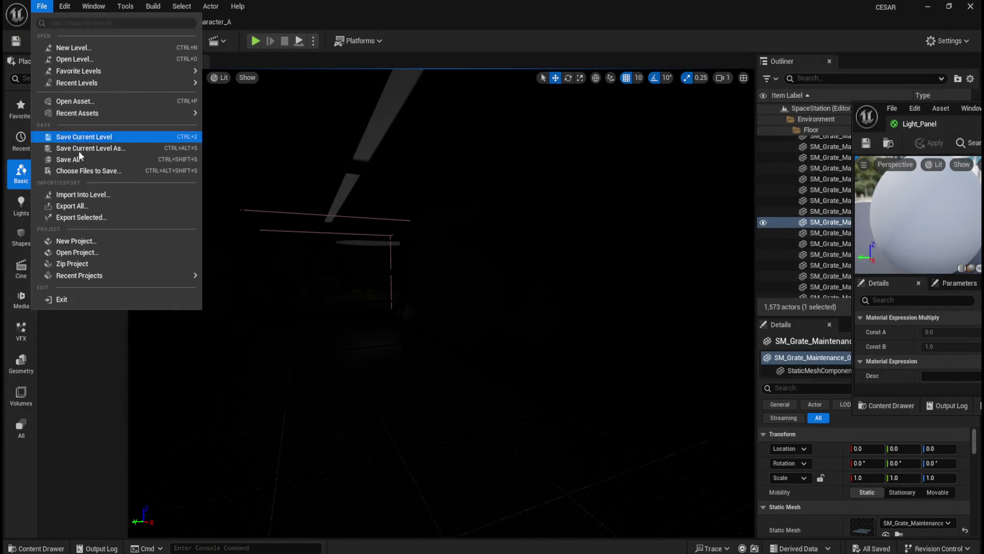
left_click(81, 159)
left_click(252, 40)
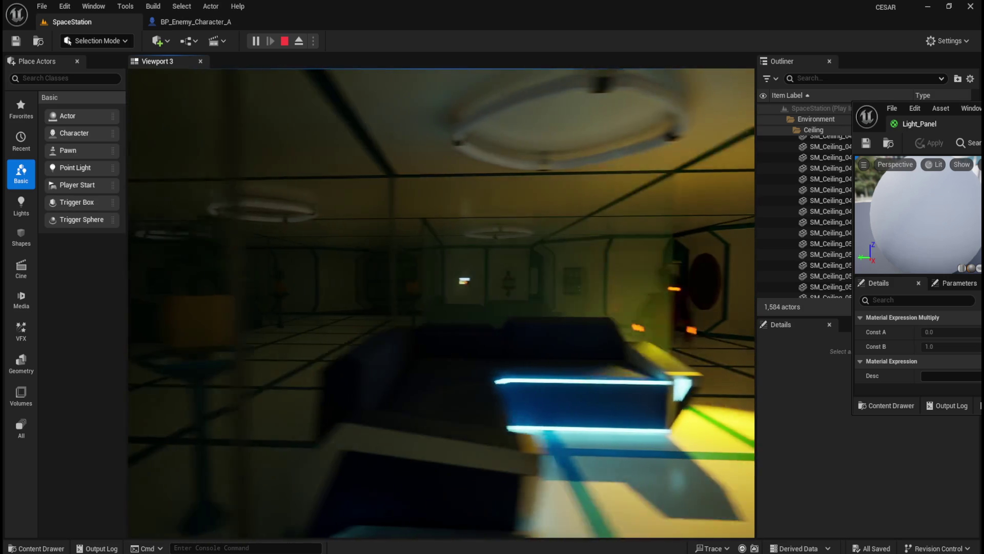
Stop the playtest and slide the Light_Panel material editor back into view.
key("Escape")
left_click_drag(953, 123, 696, 125)
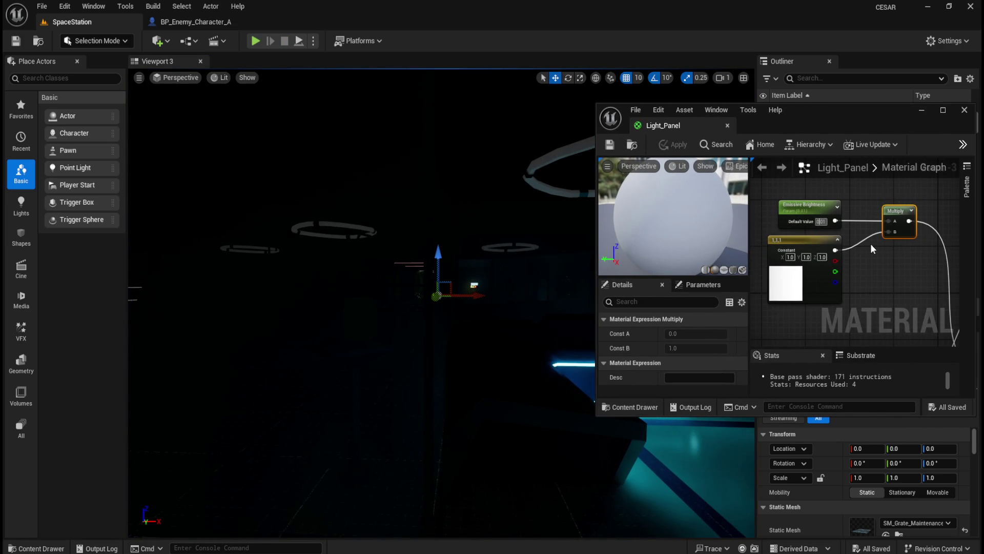
Set Emissive Brightness to 0.05, apply it, and playtest walking through the tunnel.
key("BackSpace")
type("5")
key("Return")
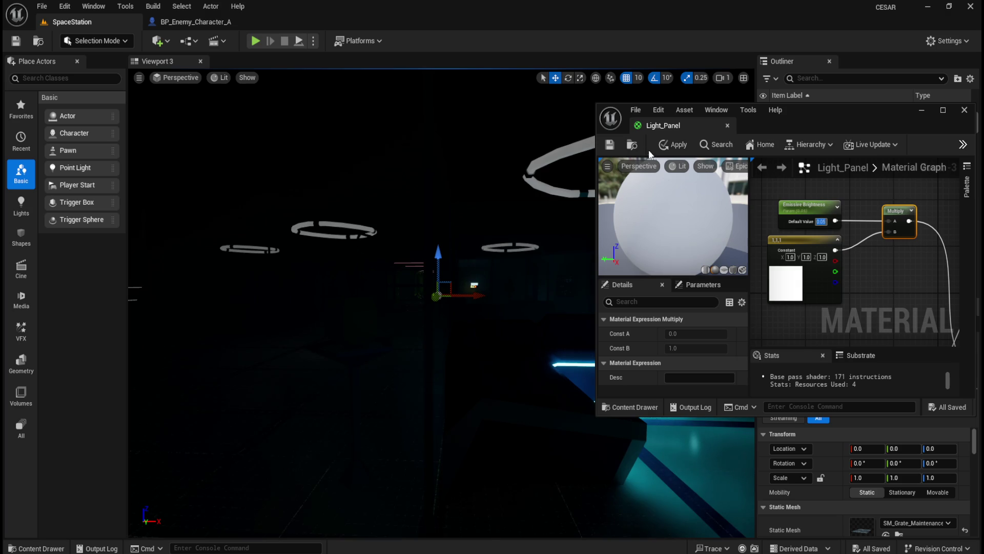
left_click(673, 145)
mouse_move(794, 115)
left_mouse_down()
mouse_move(926, 127)
mouse_move(982, 117)
left_mouse_up()
left_click(255, 41)
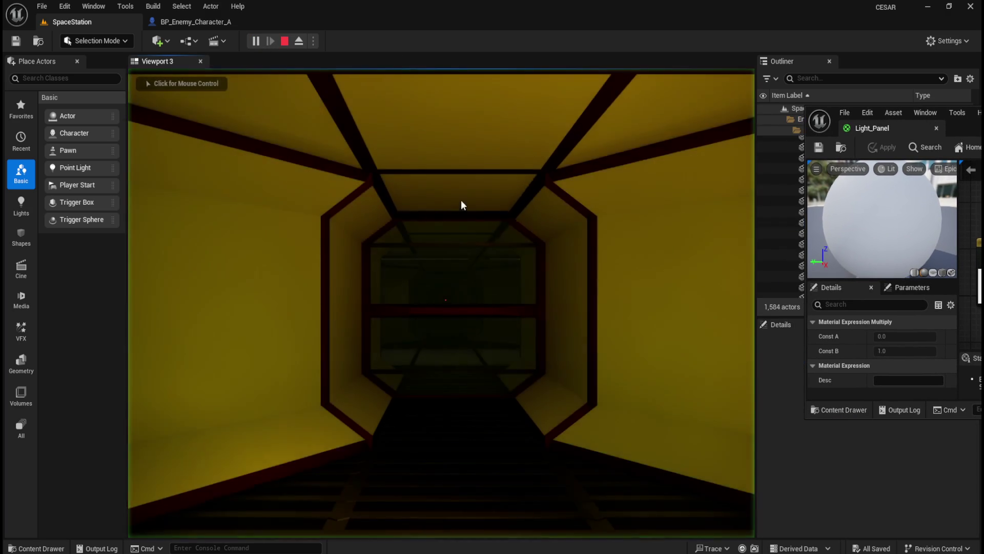
left_click(462, 205)
key("w")
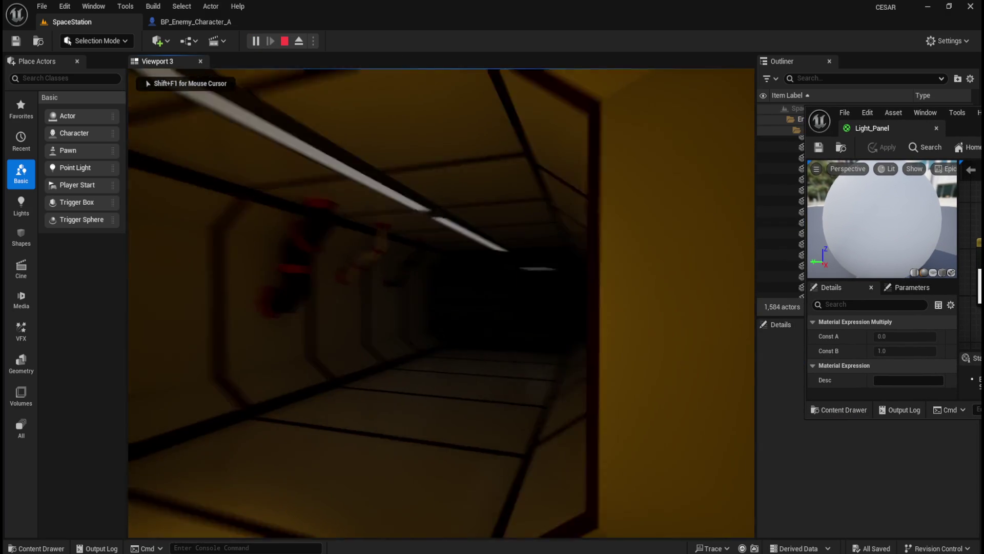
key("Escape")
key("f")
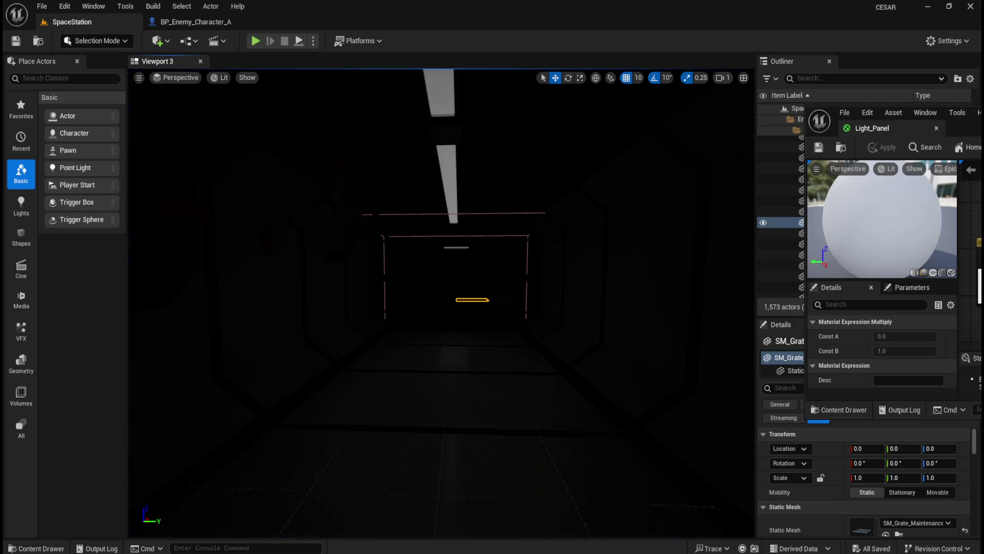
Try Emissive Brightness 0.1, 0.2 and 0.5, settling on 0.3 while inspecting the corridors.
left_click_drag(902, 128, 754, 139)
type("0.1")
key("Return")
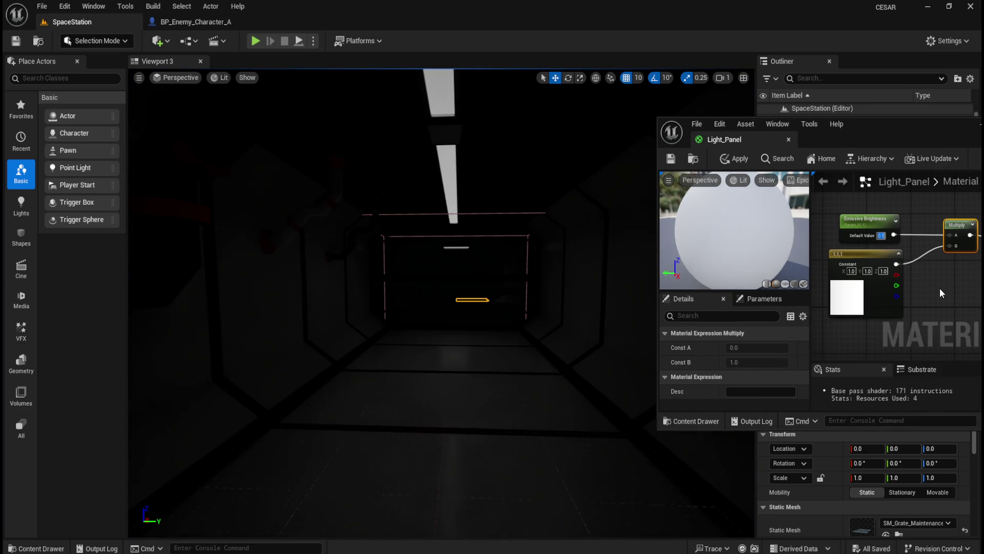
type("0.2")
key("Return")
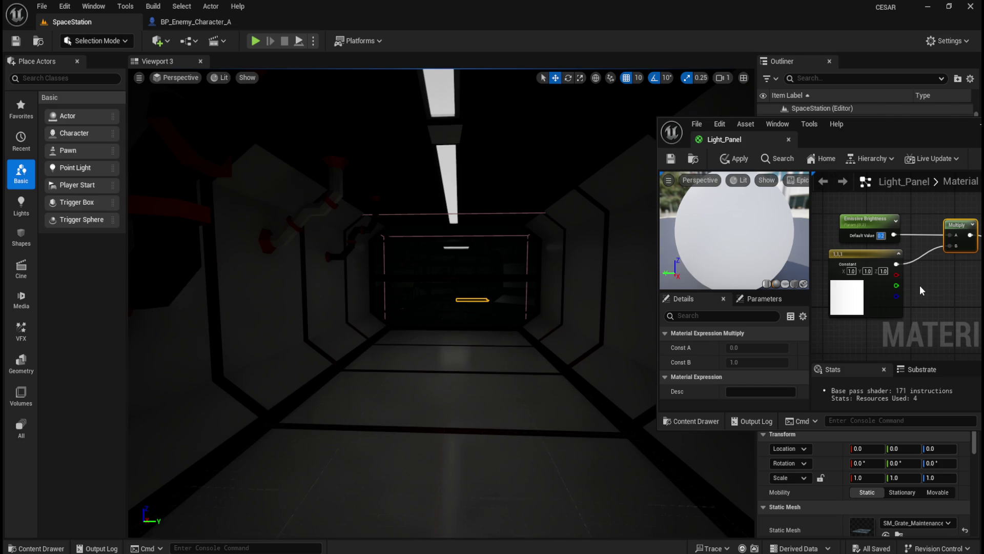
left_click_drag(545, 275, 538, 282)
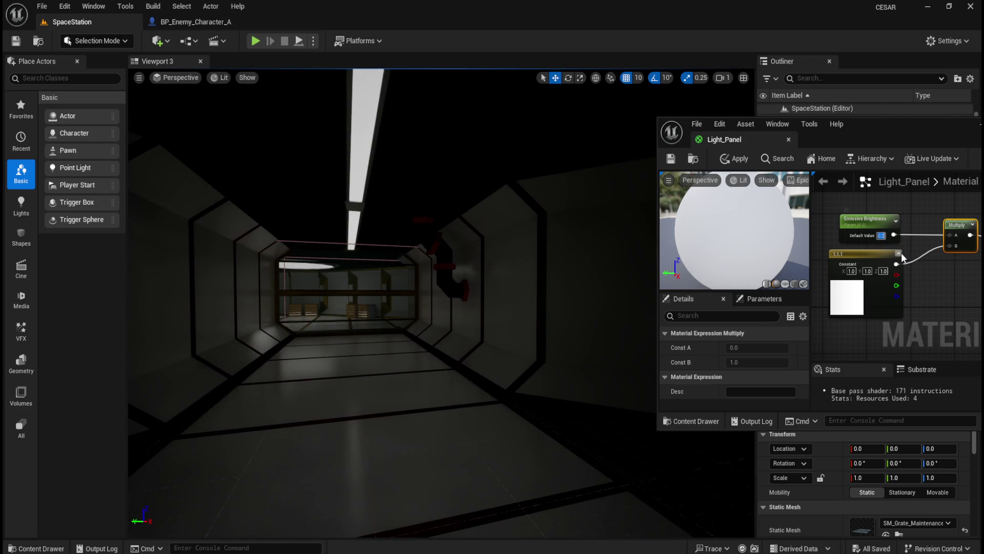
type("0.5")
key("Return")
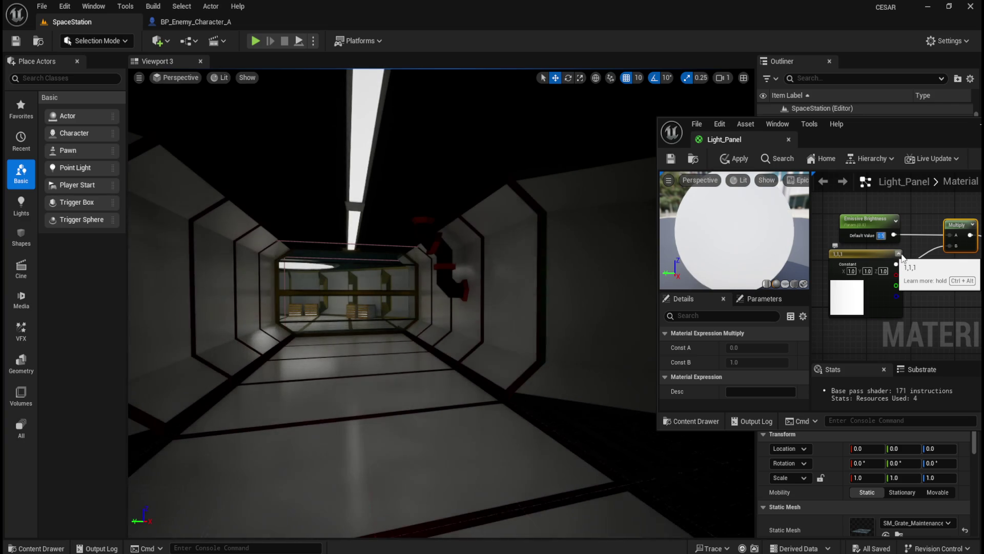
type("0.3")
key("Return")
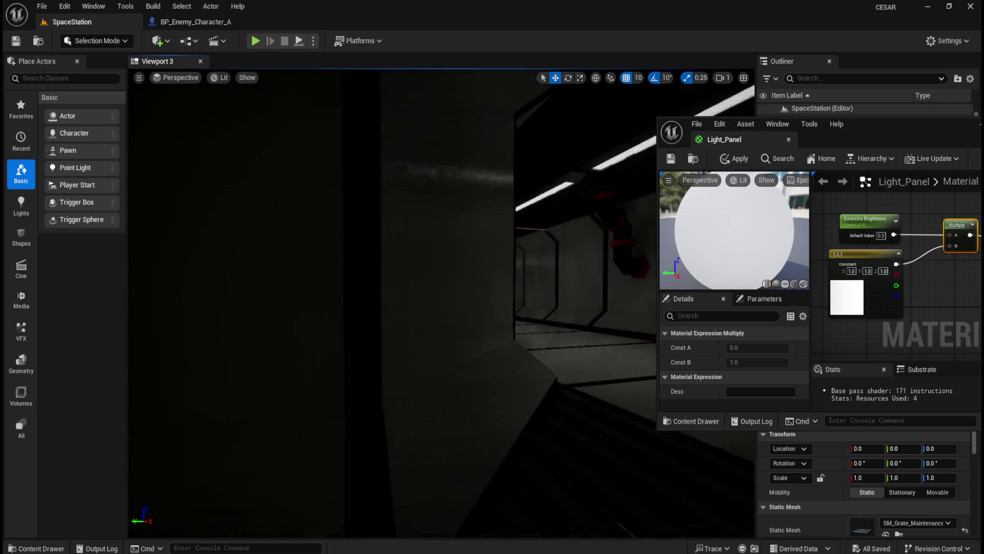
left_click_drag(484, 308, 451, 300)
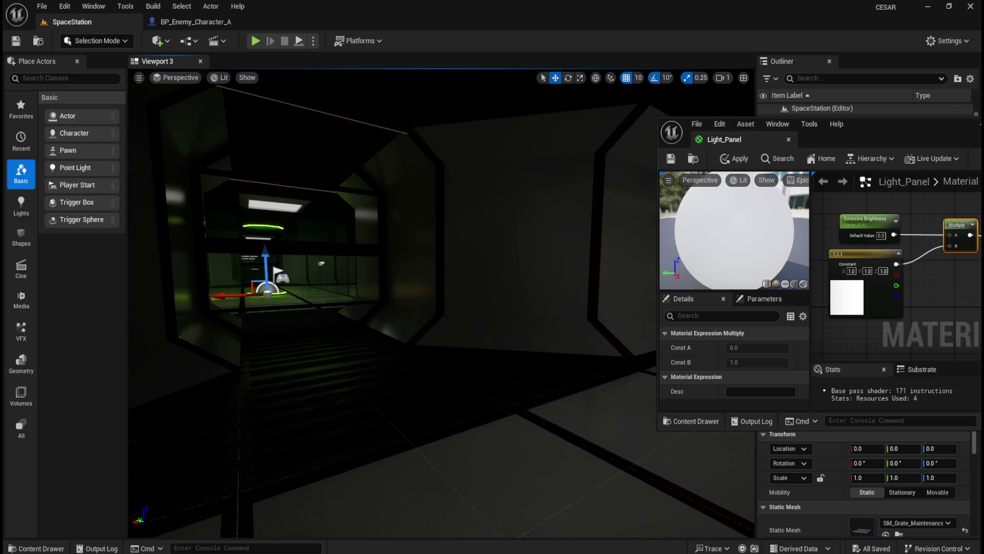
Set the Light_Panel Emissive Brightness to 0.4 and fly toward the creature's lit room.
left_click(881, 235)
type("0.4")
key("Return")
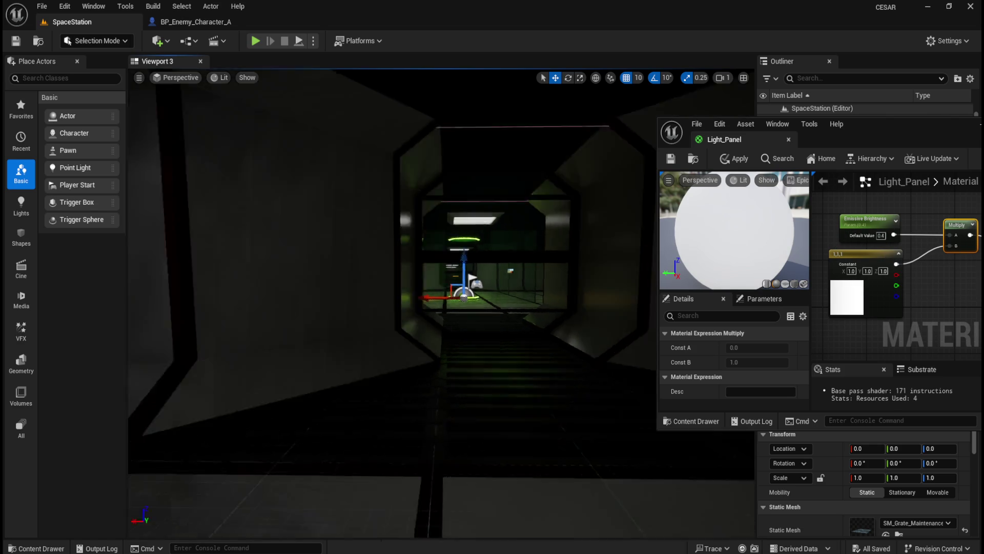
mouse_move(552, 288)
left_mouse_down()
mouse_move(564, 284)
mouse_move(544, 281)
left_mouse_up()
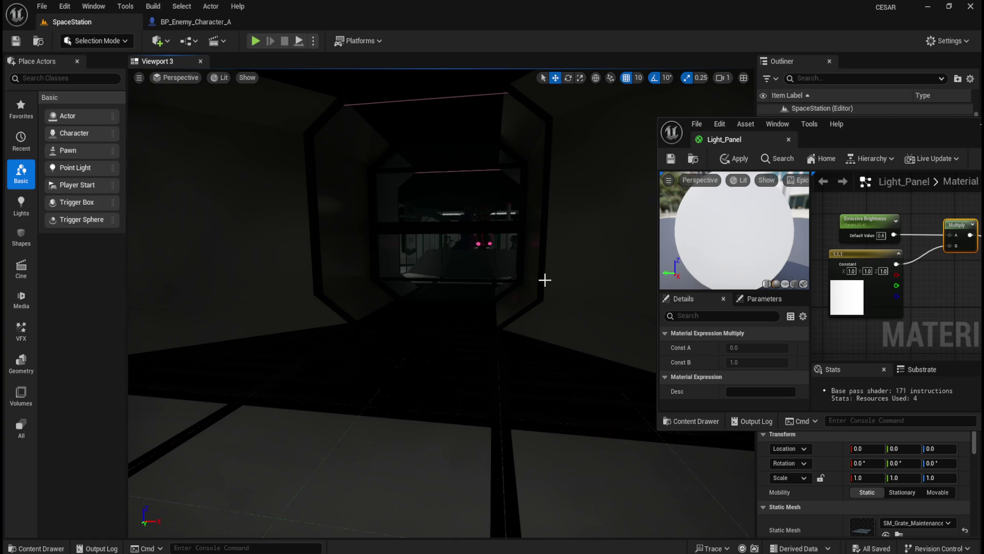
mouse_move(545, 279)
left_mouse_down()
mouse_move(527, 261)
mouse_move(468, 281)
mouse_move(518, 393)
mouse_move(514, 358)
mouse_move(479, 409)
mouse_move(453, 413)
mouse_move(501, 411)
left_mouse_up()
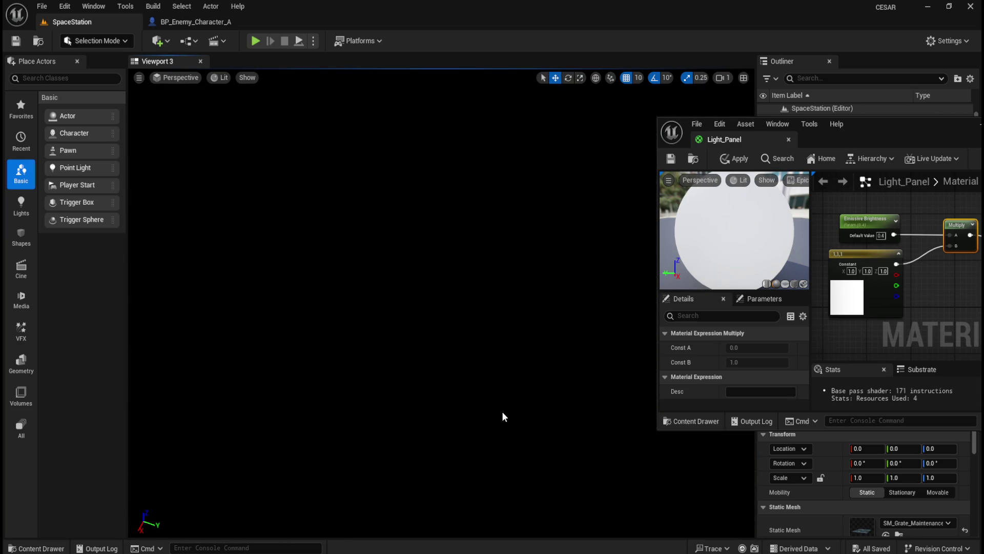
Try Emissive Brightness 54, then correct it to 0.5 while framing the ceiling light strip.
left_click(493, 368)
left_click_drag(493, 368, 508, 407)
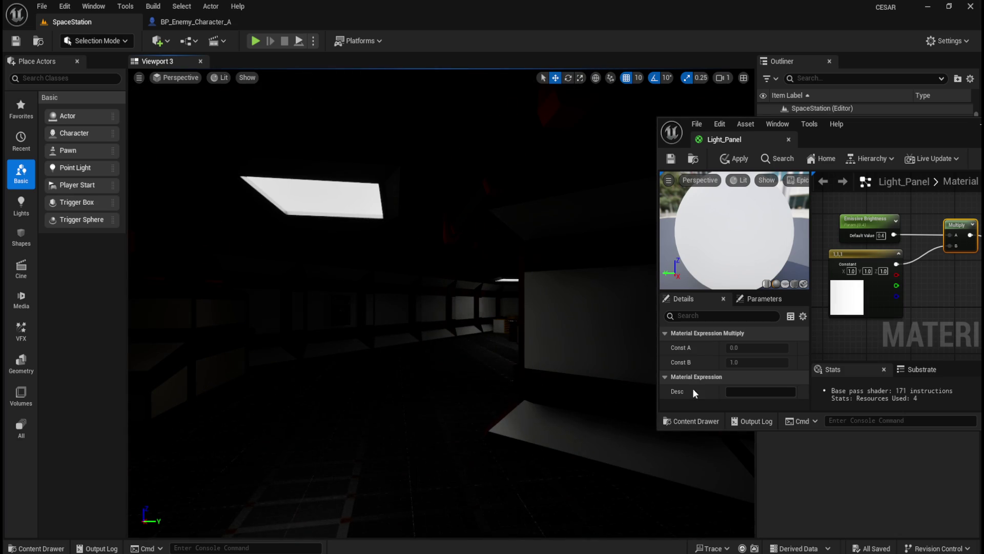
type("54")
key("Return")
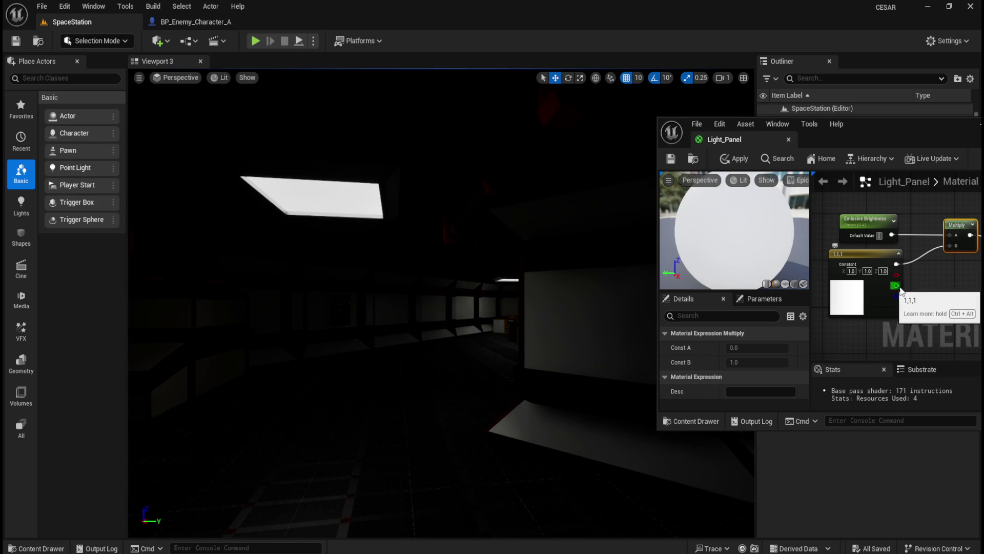
key("BackSpace")
key("BackSpace")
type("0.5")
left_click_drag(528, 332, 513, 331)
Set Emissive Brightness to 0.6 and look up at the ceiling light strip.
left_click(881, 235)
key("BackSpace")
type("0.6")
key("Return")
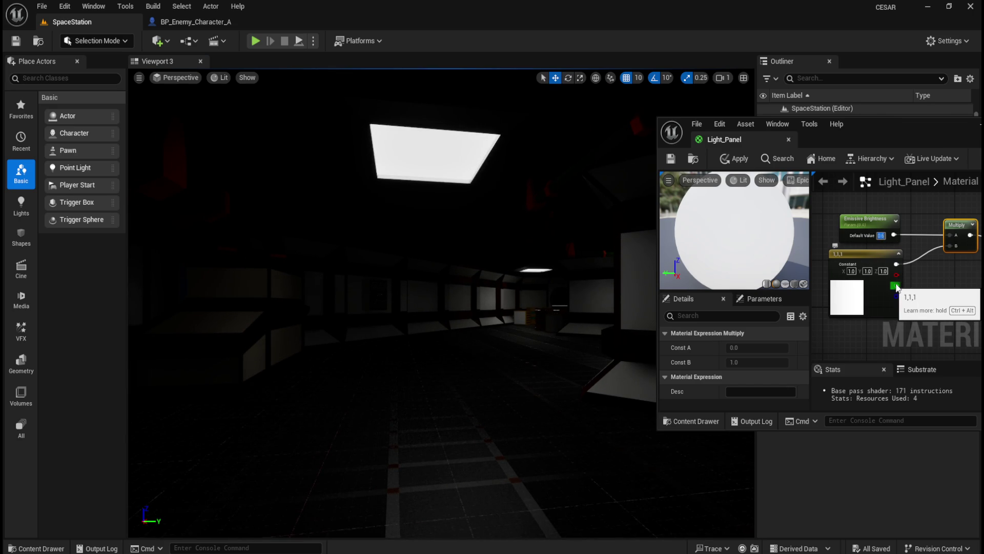
left_click_drag(512, 313, 511, 393)
Fly toward and back from the enemy's room to check the lighting, then start Play In Editor.
key("Up")
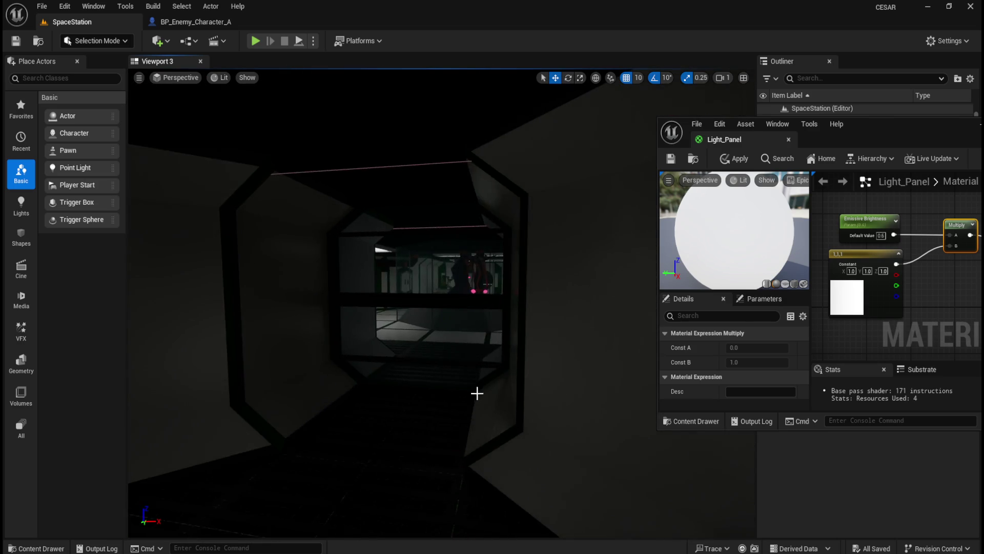
key("Up")
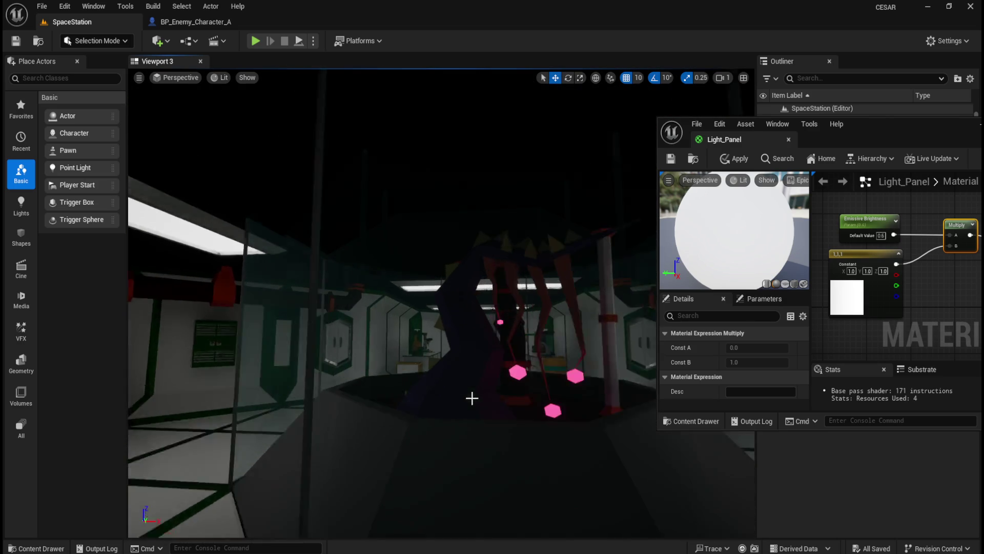
key("Up")
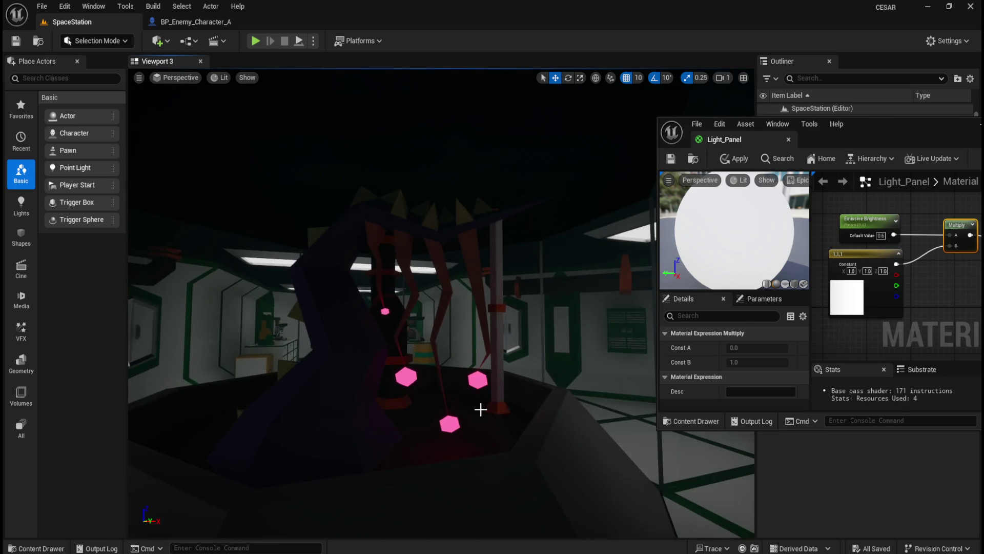
key("Down")
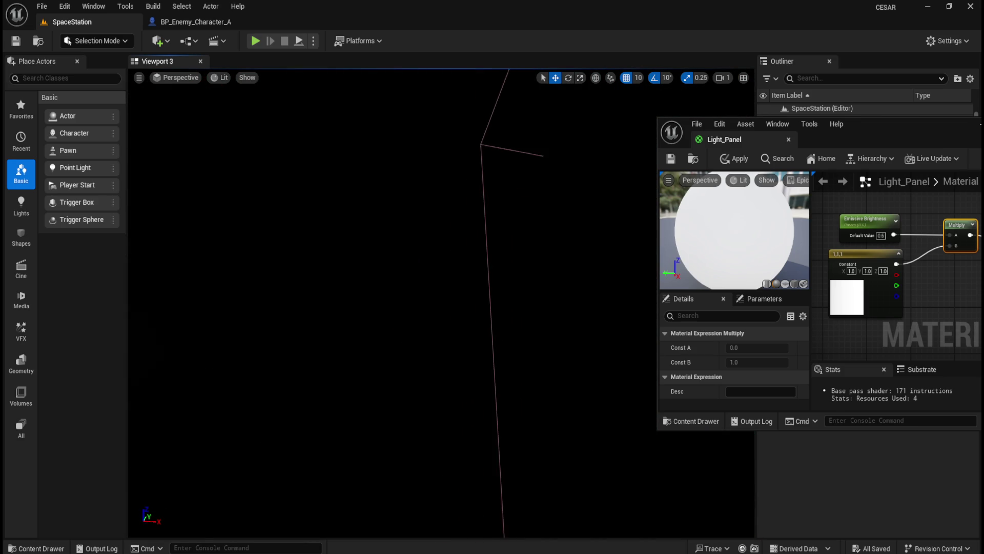
key("Down")
key("Down")
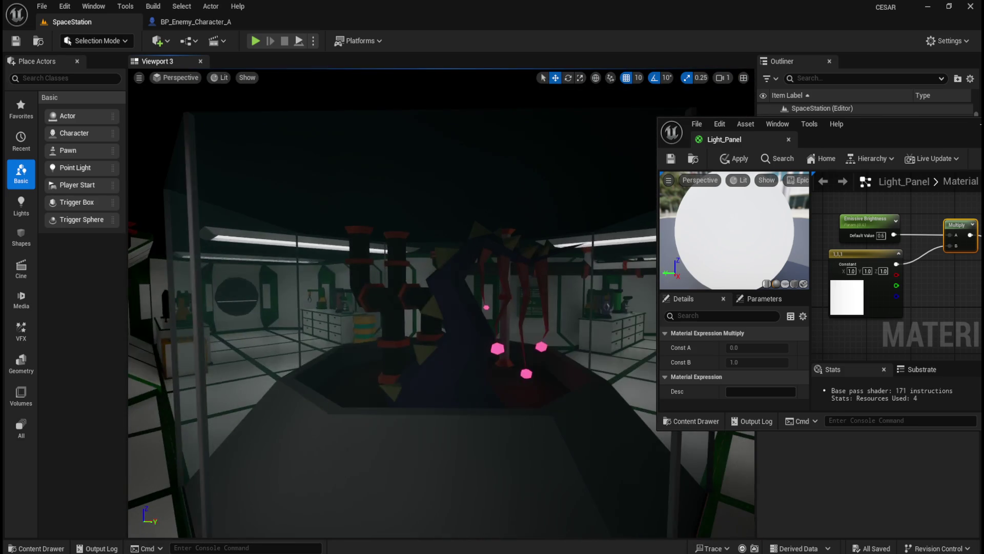
key("Down")
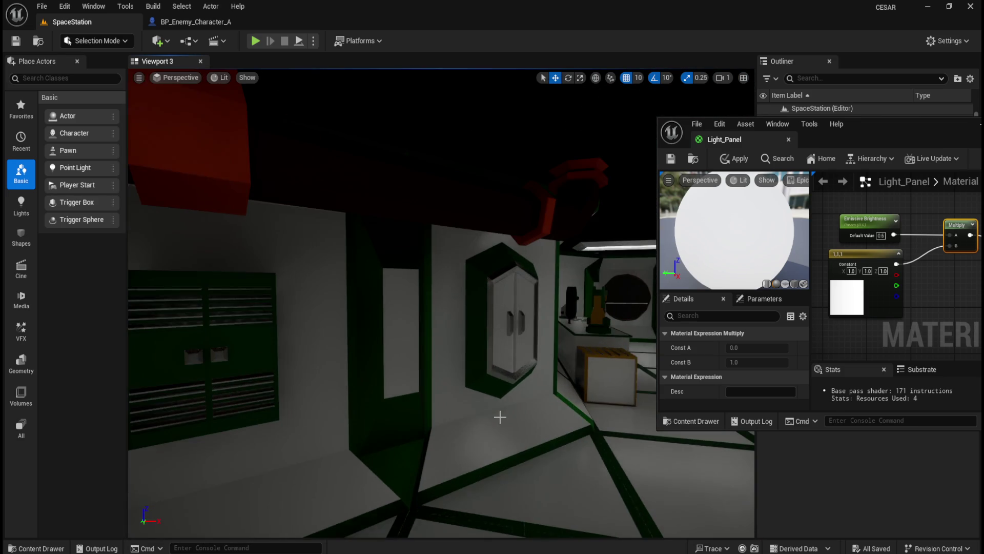
key("Down")
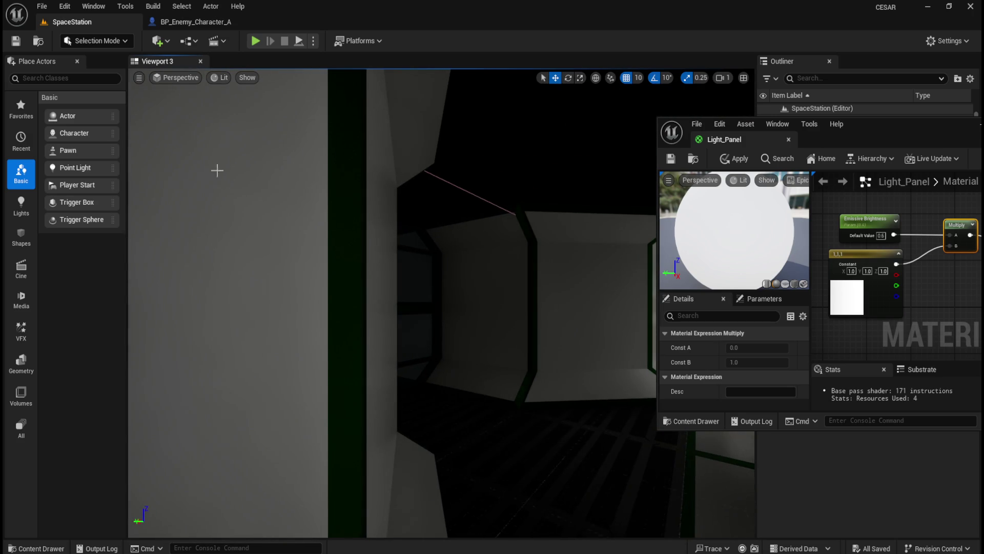
left_click(256, 41)
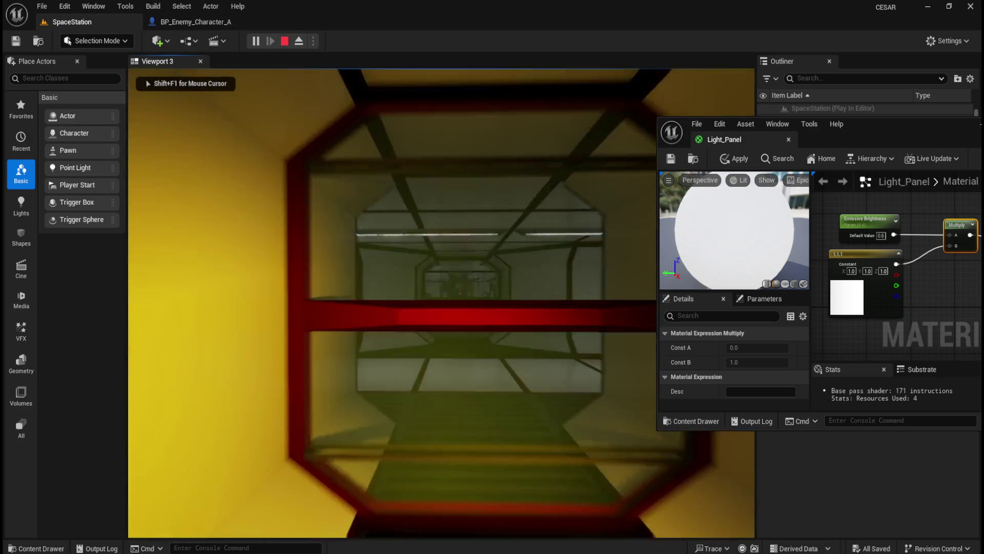
Walk through the bright hall and green-lit corridor, past the yellow hexagonal doorway into the dark room.
key("w")
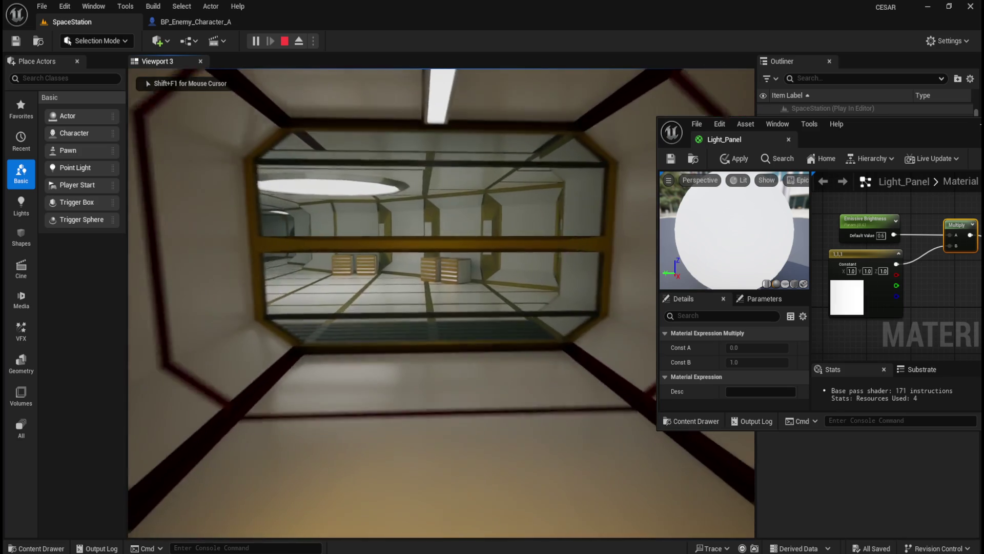
key("w")
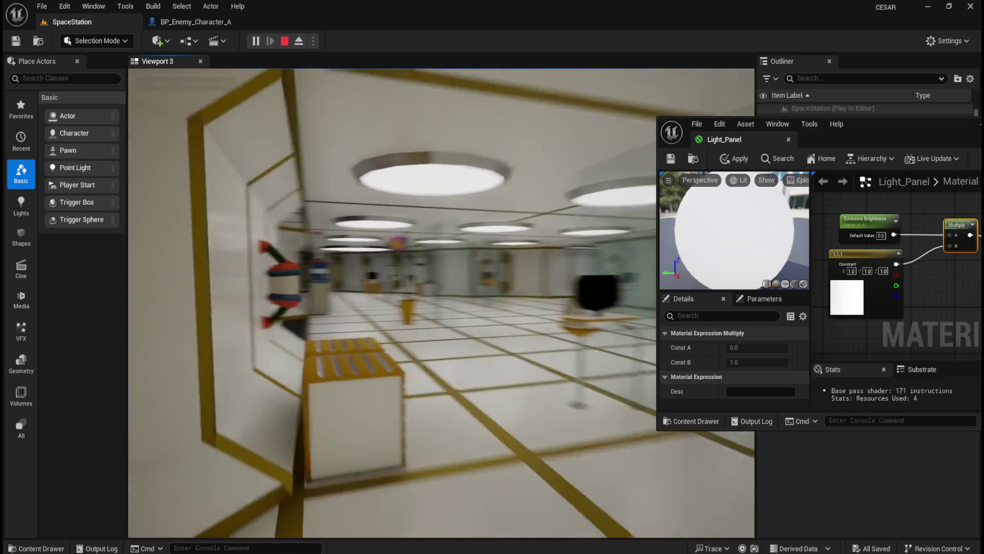
key("w")
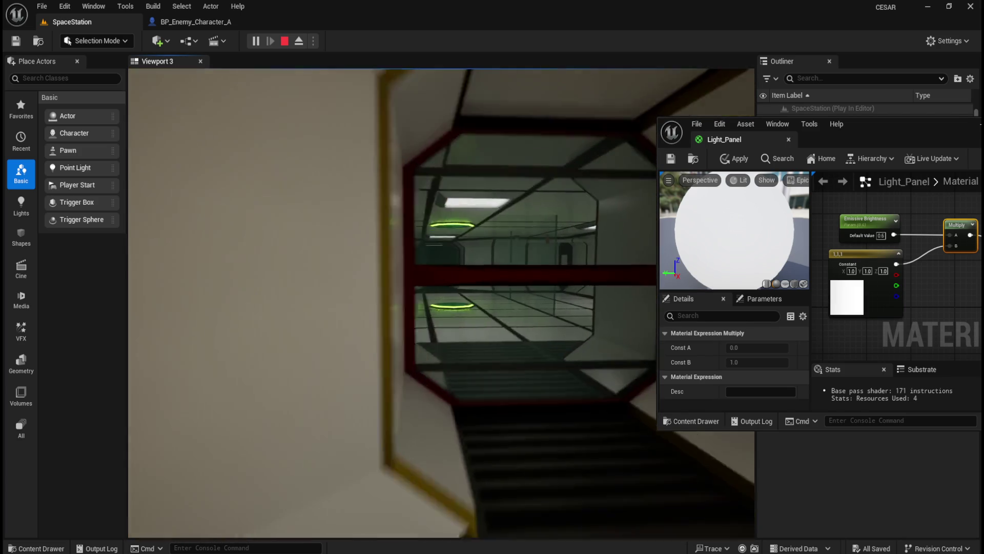
key("w")
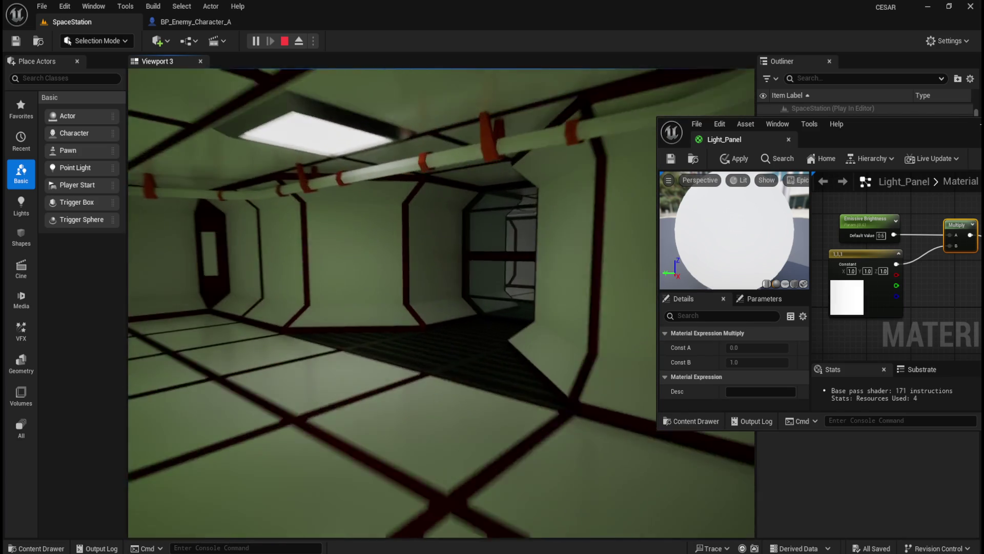
key("w")
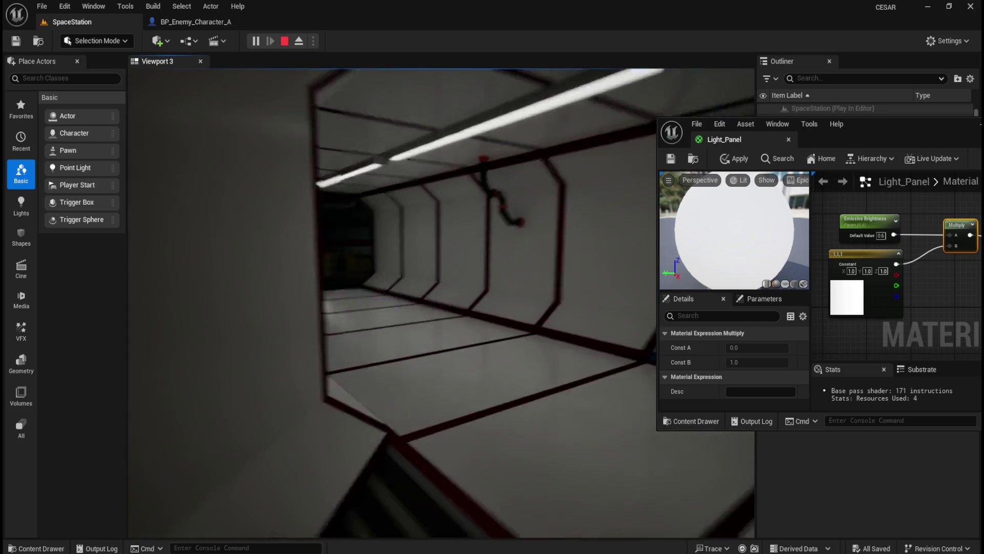
key("w")
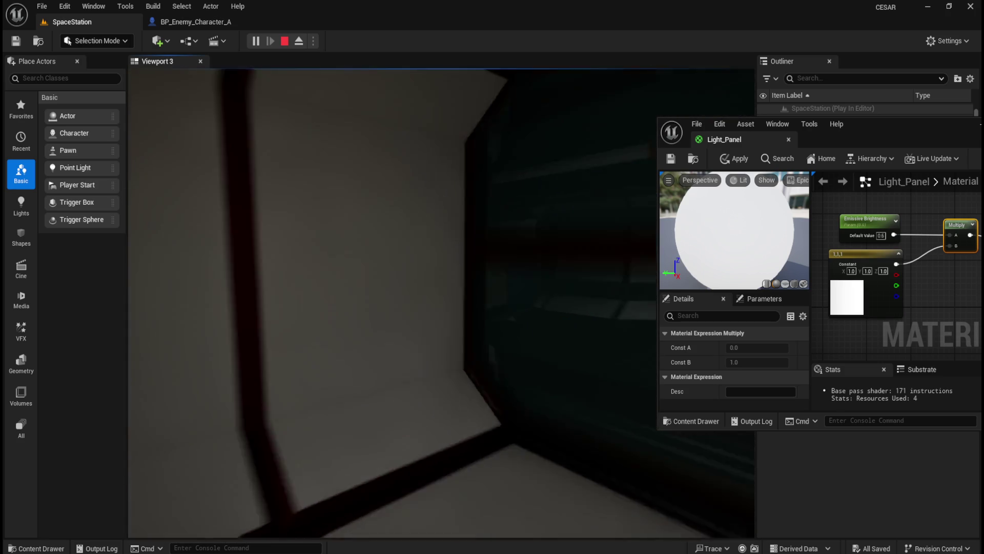
key("s")
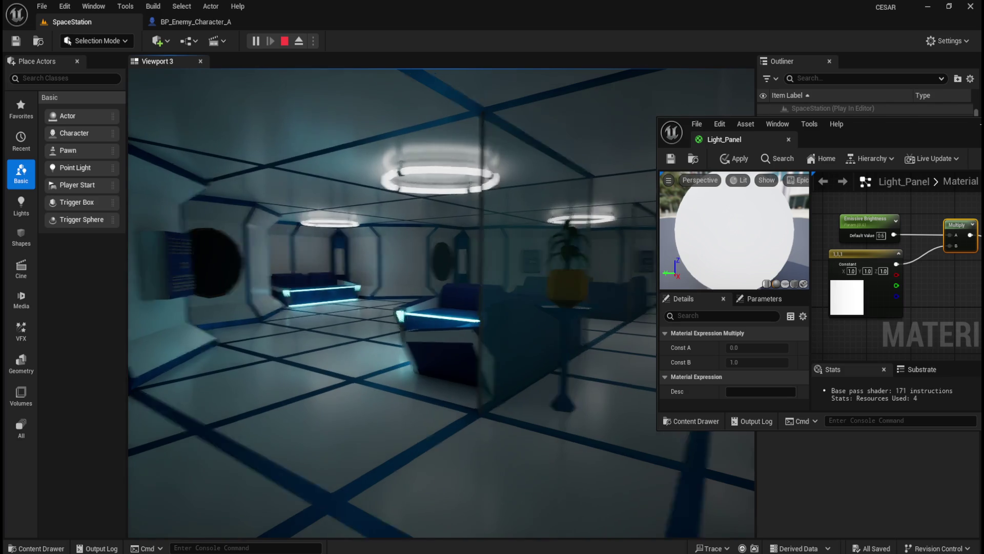
Walk from the lounge through dark corridors, past the round hatch, into the dim ceiling-lit room.
key("w")
key("w")
key("w")
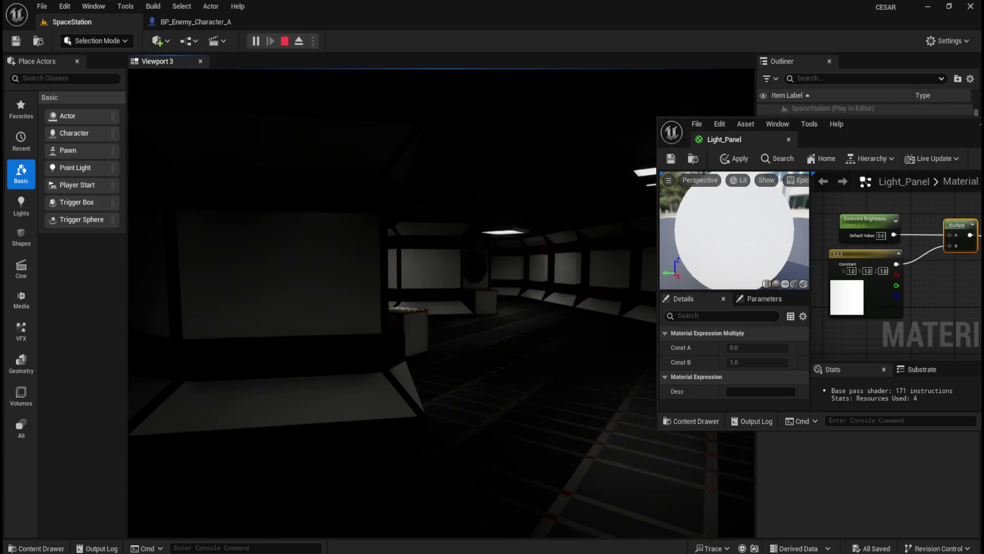
key("w")
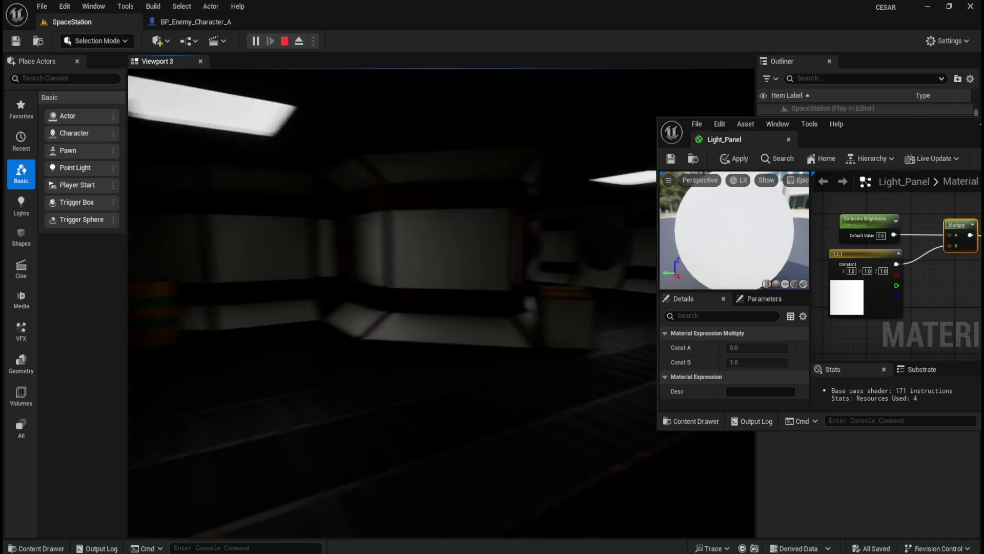
key("w")
key("w")
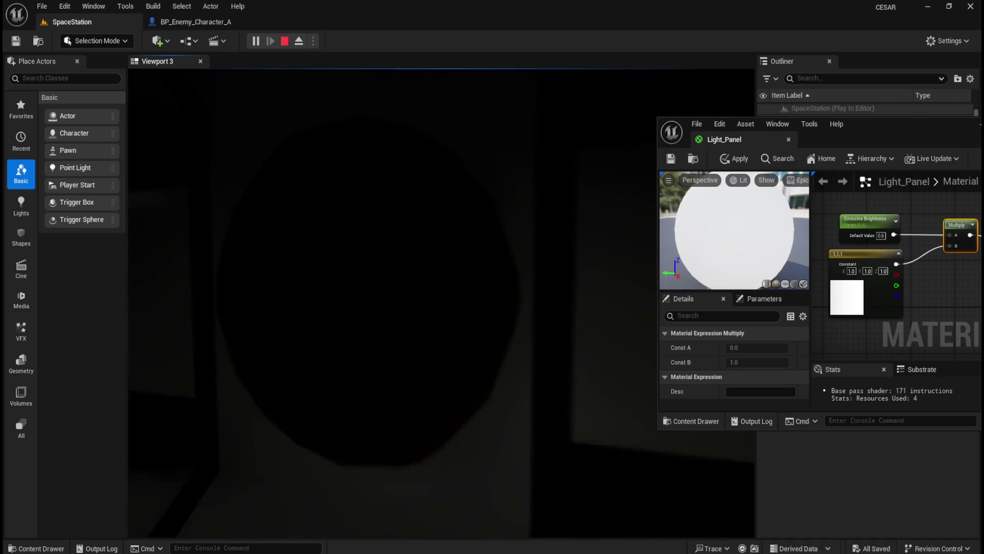
key("w")
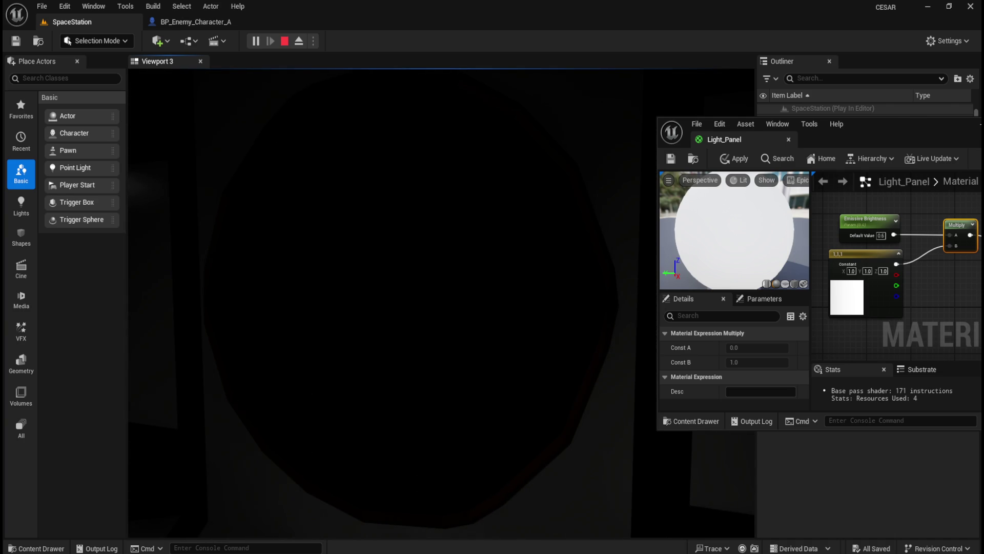
key("w")
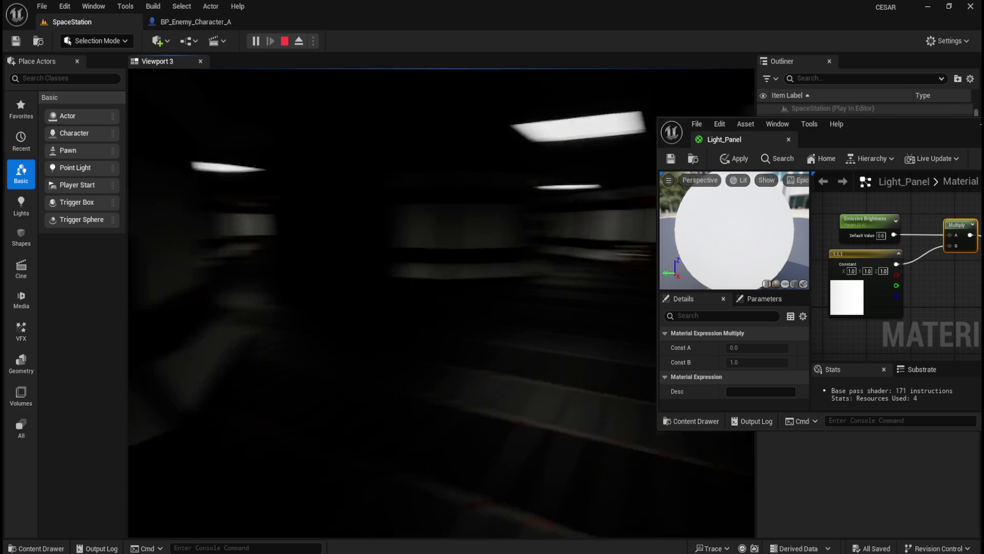
key("w")
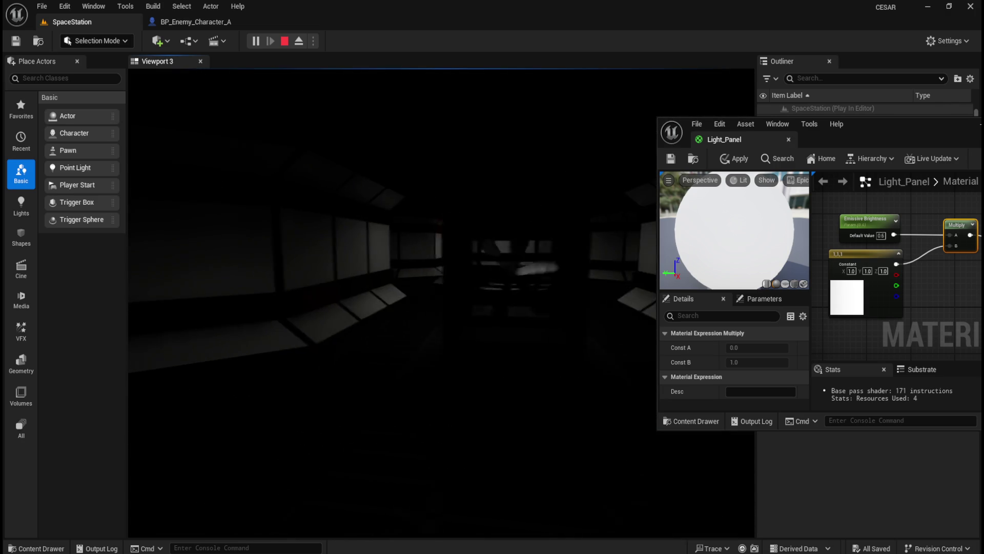
key("w")
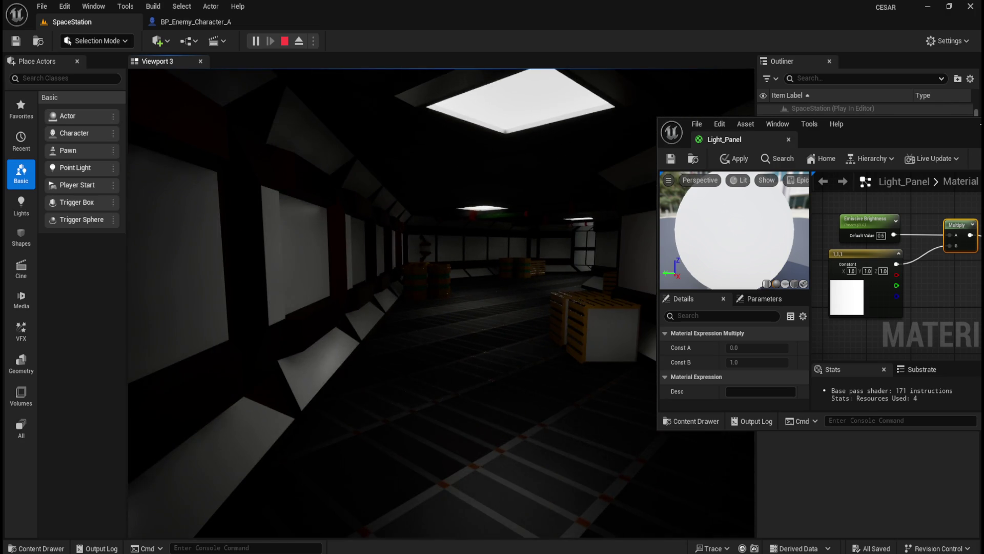
key("w")
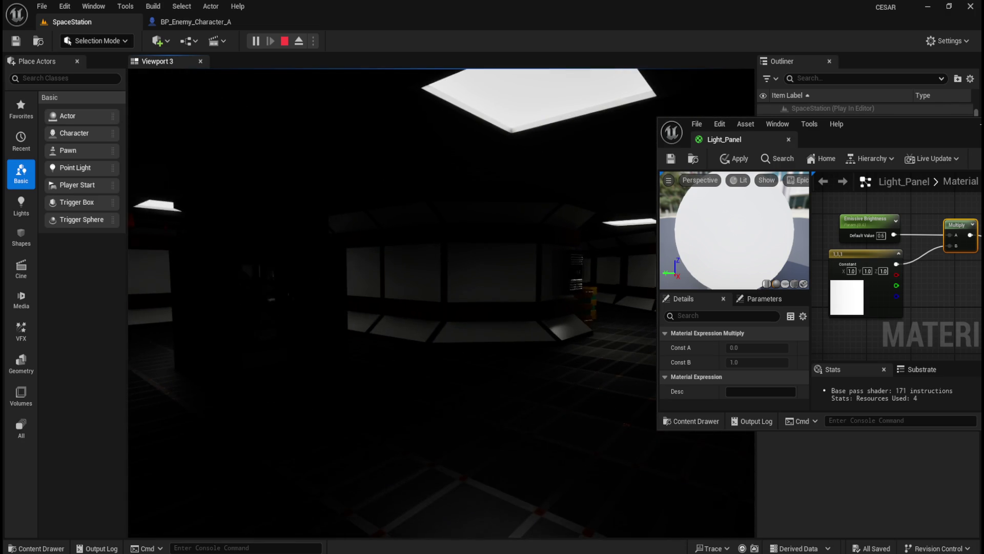
key("w")
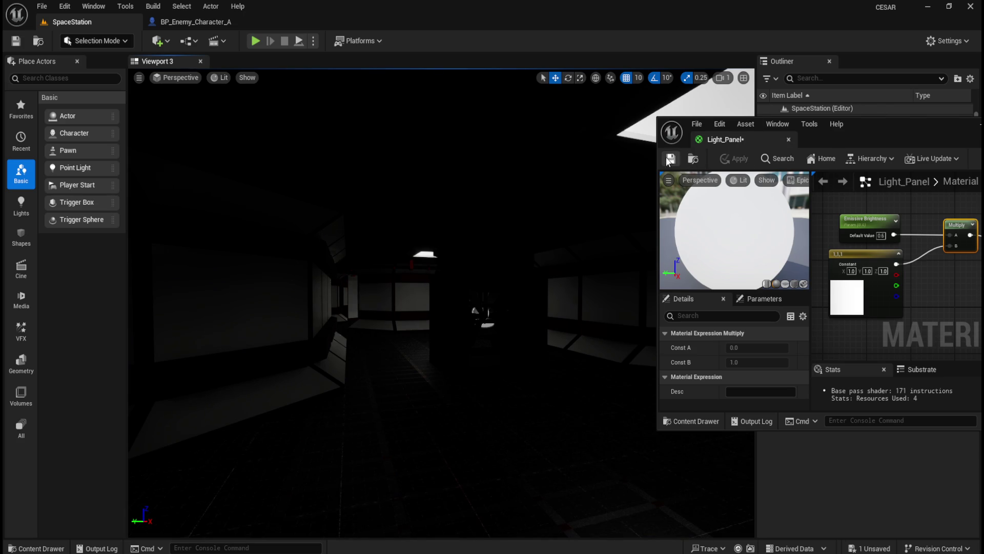
Dock the Light_Panel editor, wire Emissive Brightness into Multiply A, then close Light_Panel and BP_Enemy_Character_A.
mouse_move(737, 143)
left_mouse_down()
mouse_move(368, 30)
mouse_move(397, 26)
left_mouse_up()
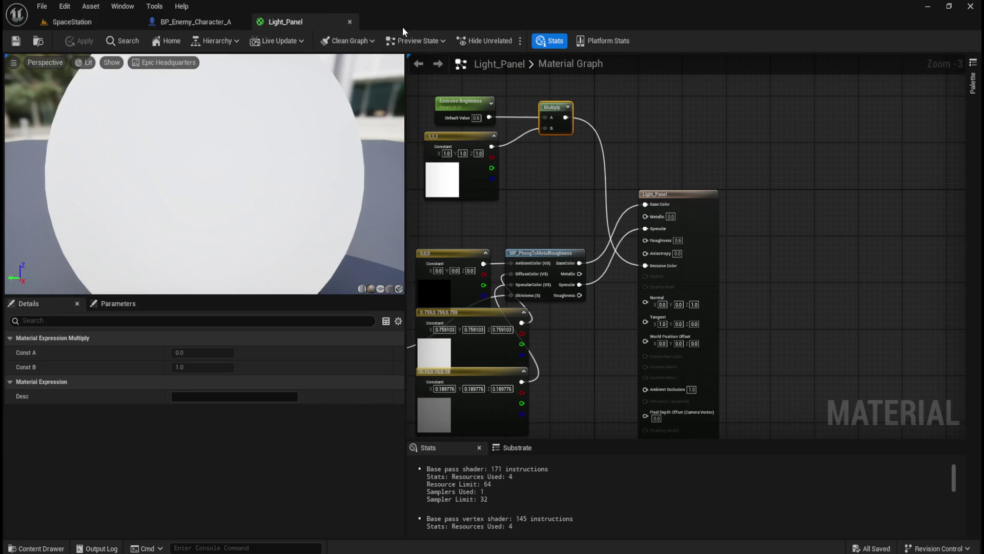
scroll(517, 122, "up", 4)
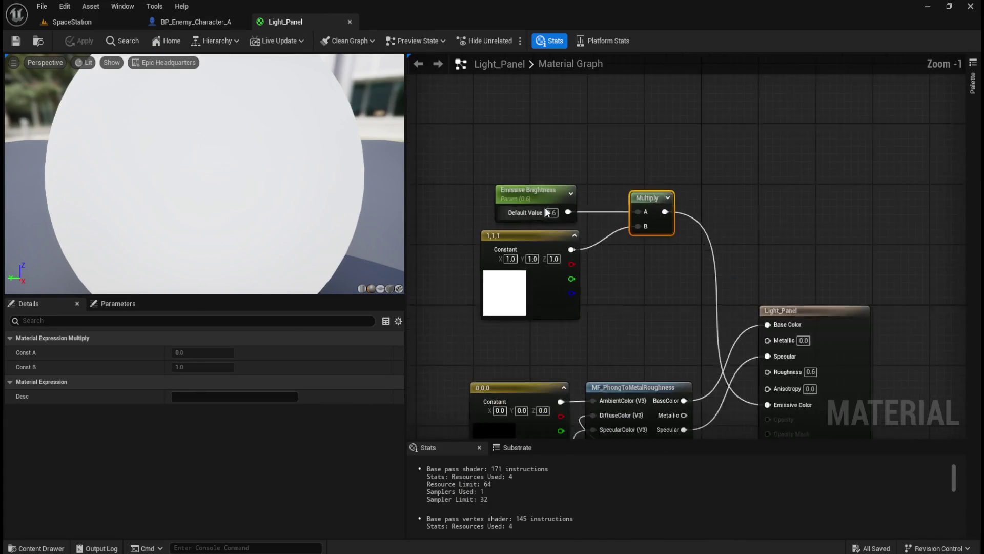
left_click_drag(568, 212, 652, 213)
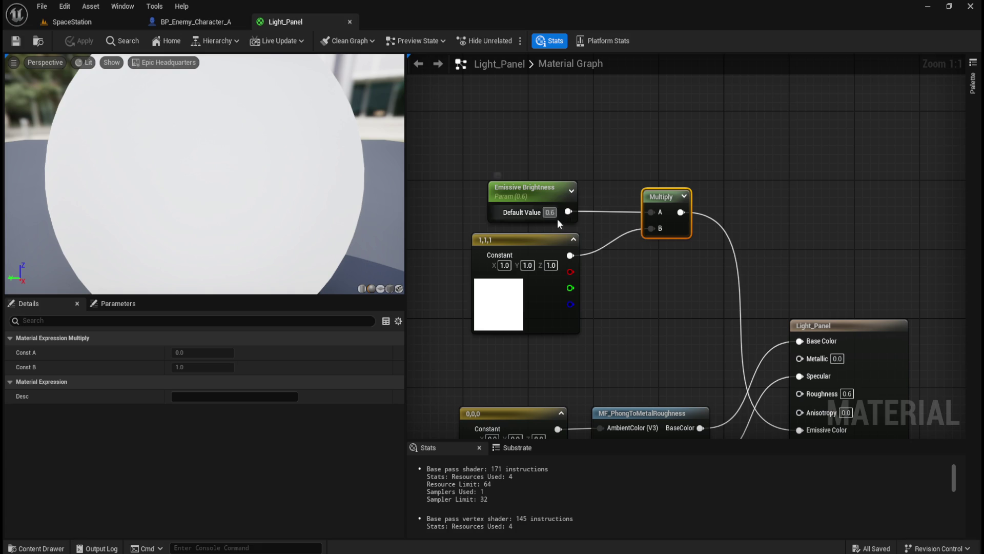
left_click(349, 21)
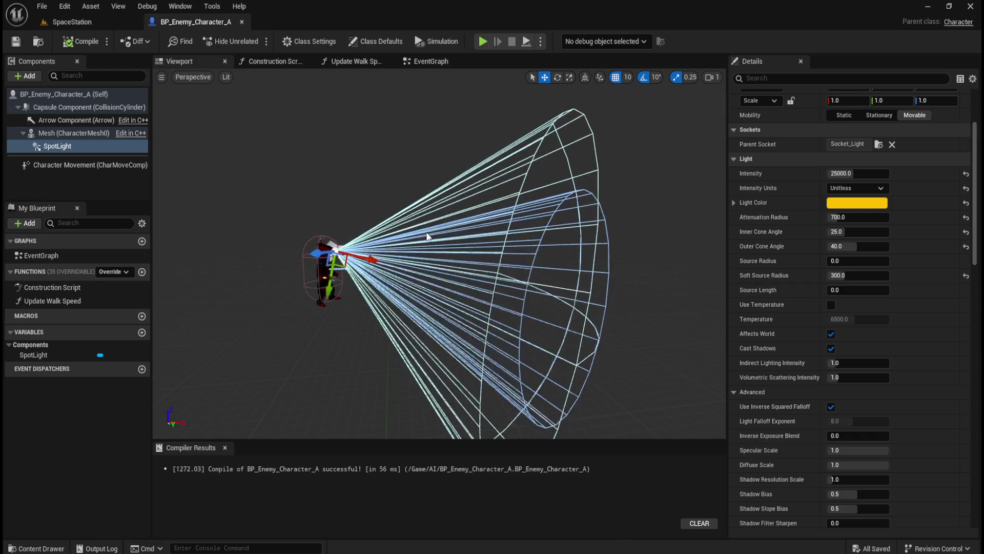
left_click(242, 23)
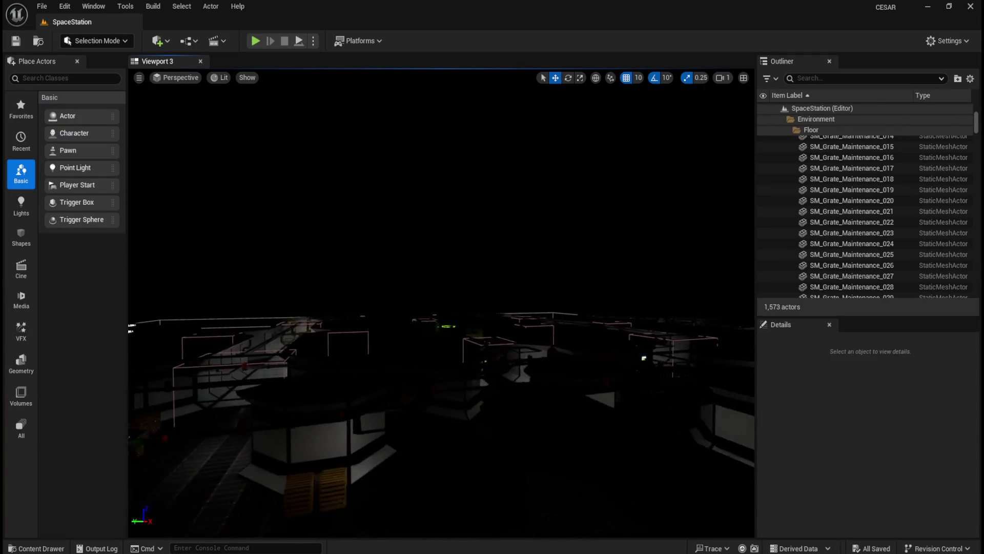
Enable the project's default Auto Exposure setting, found by searching 'exposure' in Project Settings.
scroll(911, 213, "up", 2)
scroll(911, 213, "up", 5)
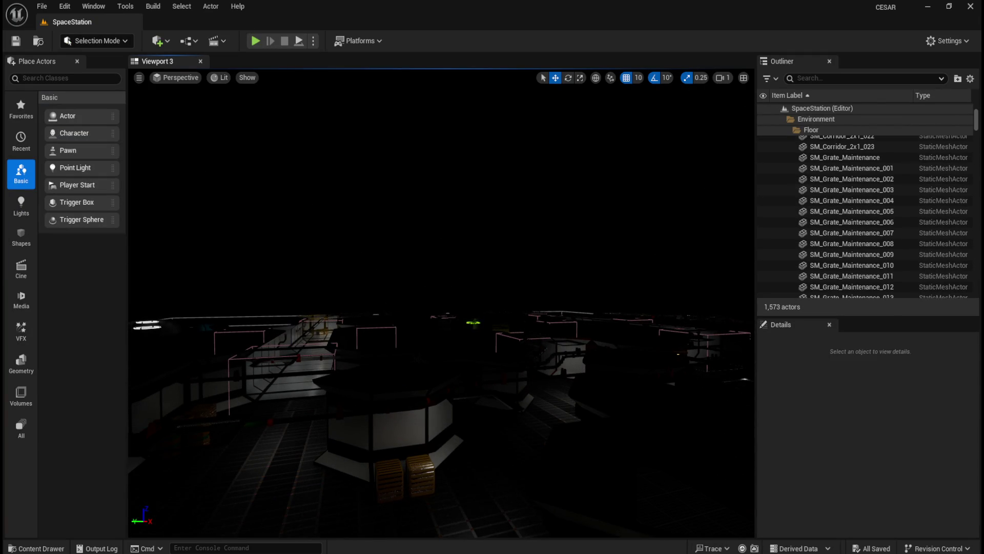
left_click(42, 6)
mouse_move(65, 6)
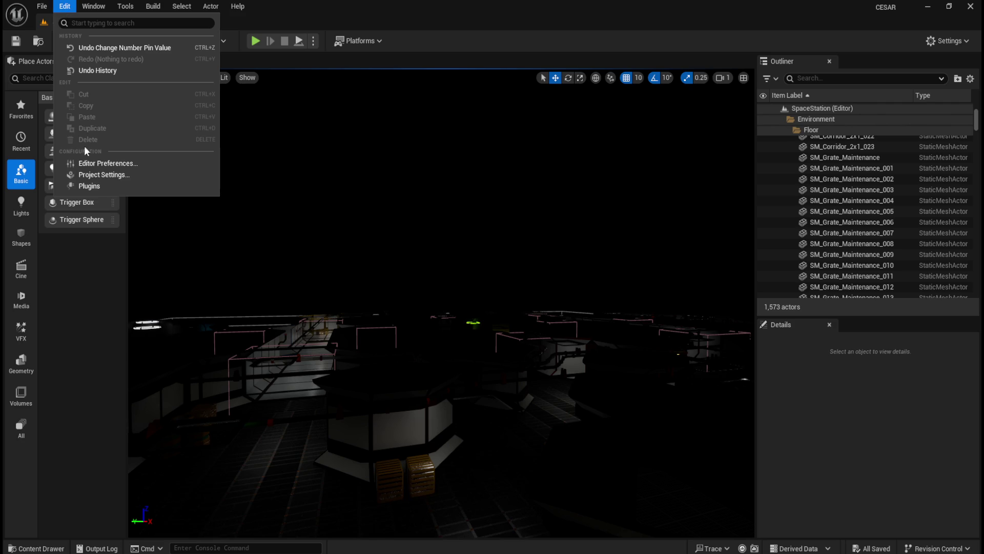
left_click(89, 175)
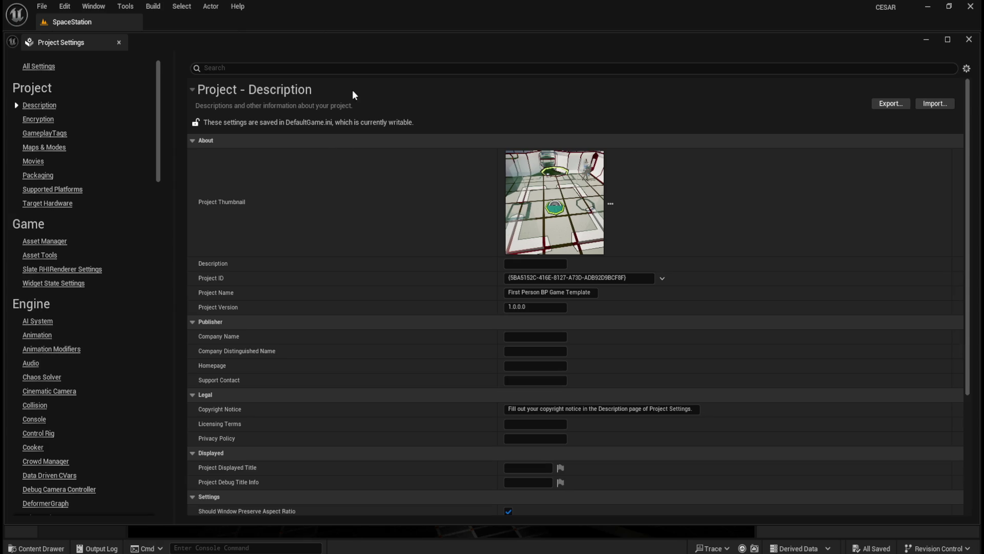
type("expo")
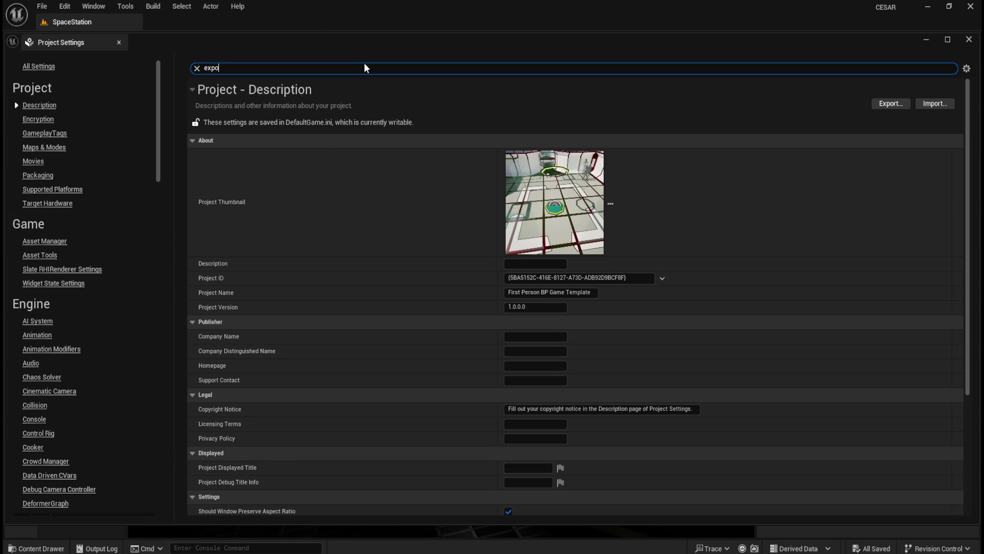
type("sure")
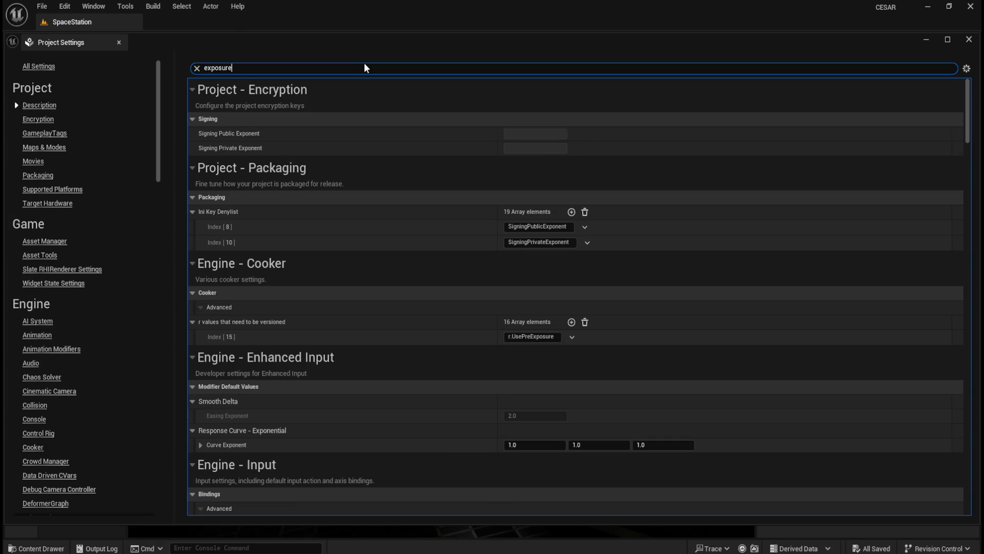
mouse_move(222, 228)
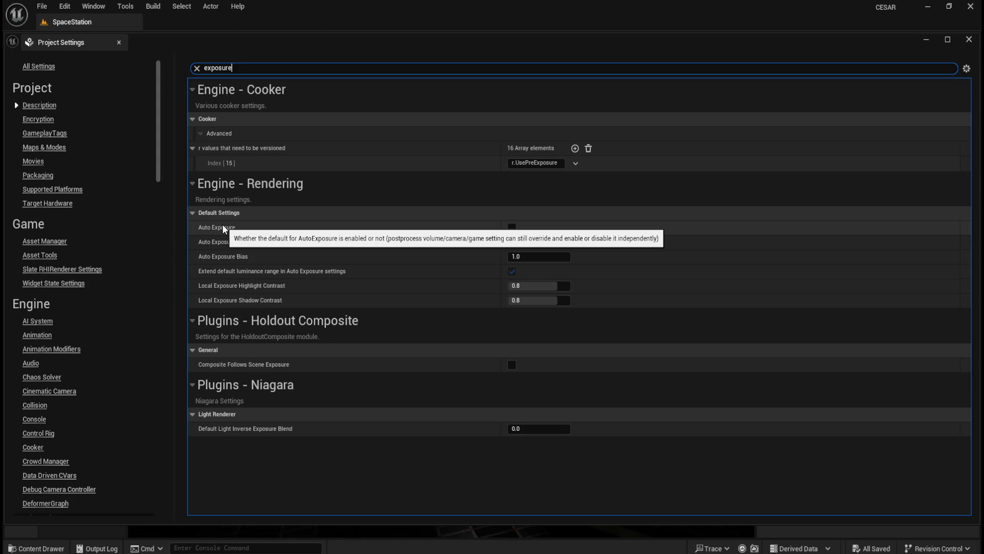
left_click(511, 229)
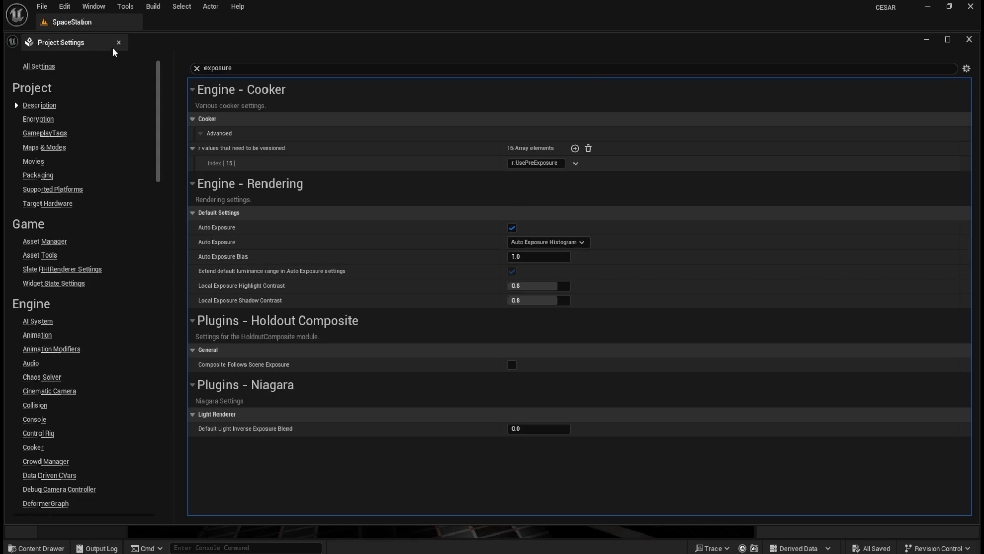
left_click(969, 41)
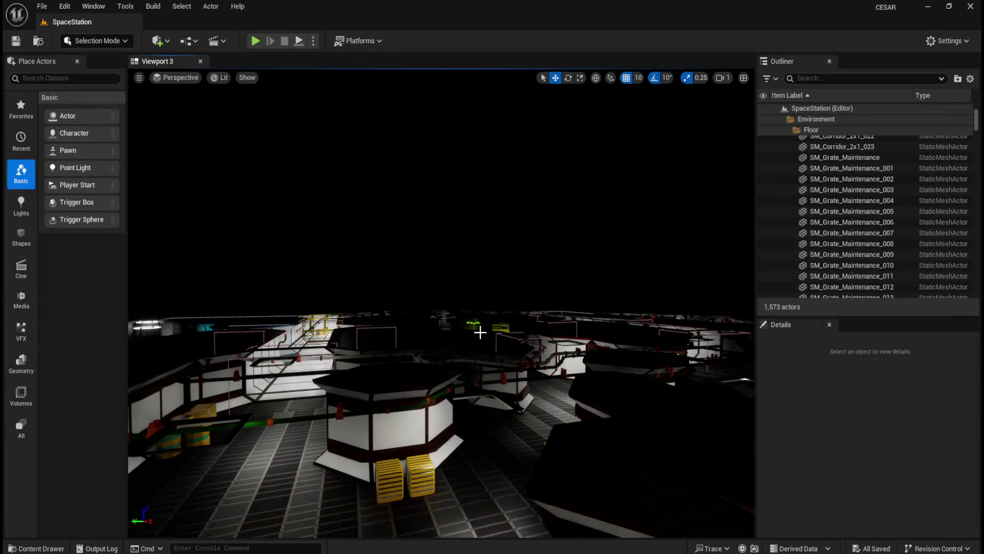
Fly the camera up to an overhead view of the brightened space station.
key("e")
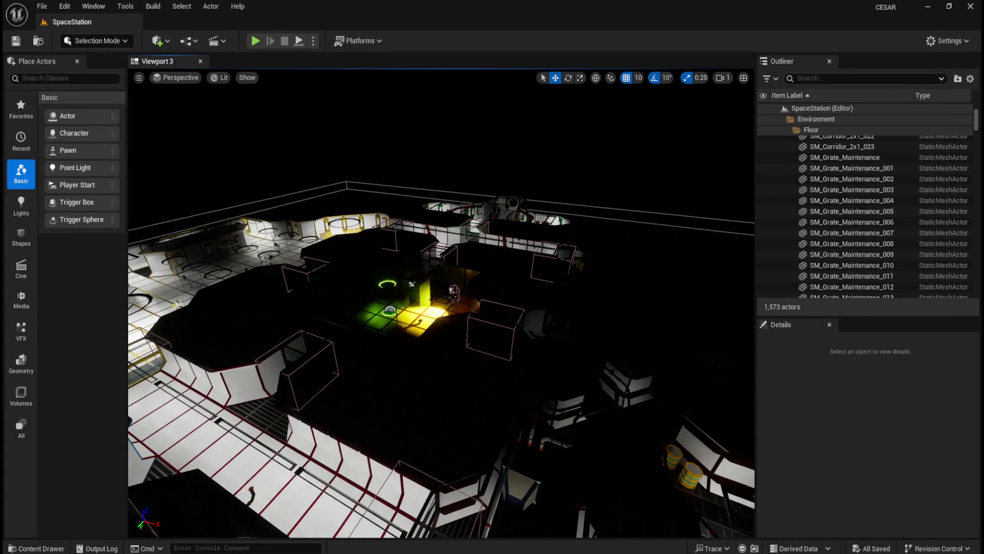
scroll(512, 308, "up", 5)
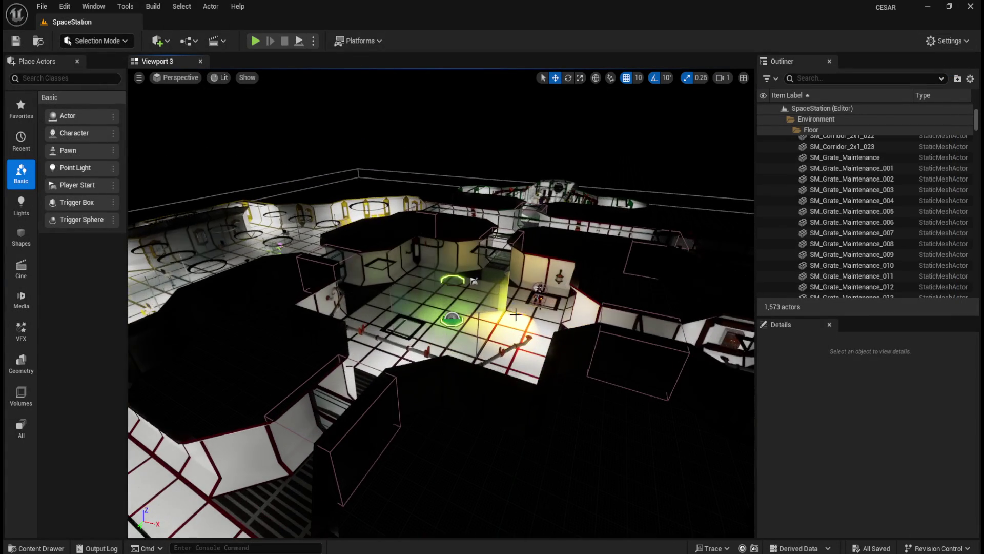
scroll(520, 373, "down", 3)
left_click_drag(520, 374, 574, 372)
scroll(520, 374, "up", 2)
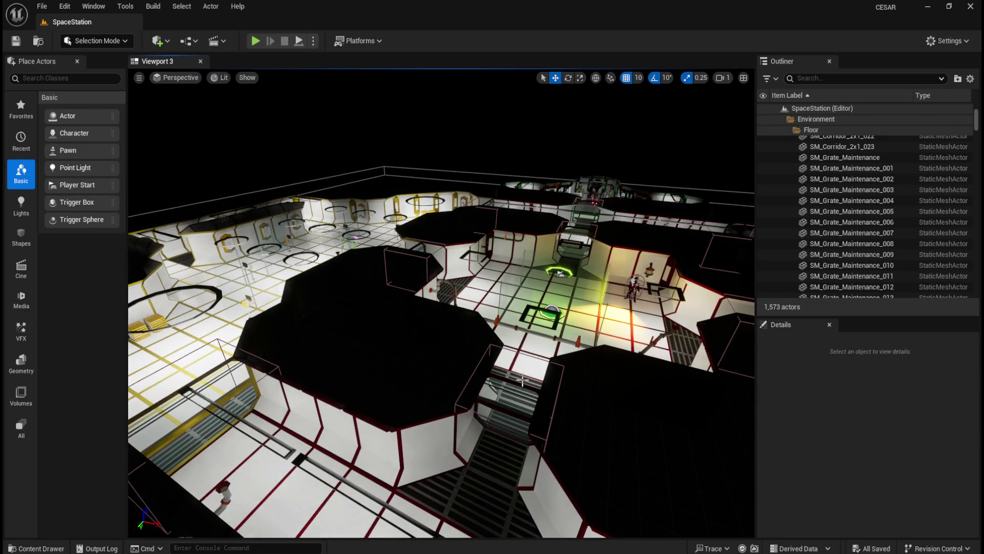